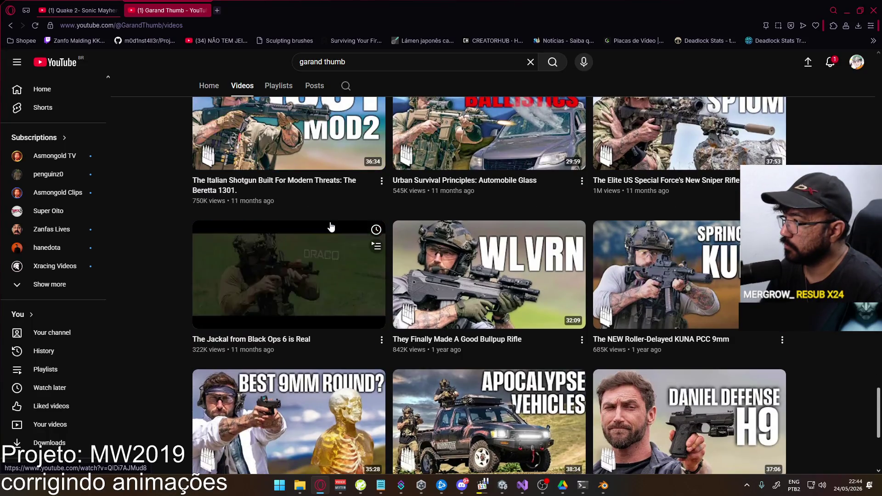
Scroll the Garand Thumb Videos grid down to older uploads like the M16A4 and Glock 18 videos.
scroll(330, 223, "down", 4)
scroll(323, 234, "down", 1)
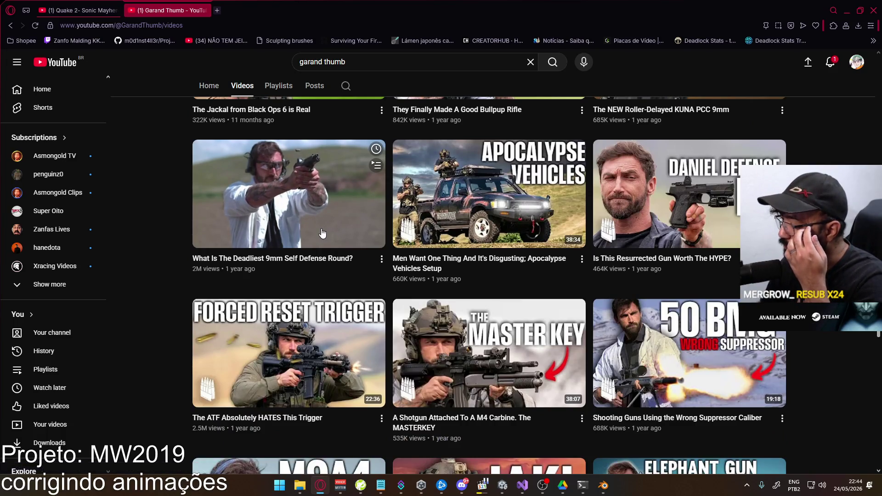
scroll(322, 232, "down", 5)
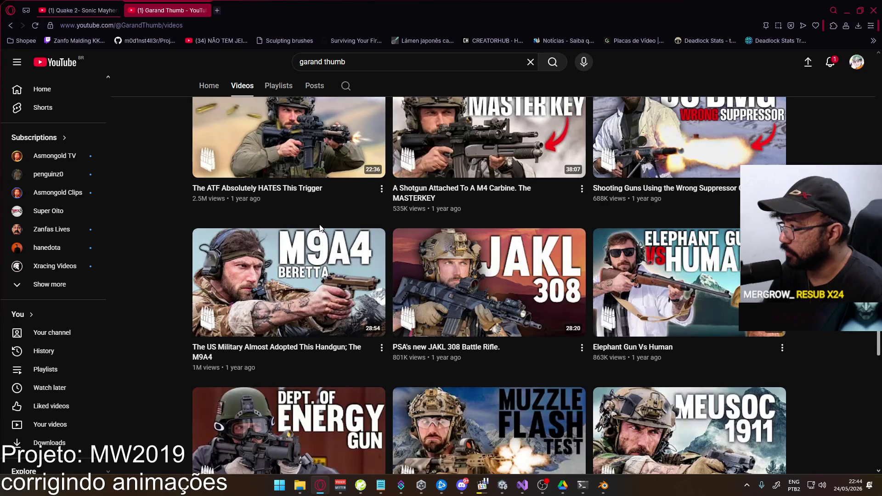
scroll(320, 228, "down", 5)
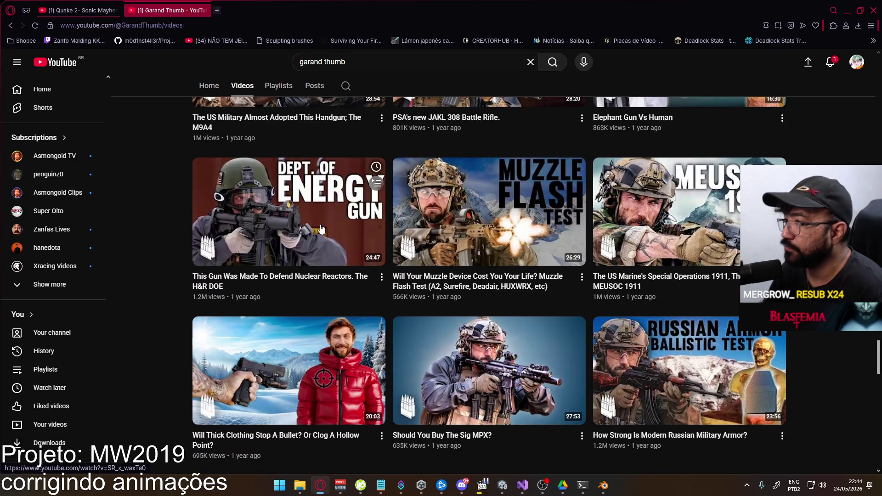
scroll(321, 229, "down", 4)
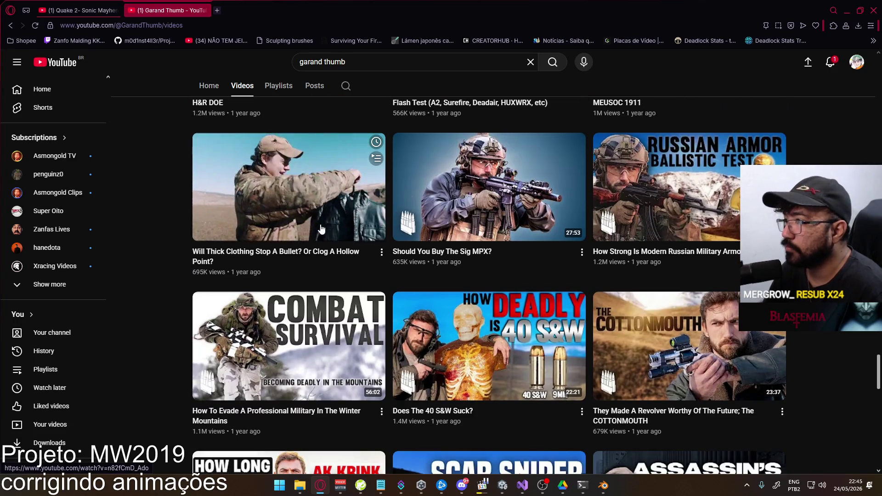
scroll(317, 230, "down", 4)
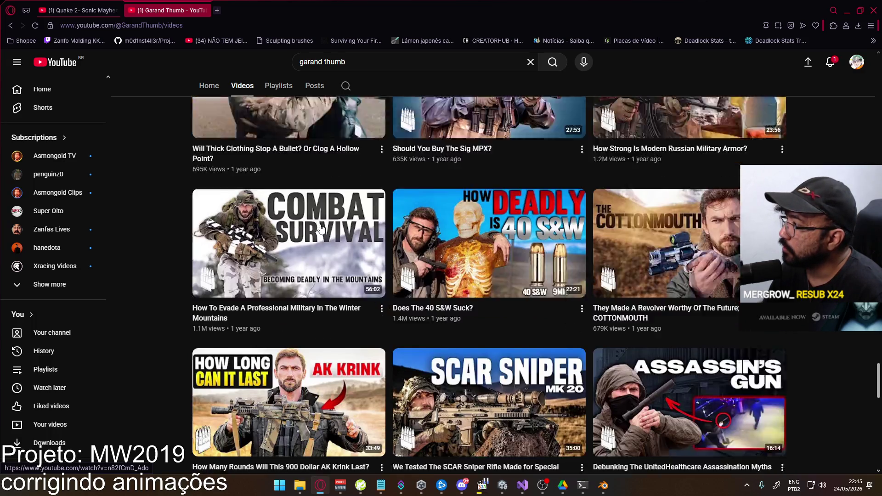
scroll(272, 228, "down", 6)
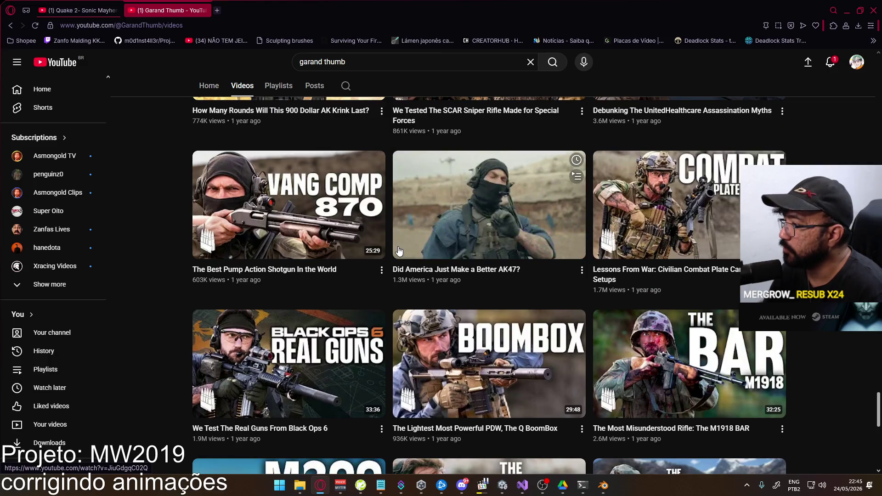
scroll(394, 250, "down", 2)
scroll(394, 250, "down", 5)
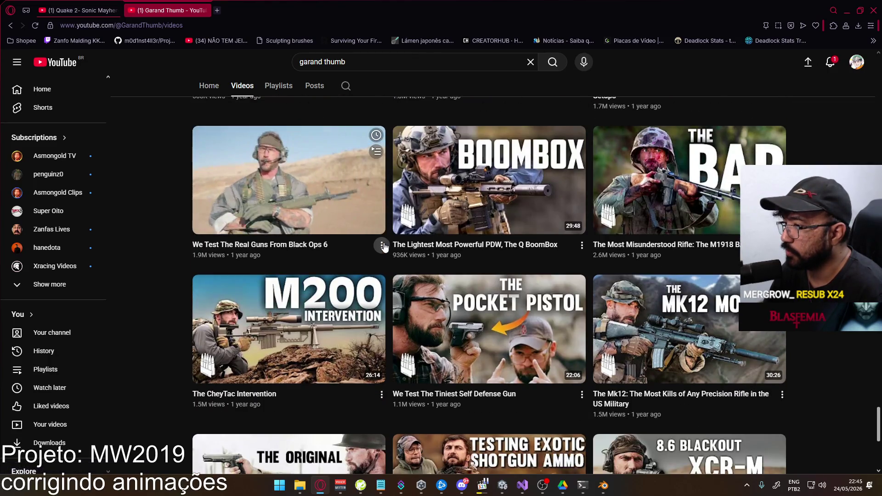
scroll(383, 245, "down", 2)
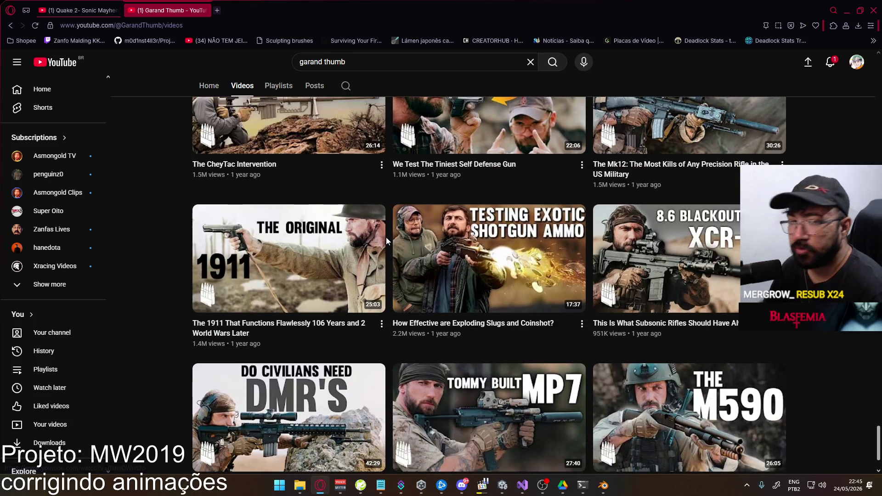
scroll(370, 264, "down", 2)
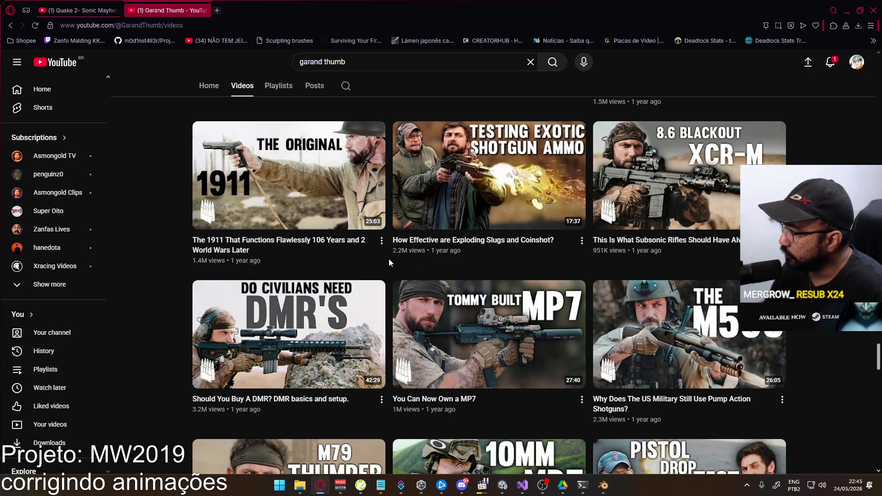
scroll(388, 260, "down", 4)
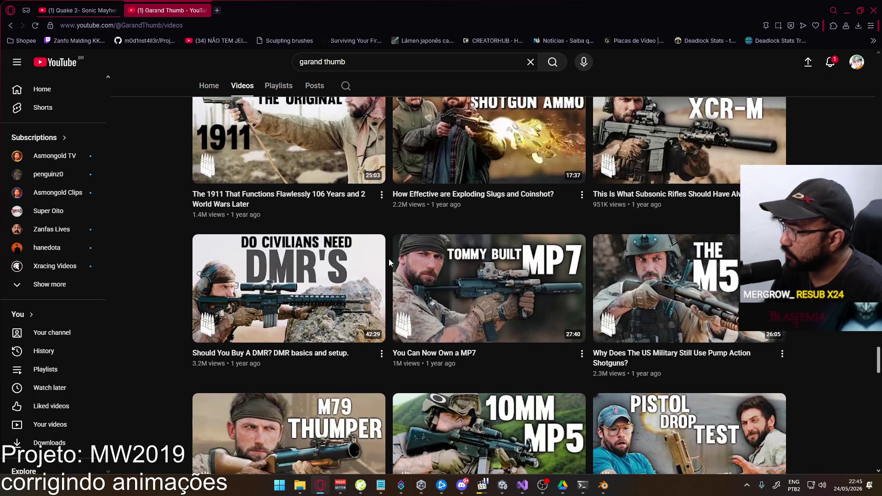
scroll(387, 258, "down", 6)
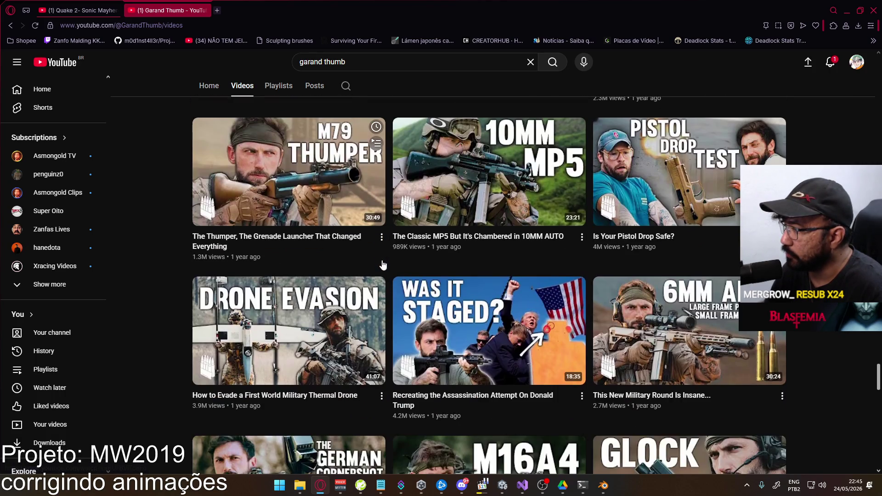
scroll(436, 294, "down", 2)
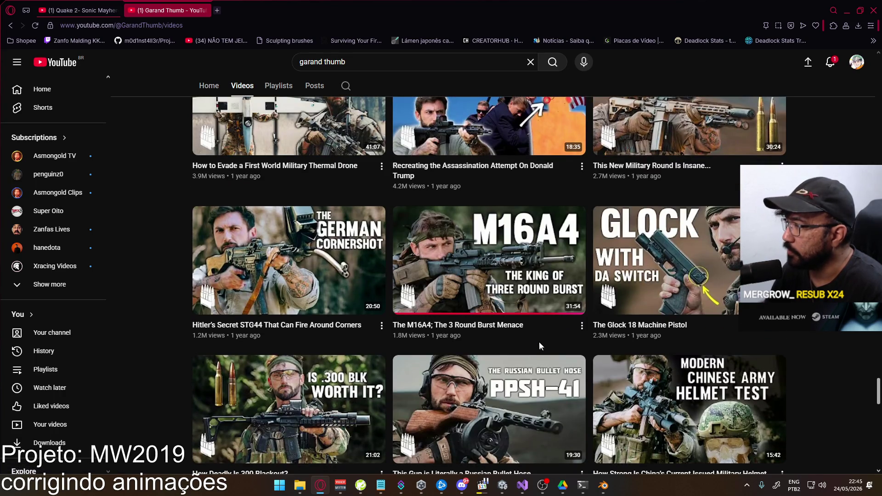
mouse_move(534, 340)
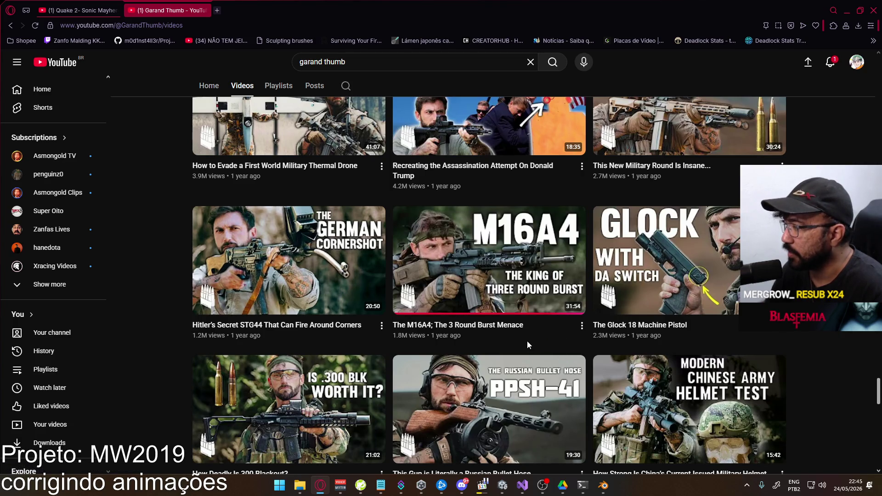
Open the M16A4 video, then close its tab after it fails to load.
left_click(288, 126)
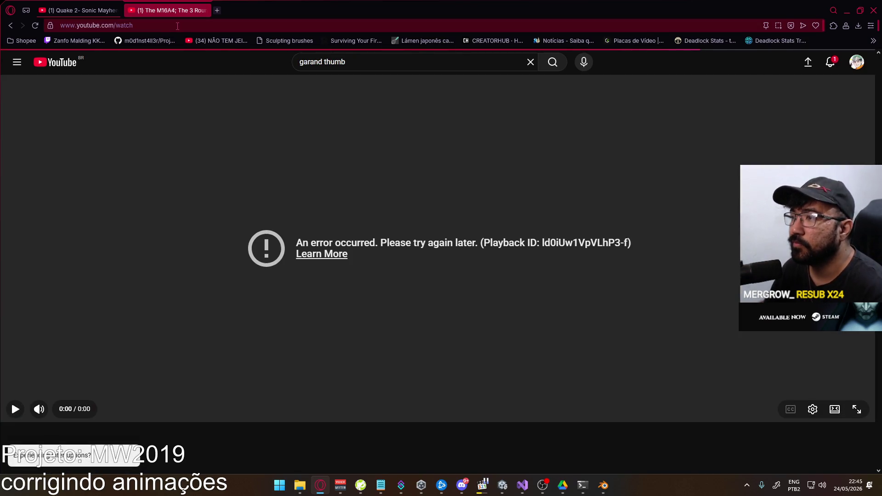
left_click(178, 26)
left_click(203, 10)
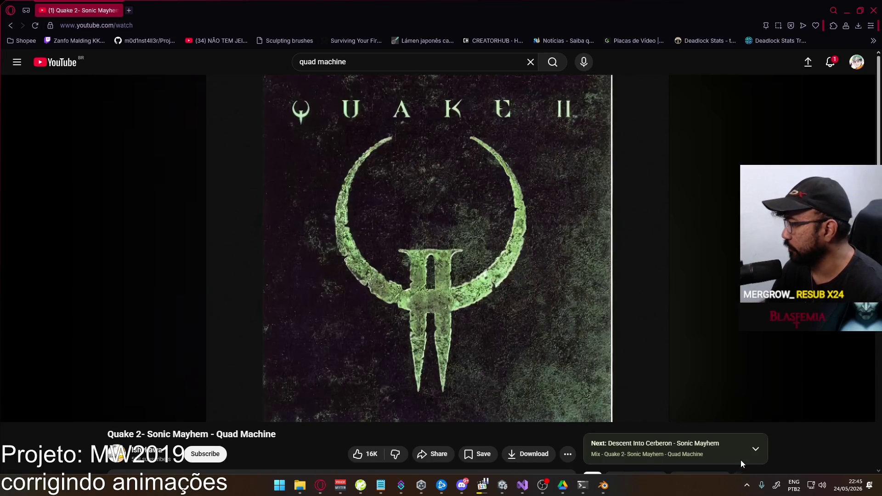
Close the window covering YouTube and resume the Quake 2 Sonic Mayhem Quad Machine track.
left_click(746, 485)
left_click(476, 326)
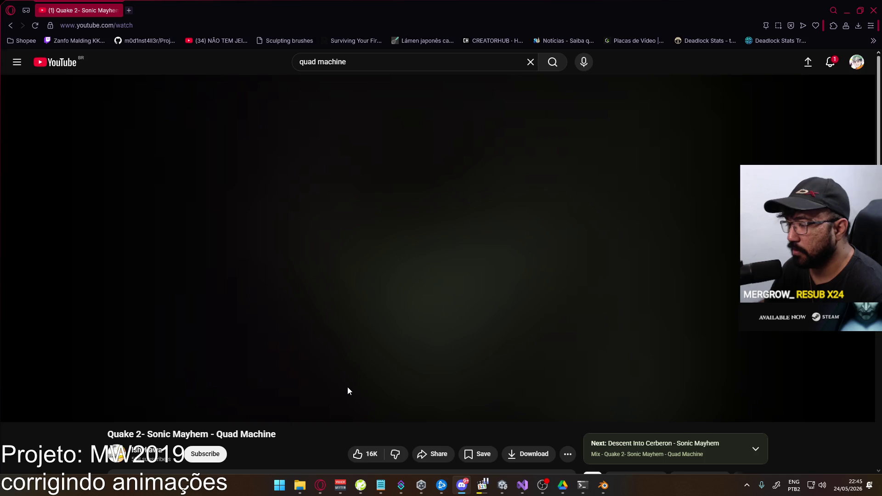
left_click(877, 12)
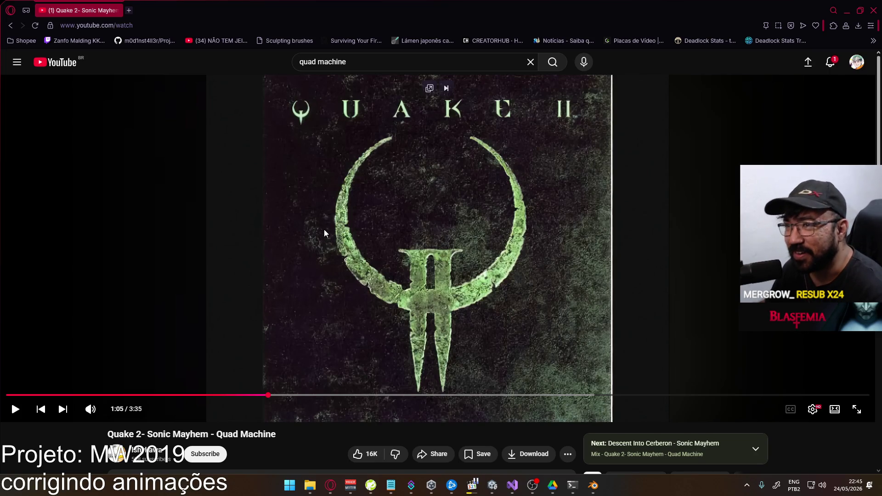
left_click(229, 204)
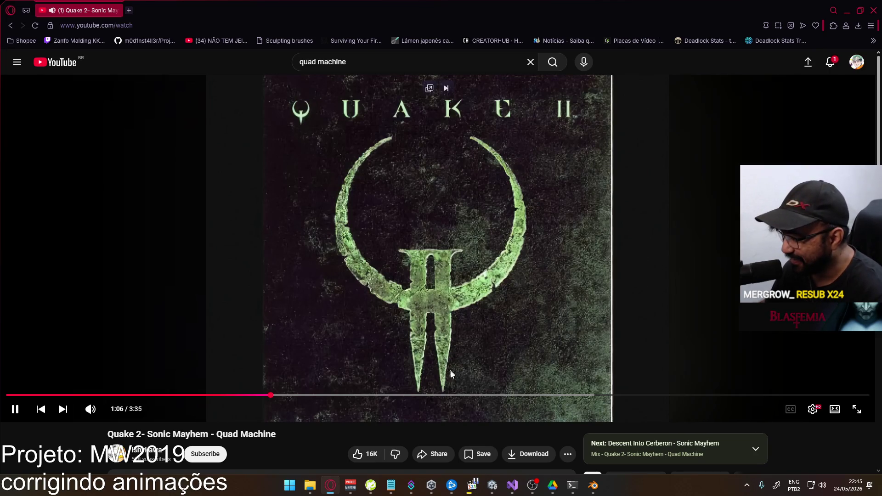
key("alt+Tab")
Set the sidearm's optic back to Iron Sights, confirm the loadout and deploy.
left_click(194, 241)
left_click(195, 239)
left_click(436, 143)
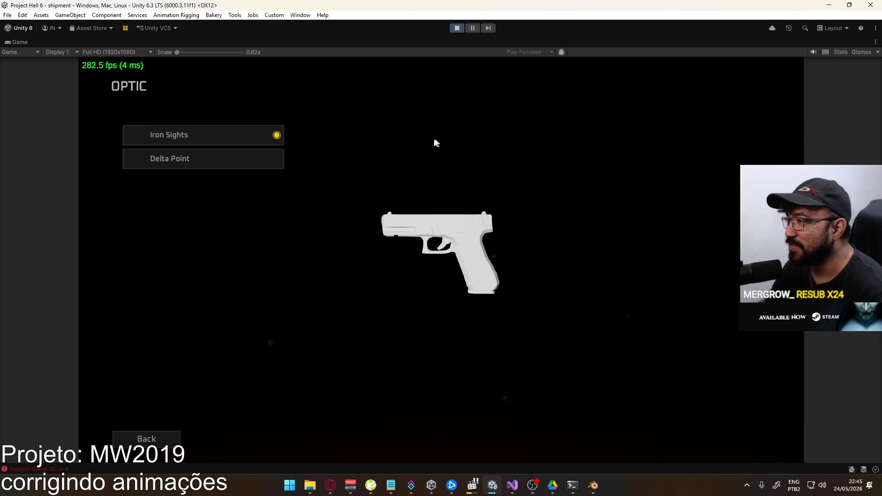
left_click(267, 157)
left_click(436, 145)
left_click(199, 161)
left_click(390, 146)
left_click(271, 135)
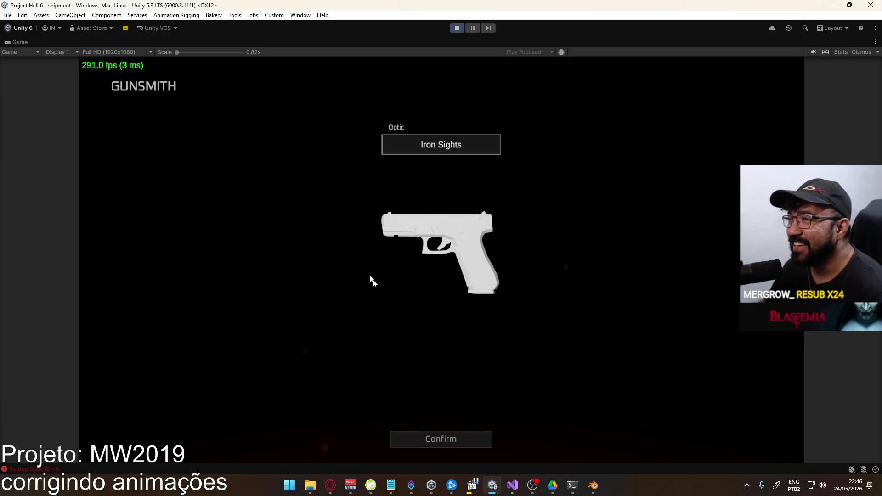
left_click(447, 440)
left_click(257, 437)
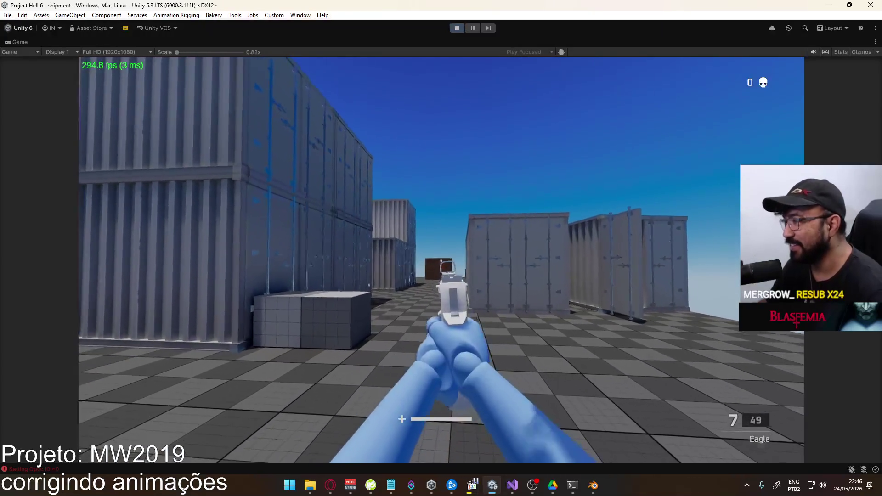
Respawn using Suicide from the pause menu and switch to the X17 pistol.
key("Escape")
left_click(166, 294)
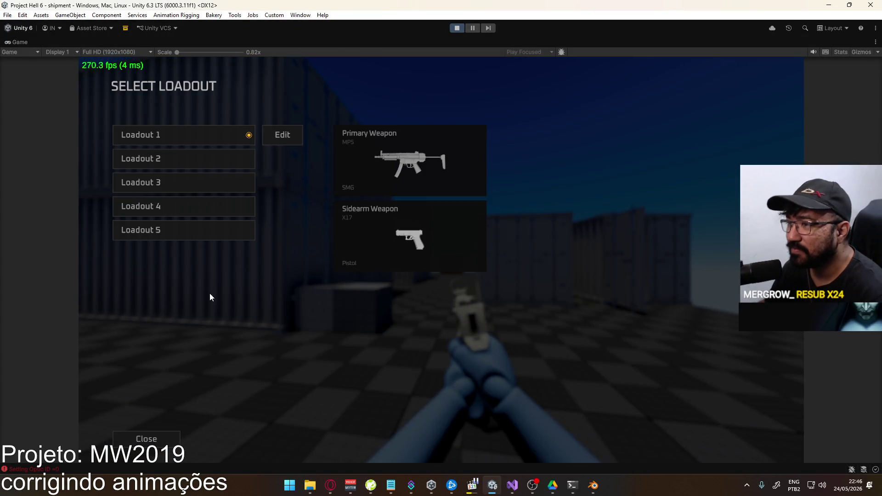
left_click(210, 138)
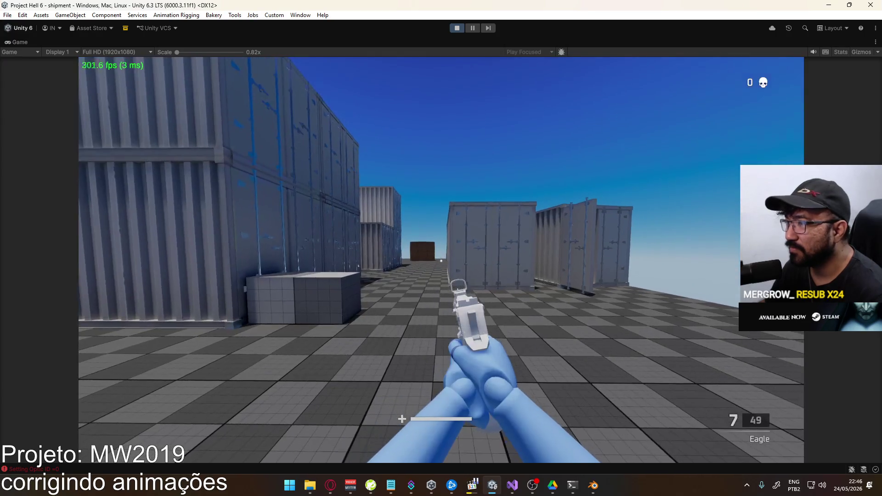
key("Escape")
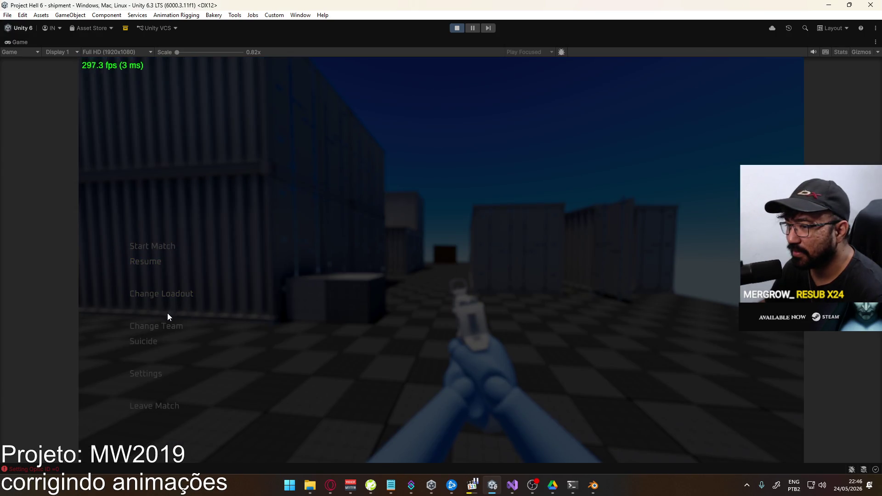
left_click(152, 342)
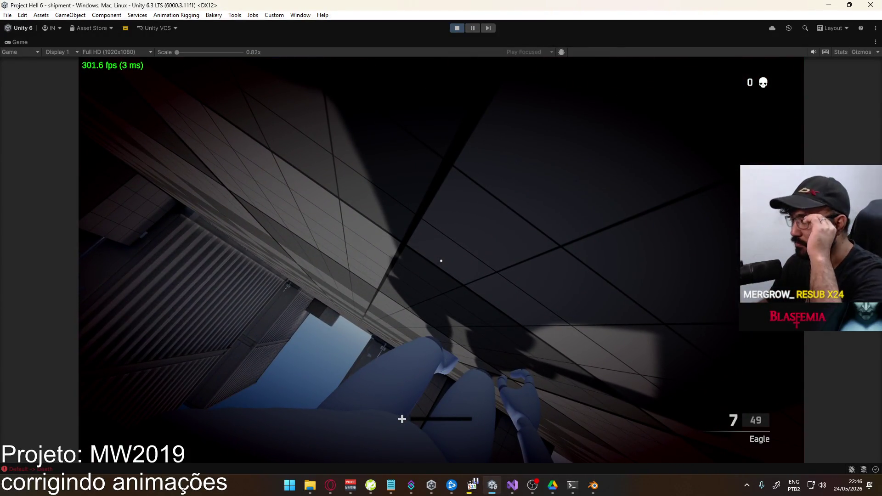
key("2")
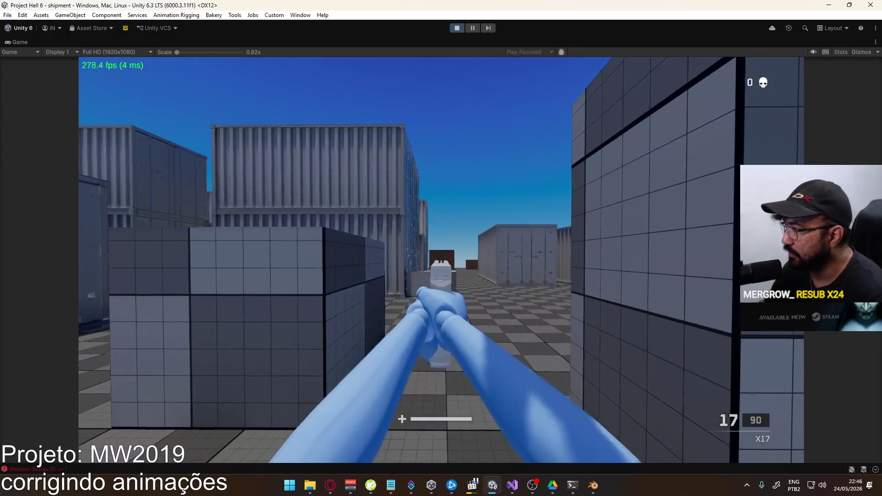
Fire the X17 repeatedly to check its fire and recoil animation.
left_click(441, 260)
left_click(441, 260)
left_click(441, 260)
left_click(441, 260)
left_click(441, 260)
left_click(441, 260)
left_click(441, 260)
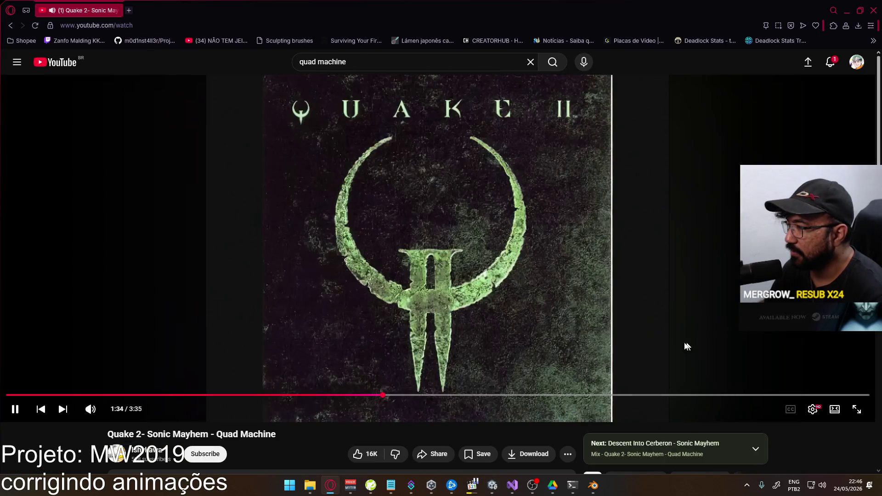
left_click(441, 260)
left_click(441, 260)
left_click(441, 259)
left_click(441, 260)
left_click(441, 260)
left_click(441, 260)
left_click(441, 260)
Switch to Blender and play back the viewmodel's CORE Fire animation.
key("super")
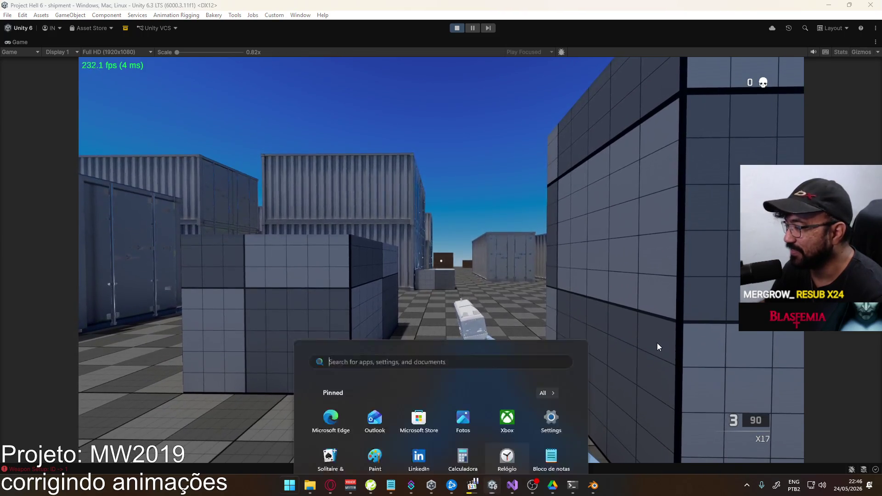
left_click(592, 487)
key("space")
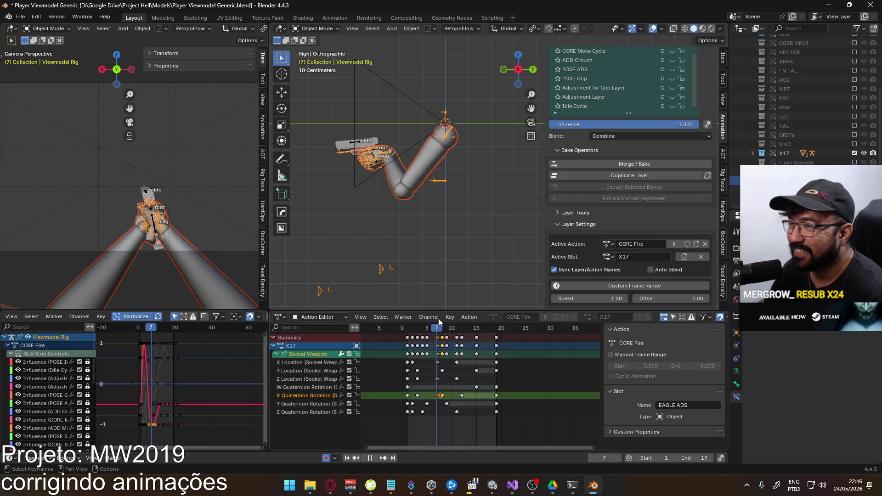
Scrub to frame 7 and lower the selected keys on the red influence curve.
mouse_move(451, 320)
left_mouse_down()
mouse_move(437, 323)
mouse_move(494, 318)
left_mouse_up()
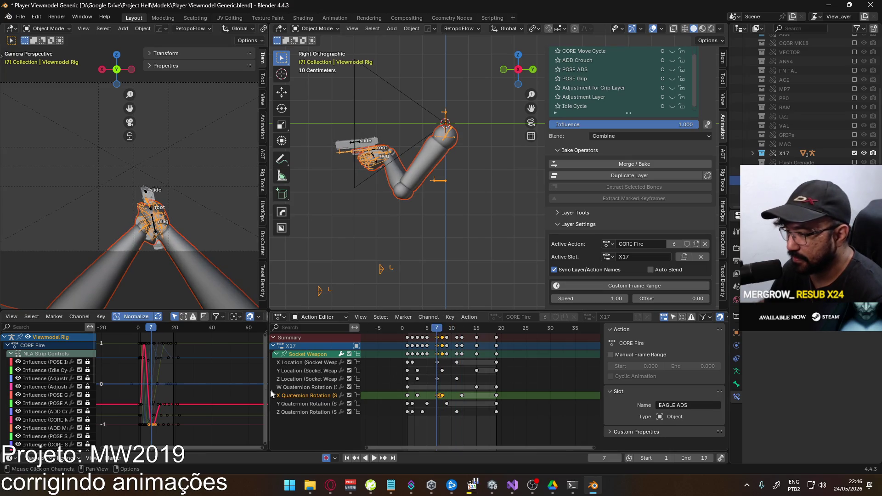
key("g")
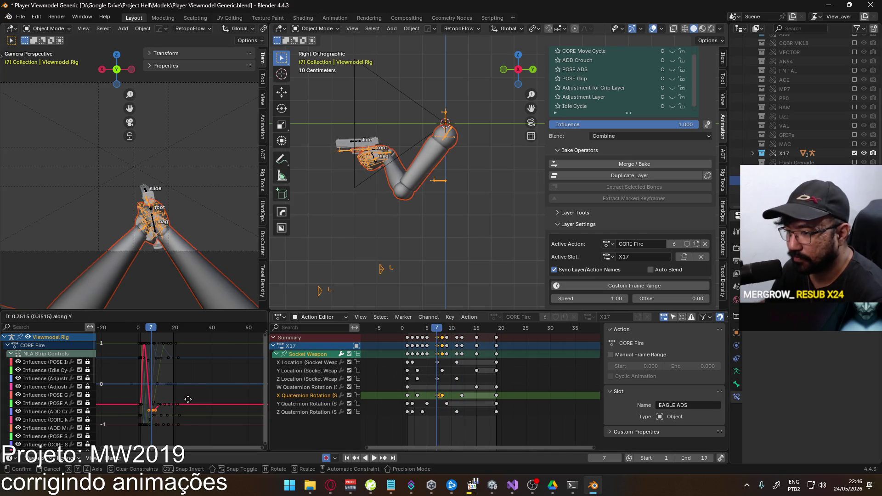
left_click(161, 355)
Preview the fire animation and save Player Viewmodel Generic.blend.
key("space")
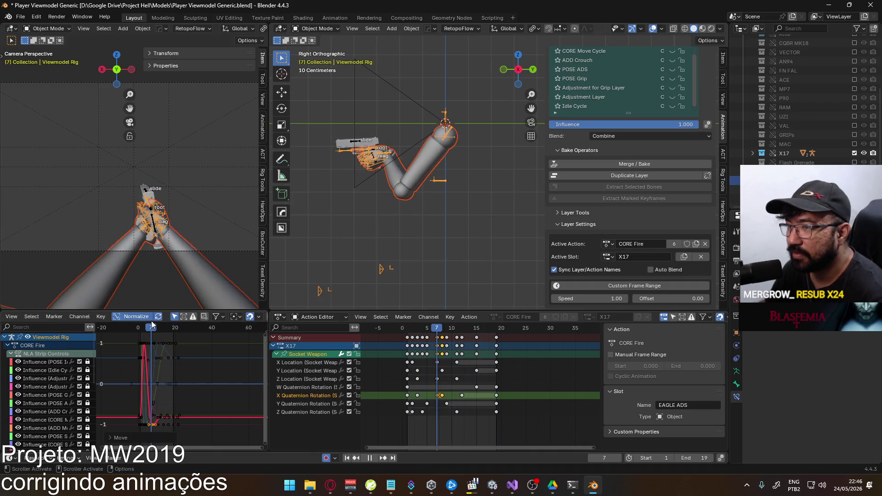
left_click(140, 326)
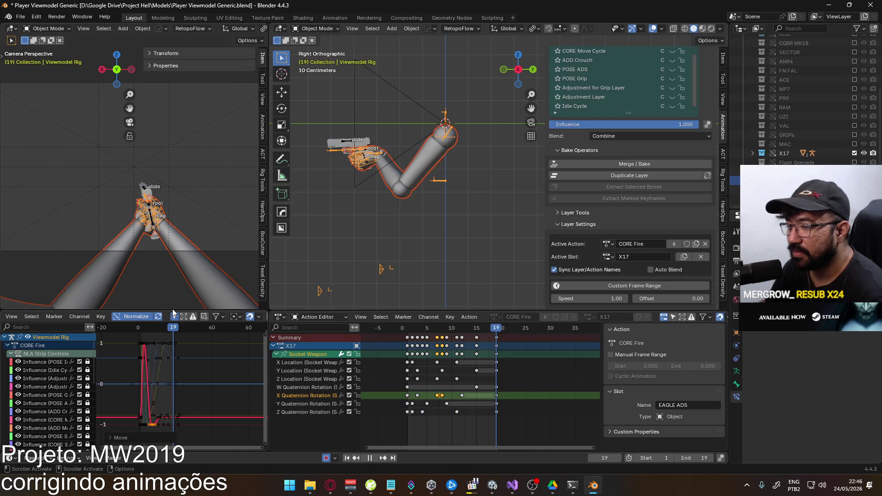
key("ctrl+s")
left_click(21, 19)
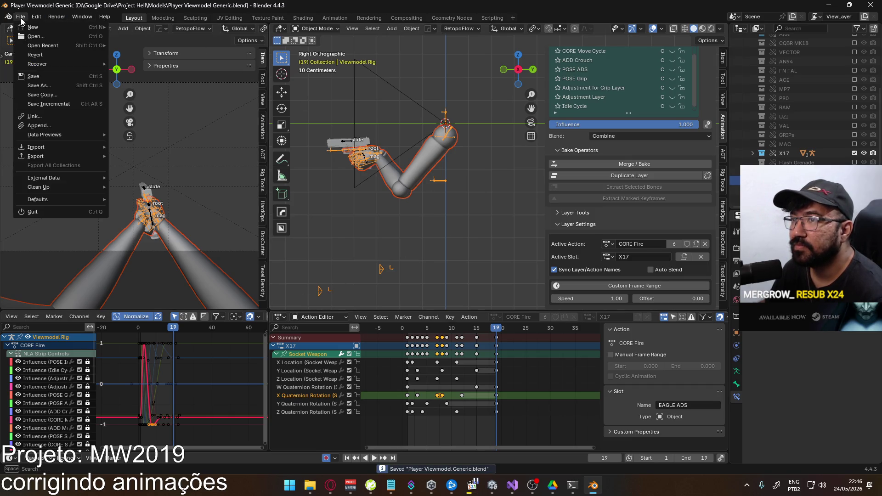
Export the FBX as Viewmodel@X17 Fire Single.fbx by dropping ADS from the X17 Fire ADS Single name.
mouse_move(59, 157)
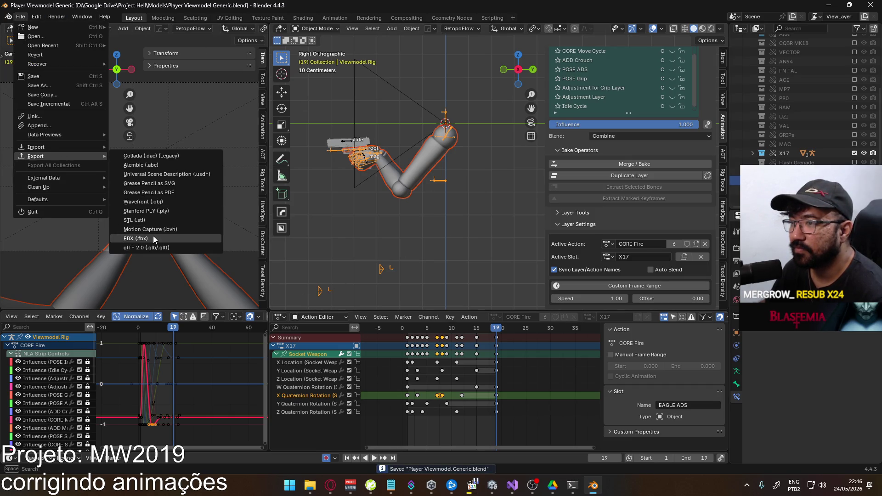
left_click(153, 236)
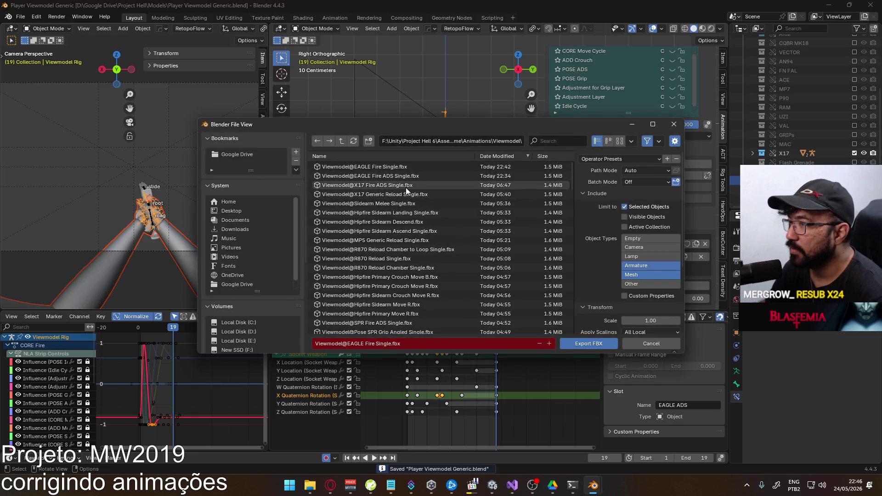
left_click(380, 186)
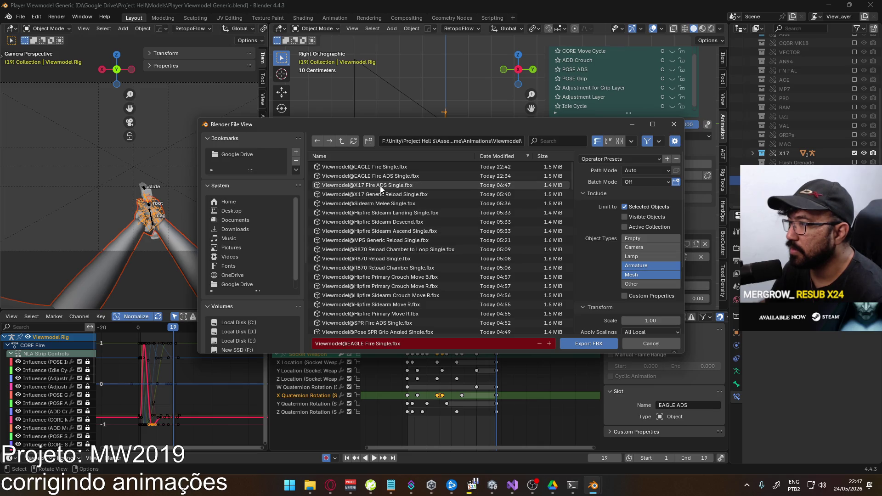
double_click(373, 344)
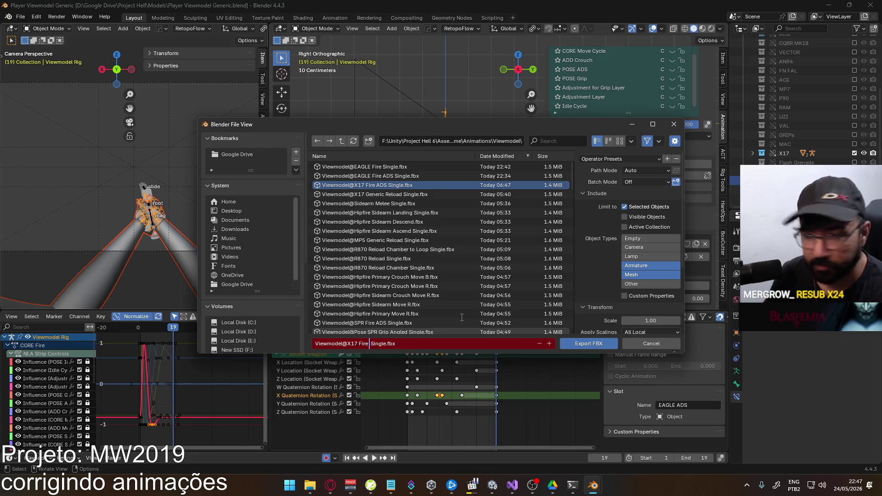
left_click(585, 346)
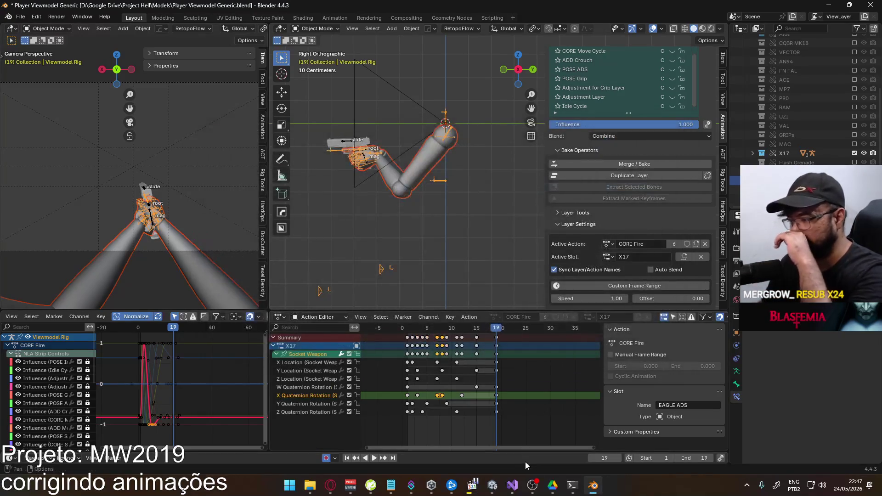
left_click(493, 486)
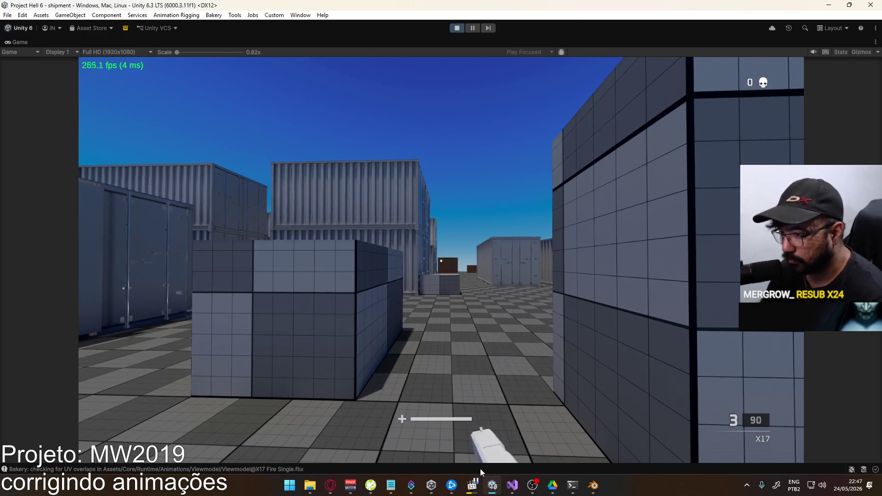
Equip the X17 and open the X17 Tree blend tree in the Animator.
key("1")
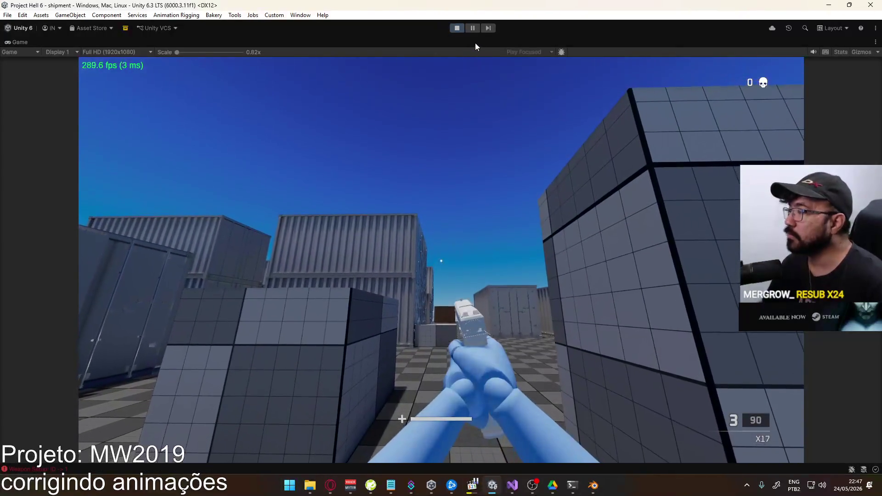
right_click(475, 43)
left_click(505, 74)
left_click(222, 42)
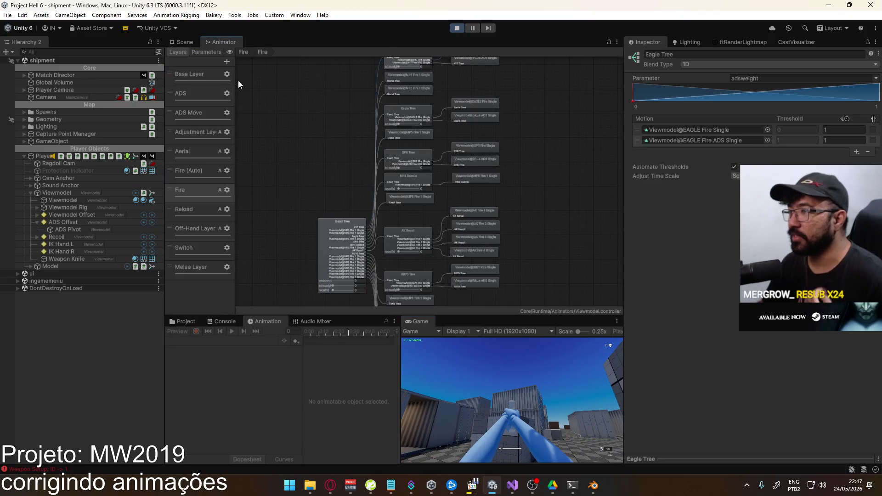
left_click(345, 228)
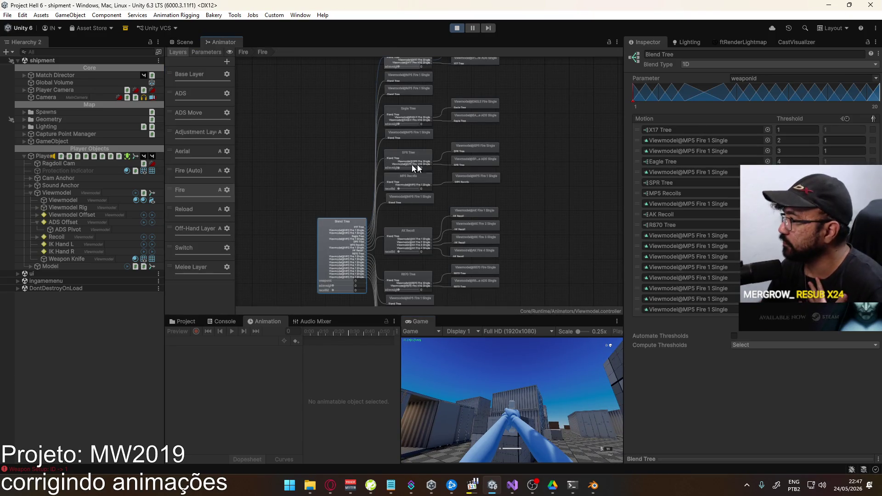
double_click(660, 130)
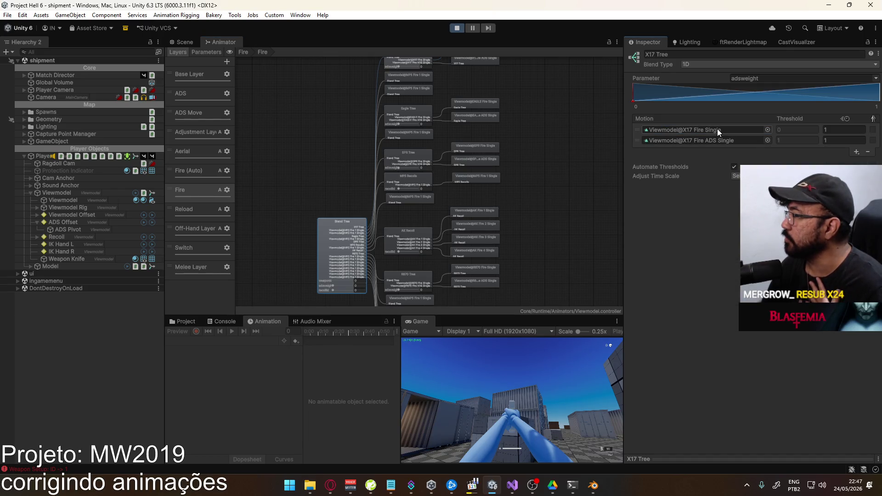
Maximize the Game view and test-fire the X17, reloading between shots.
right_click(434, 321)
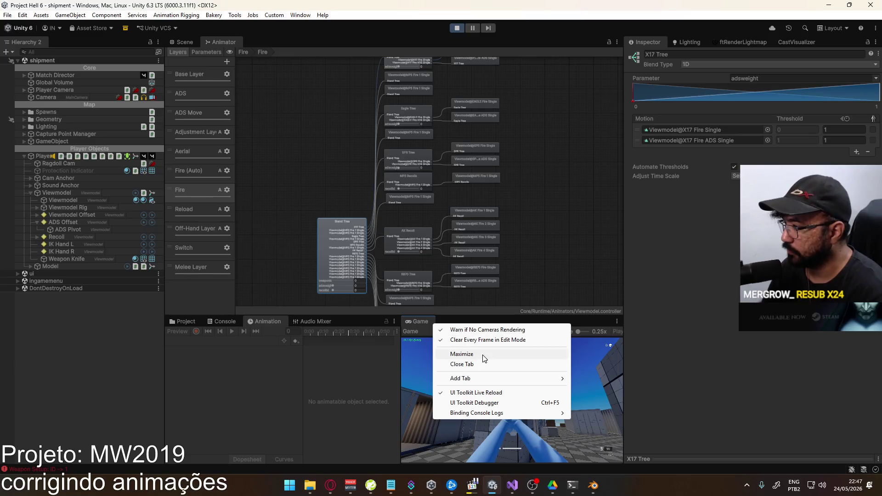
left_click(478, 354)
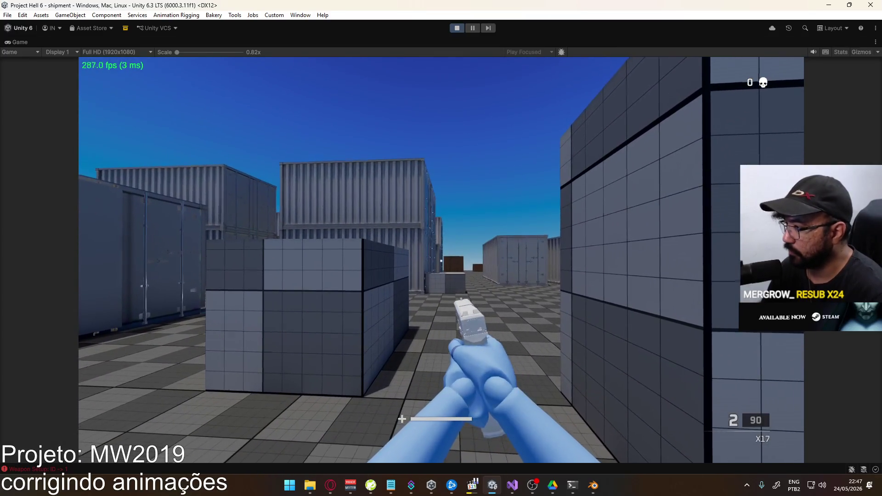
left_click(441, 261)
left_click(441, 260)
key("r")
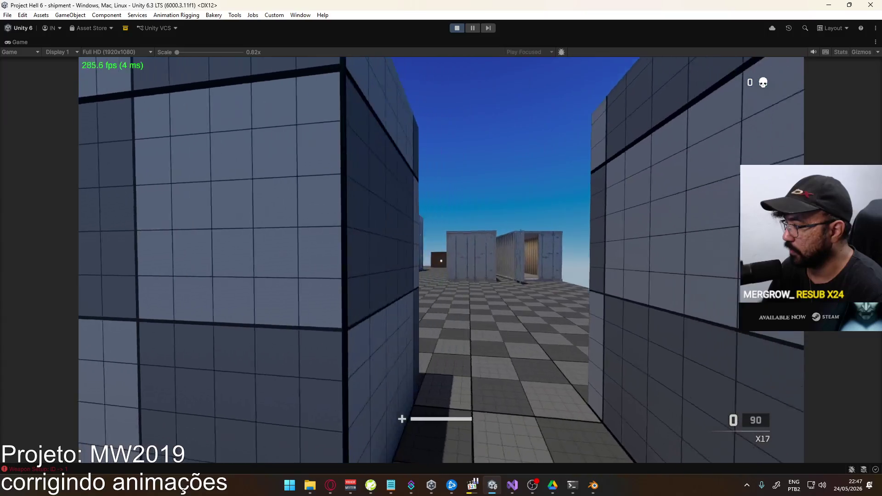
left_click(441, 261)
left_click(441, 261)
key("super")
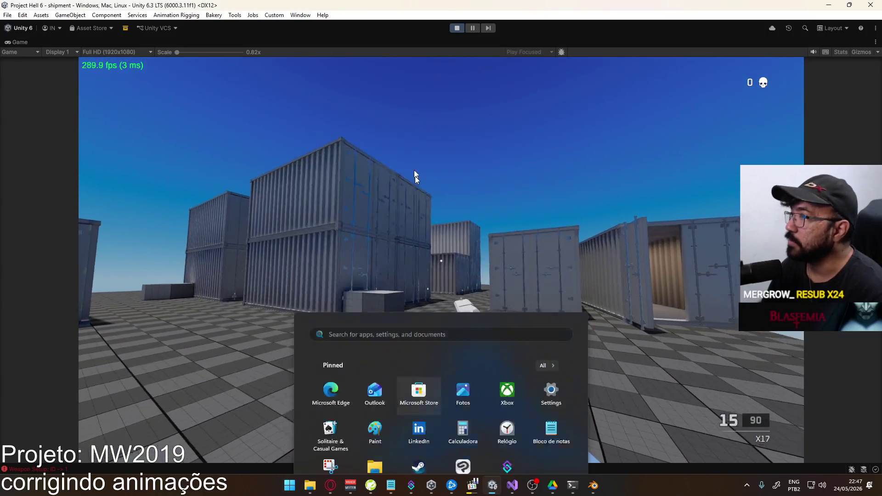
key("Escape")
Restore the editor layout and locate the X17 Fire Single motion in the Project browser.
right_click(387, 42)
left_click(404, 71)
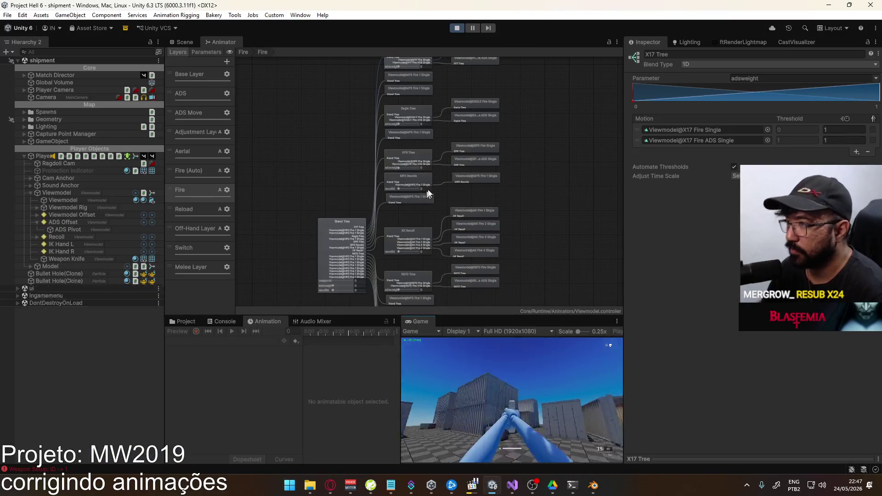
left_click(716, 129)
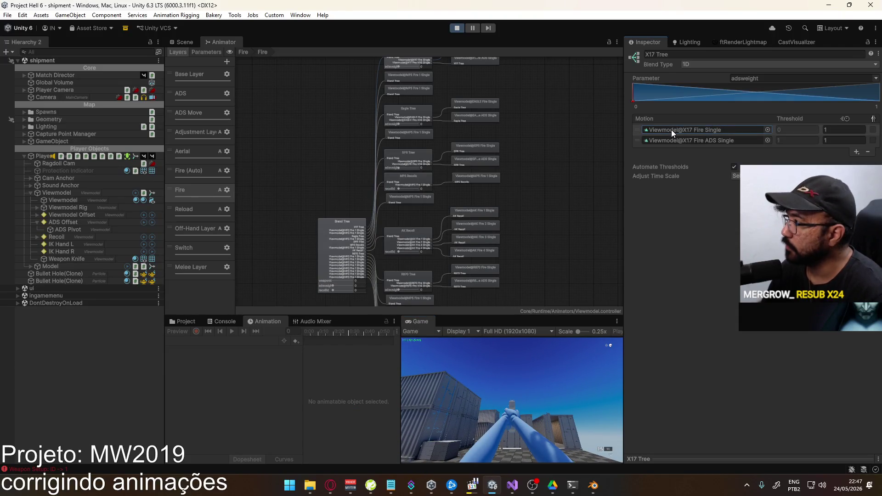
left_click(183, 321)
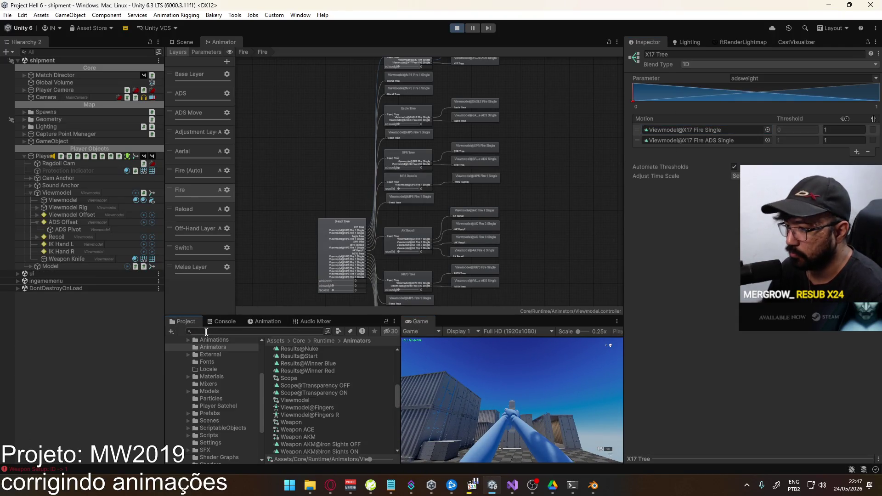
Open the X17 Fire Single clip's import settings and apply them.
double_click(702, 130)
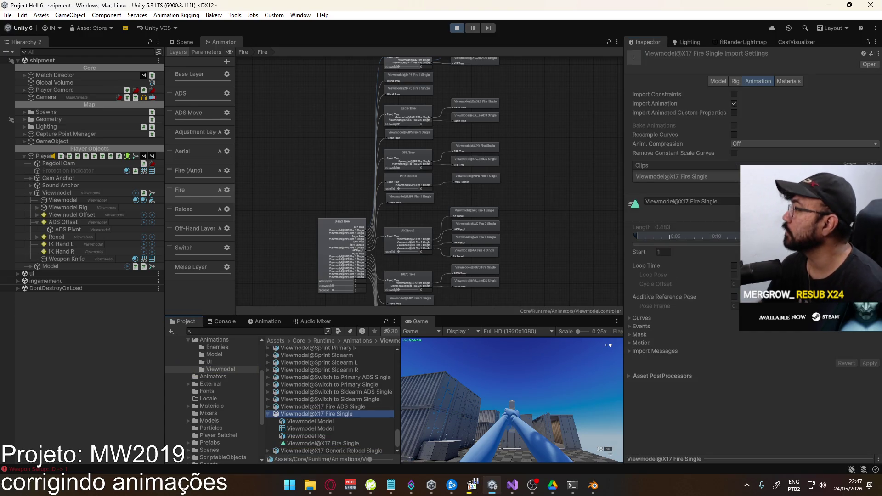
left_click(590, 489)
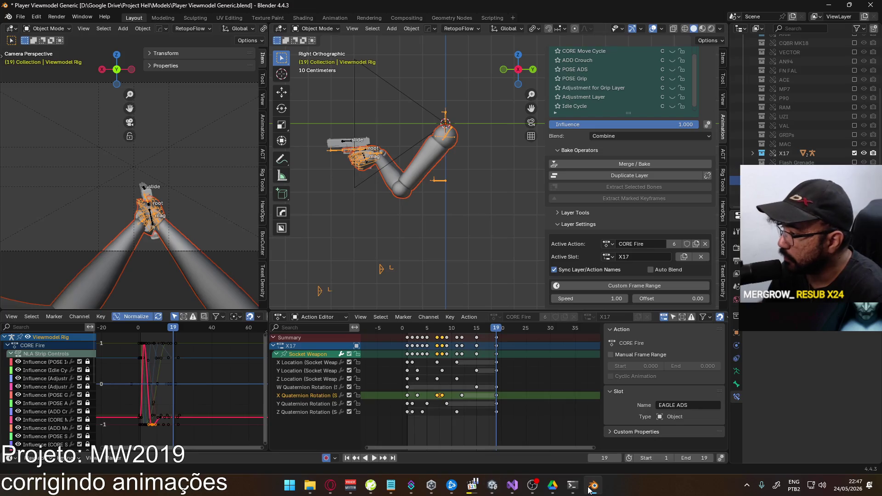
left_click(589, 489)
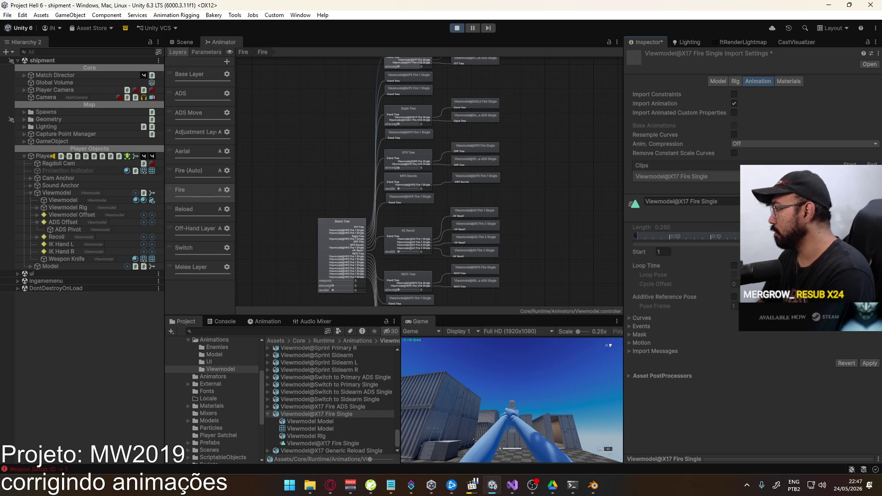
left_click(867, 362)
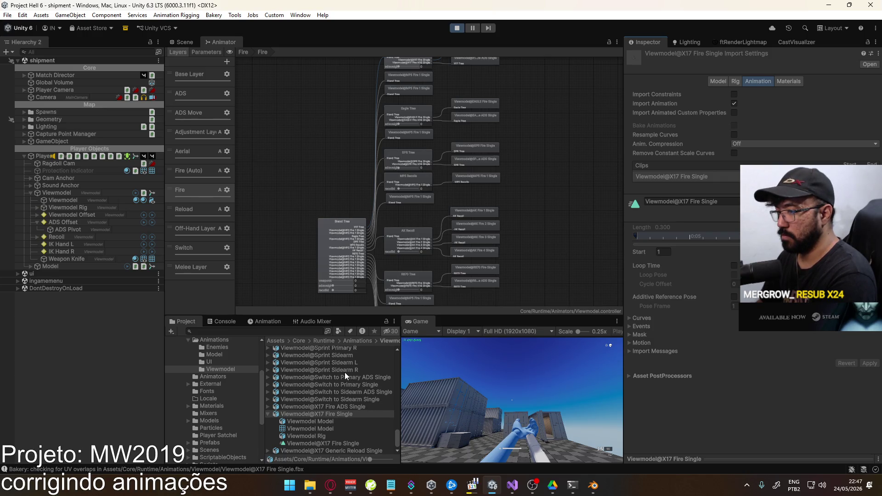
Select Viewmodel@EAGLE Fire Single and drag its clip end from 0.333 to 0.983.
scroll(344, 400, "up", 10)
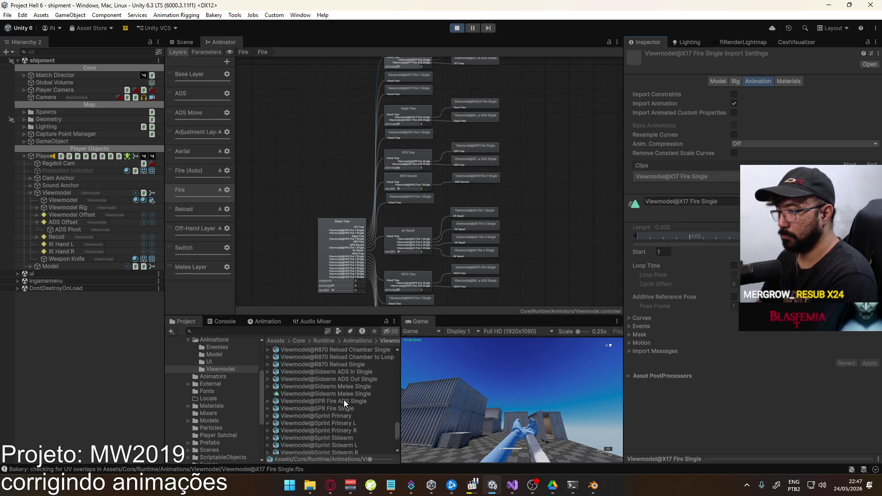
scroll(343, 399, "up", 10)
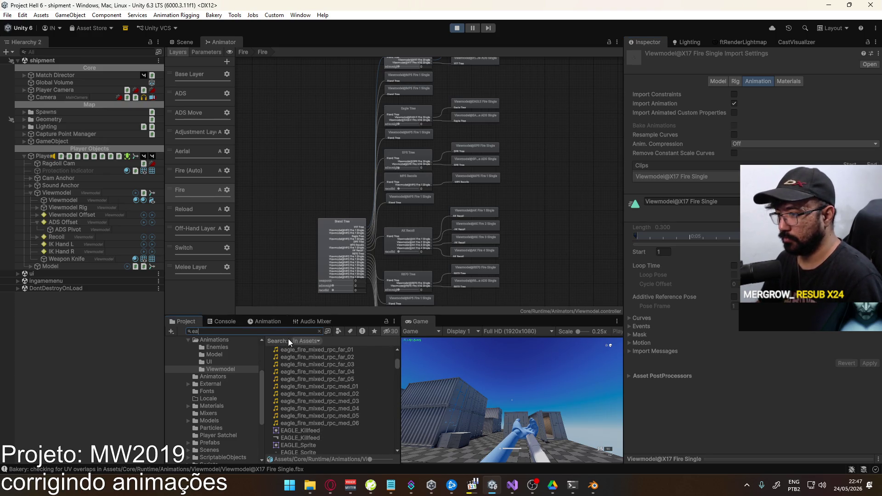
type("g")
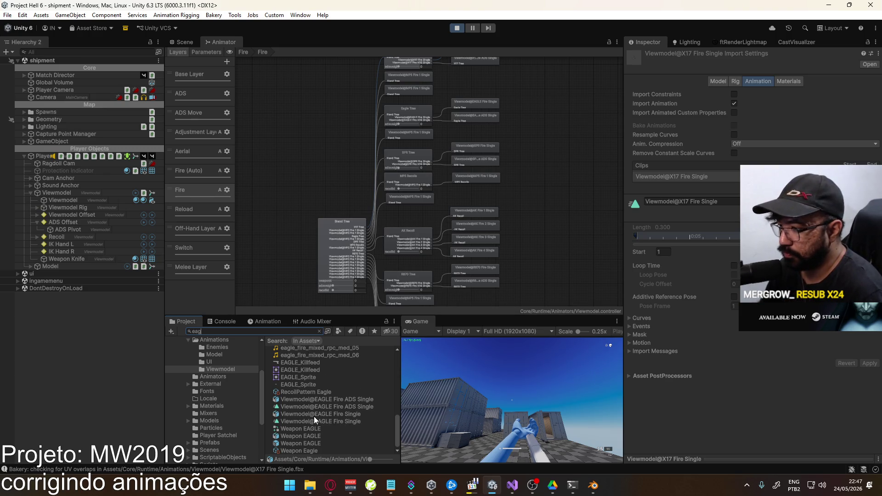
left_click(340, 399)
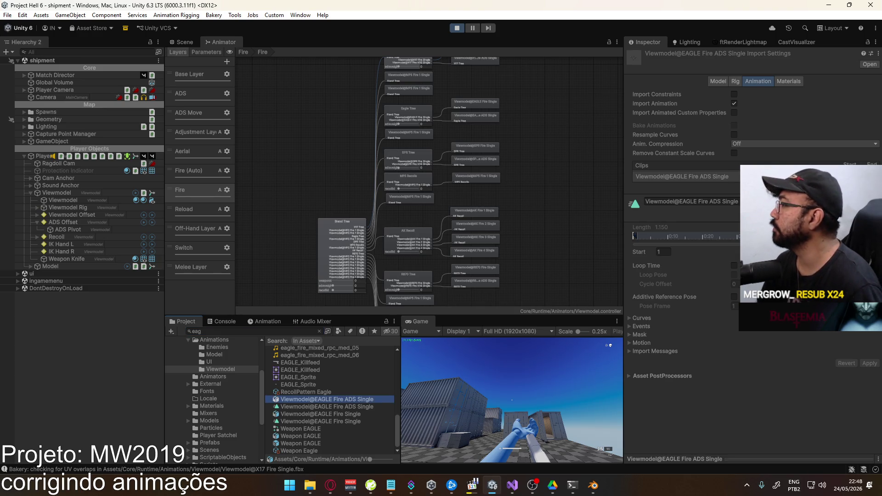
left_click(342, 414)
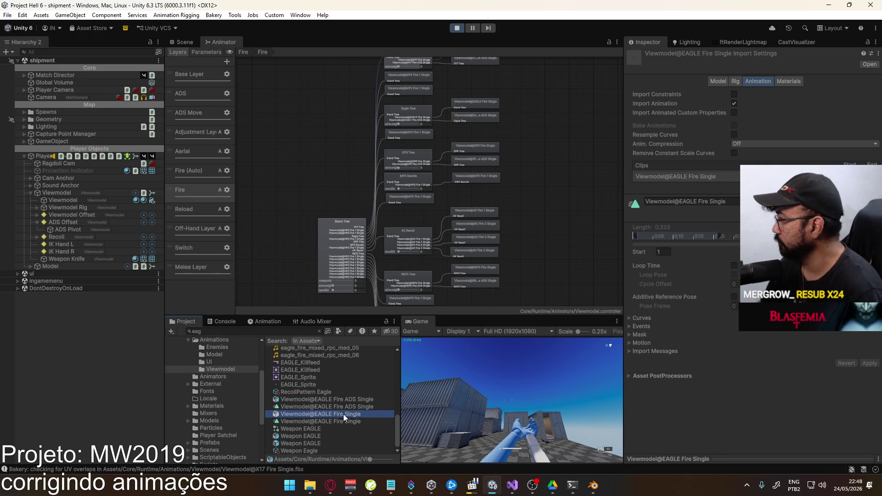
left_click_drag(720, 237, 875, 237)
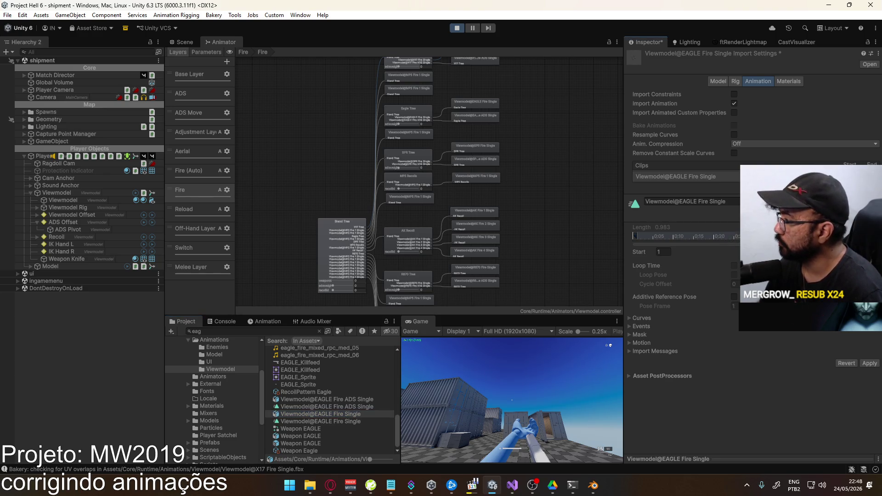
right_click(425, 320)
left_click(490, 350)
Switch back to the X17 pistol and fire through the full magazine.
key("2")
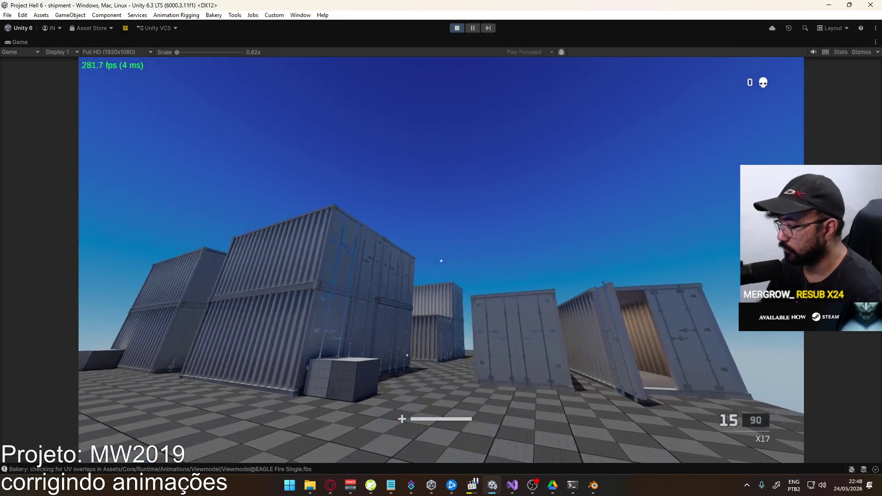
key("1")
left_click(441, 261)
left_click(441, 261)
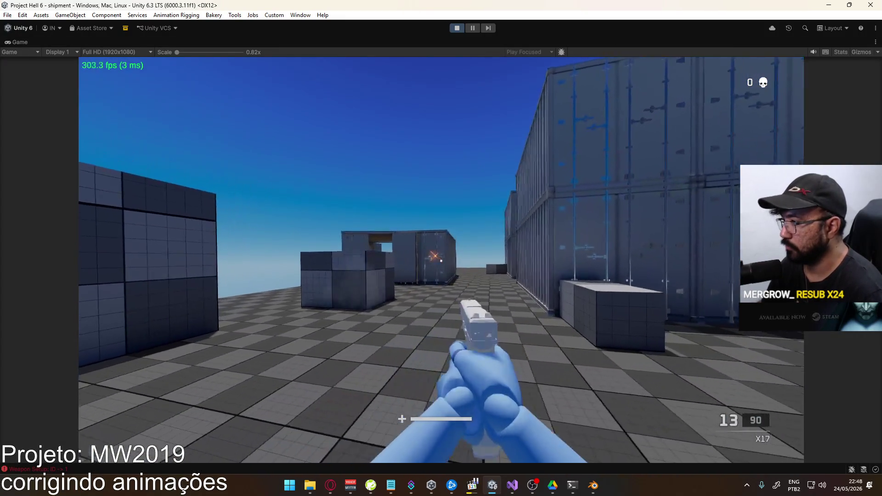
left_click(441, 261)
left_click(441, 261)
left_click(441, 261)
left_click(441, 261)
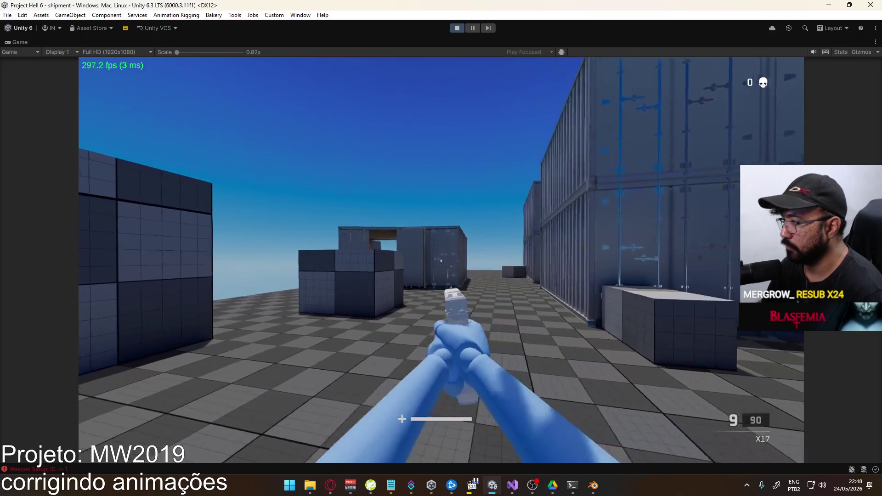
left_click(441, 261)
left_click(441, 261)
left_click(441, 261)
left_click(441, 261)
left_click(441, 260)
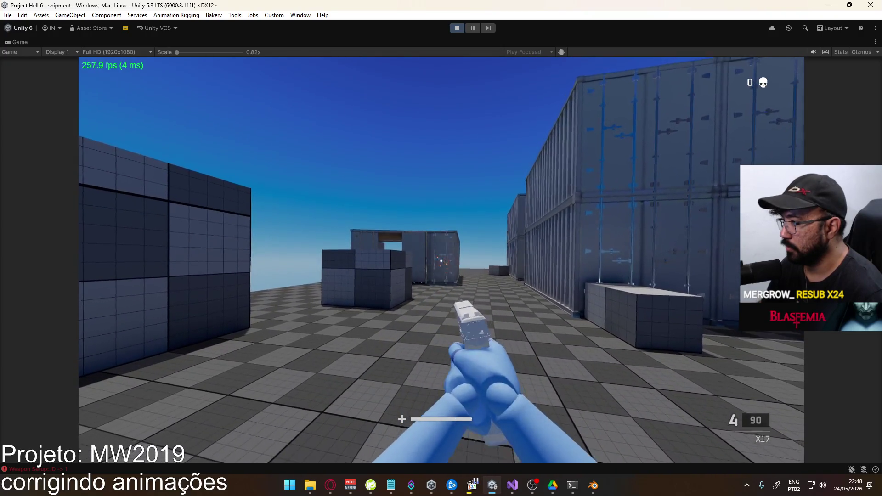
left_click(441, 261)
left_click(441, 261)
left_click(441, 261)
left_click(441, 261)
Reload the X17 and fire six more shots.
key("r")
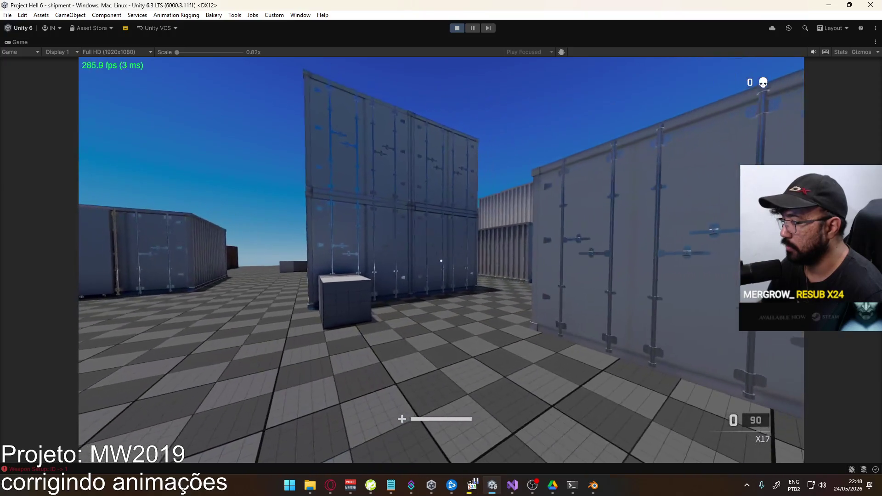
left_click(441, 261)
left_click(440, 261)
left_click(441, 261)
left_click(441, 261)
left_click(441, 261)
left_click(441, 261)
left_click(441, 261)
left_click(441, 261)
left_click(441, 261)
left_click(441, 260)
left_click(441, 261)
Select the Socket Weapon Y Location channel and review the fire animation around frames 3 and 9.
key("alt+Tab")
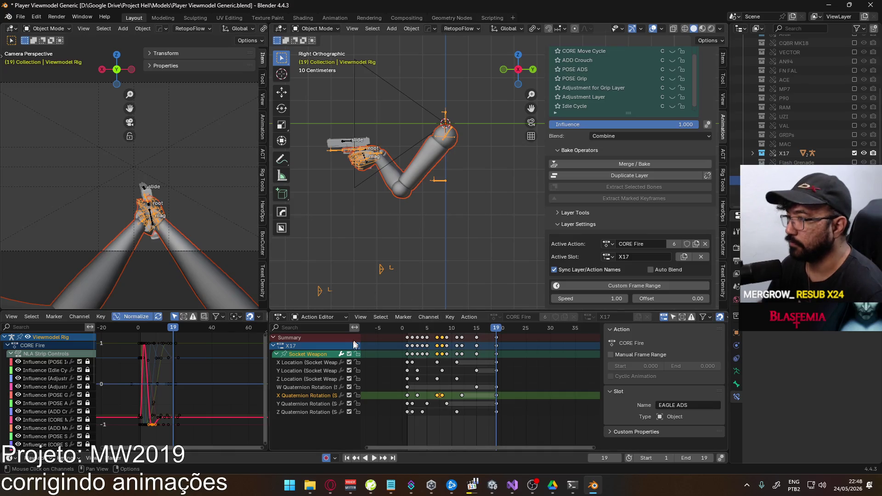
left_click(329, 372)
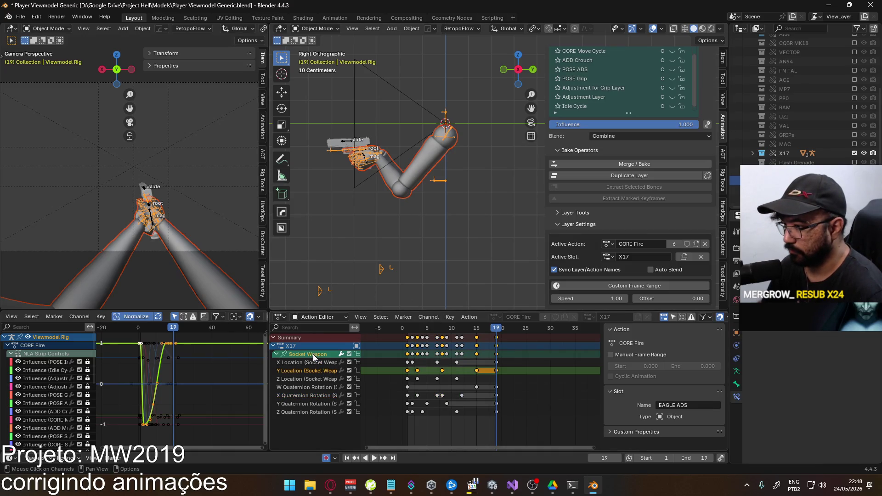
key("space")
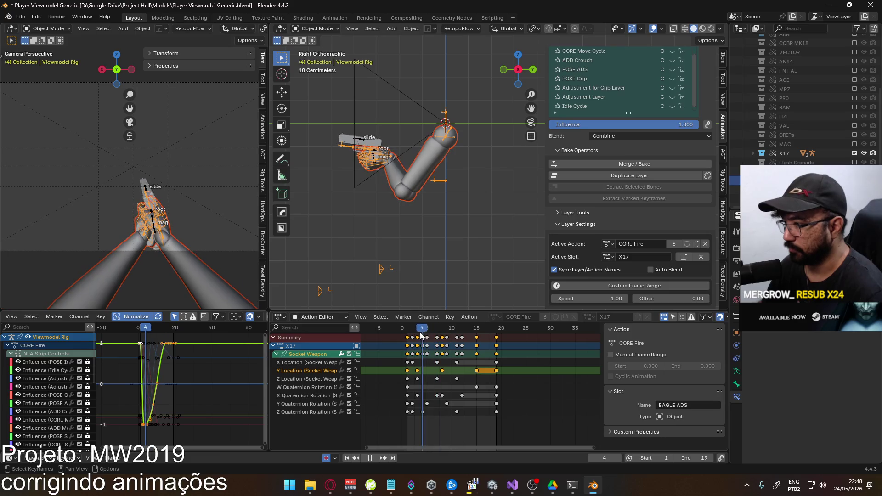
left_click(403, 333)
left_click_drag(403, 336, 452, 336)
key("space")
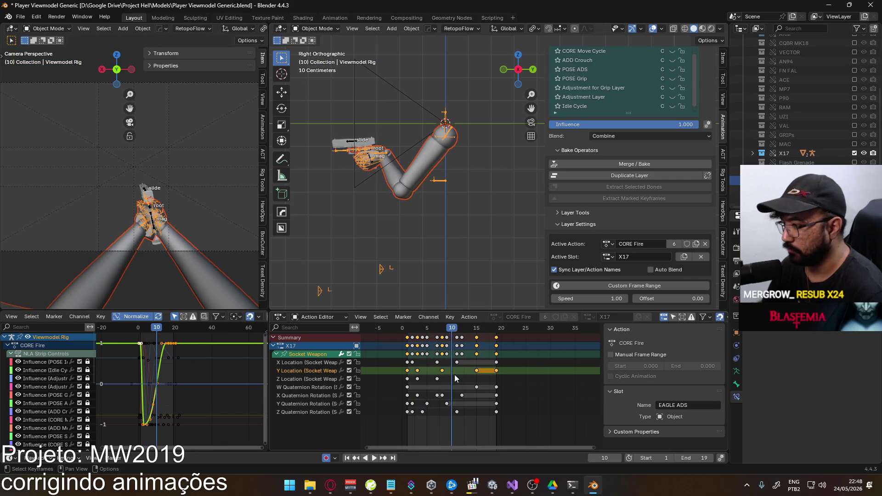
key("space")
left_click(446, 331)
key("space")
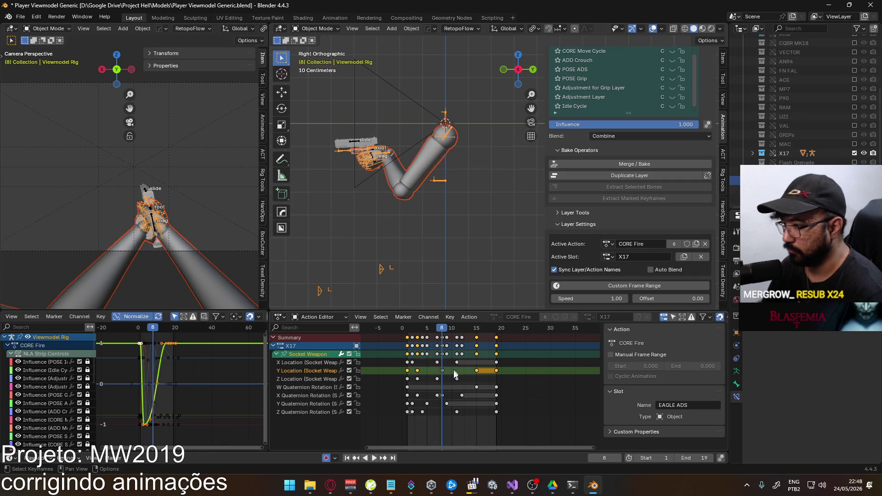
Lower the Y Location key near frame 3 to about -1 and play it back.
left_click(417, 370)
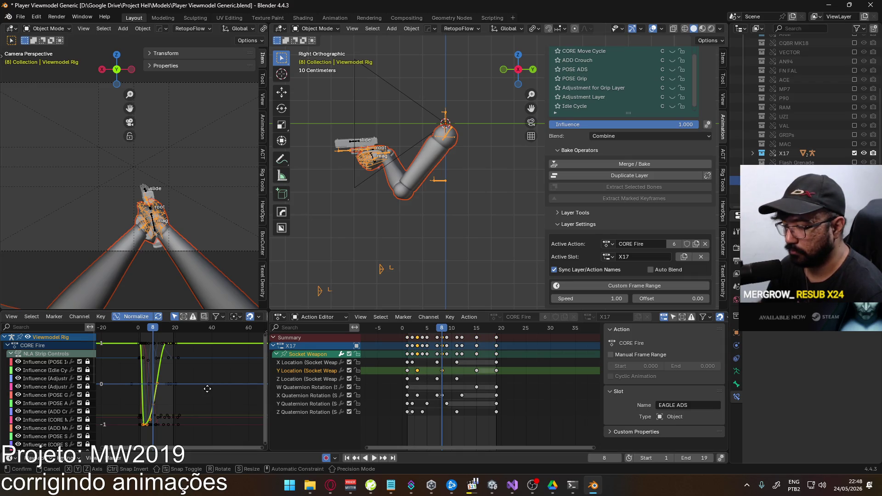
key("g")
key("y")
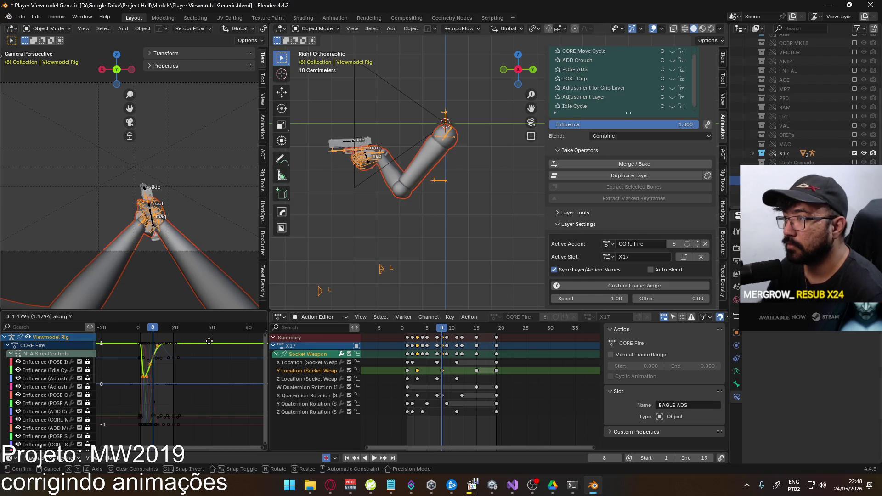
left_click(257, 349)
key("space")
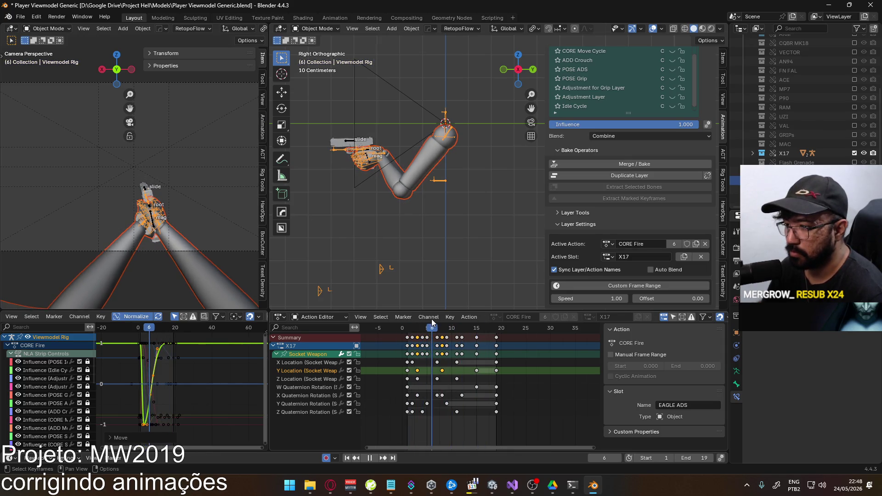
key("space")
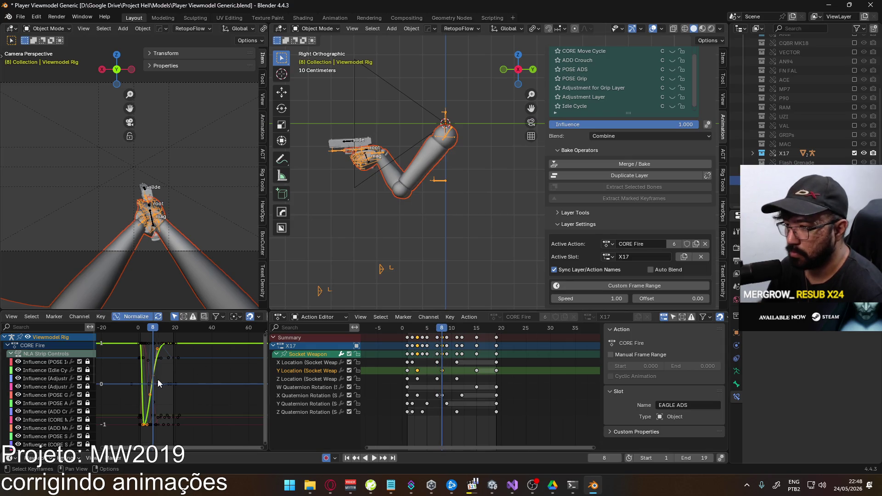
Raise the rising keys of the Y Location curve and review the fire animation.
left_click(158, 383)
key("g")
key("y")
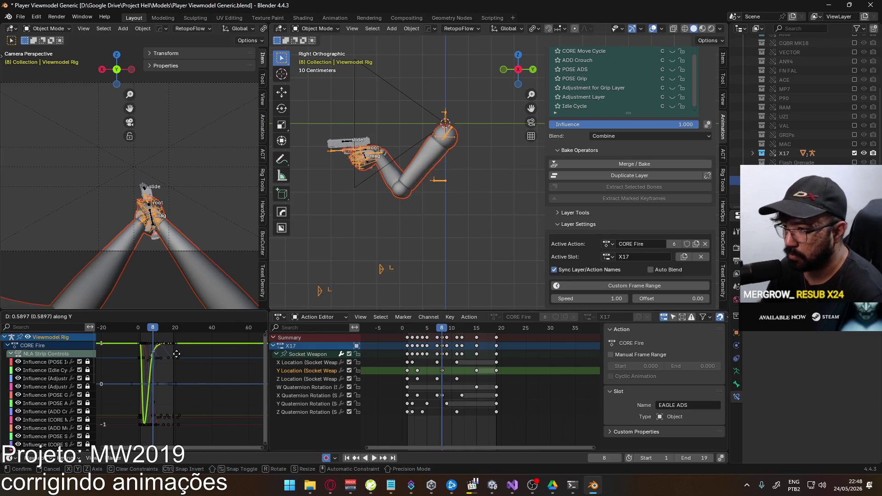
left_click(169, 353)
key("space")
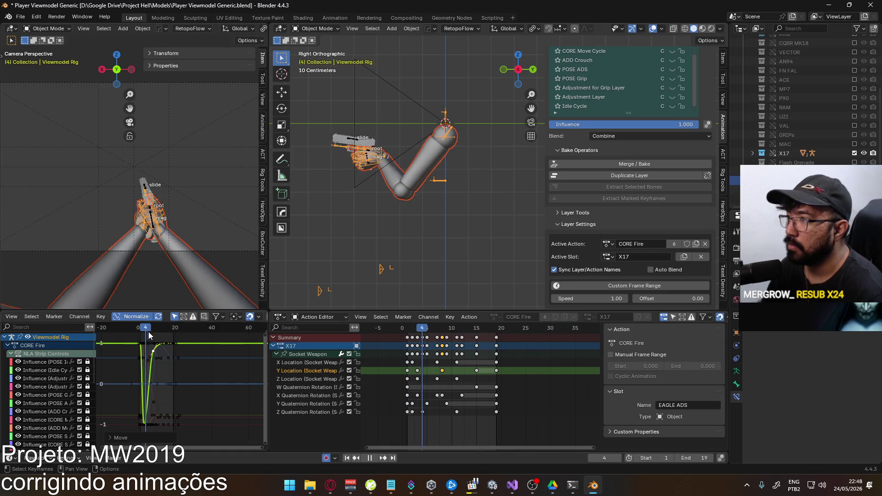
left_click_drag(175, 330, 140, 335)
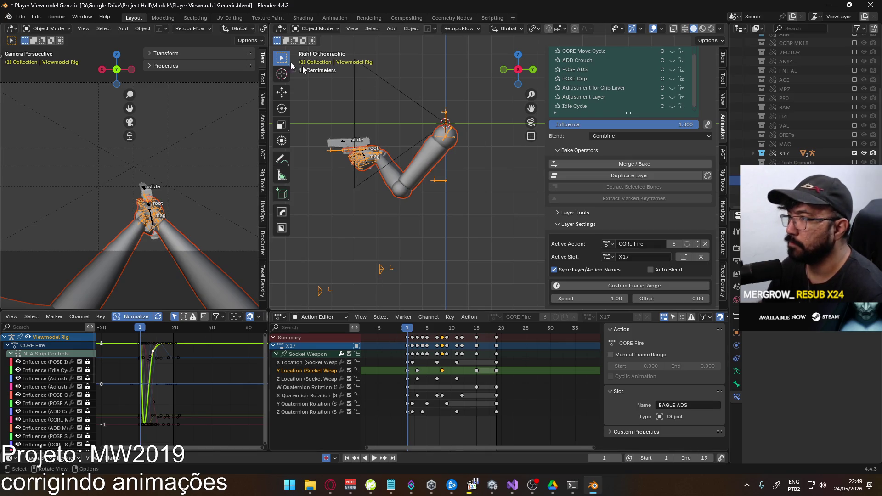
Save Player Viewmodel Generic.blend and export the rig as FBX.
key("ctrl+s")
left_click(20, 17)
mouse_move(62, 158)
left_click(160, 234)
double_click(395, 167)
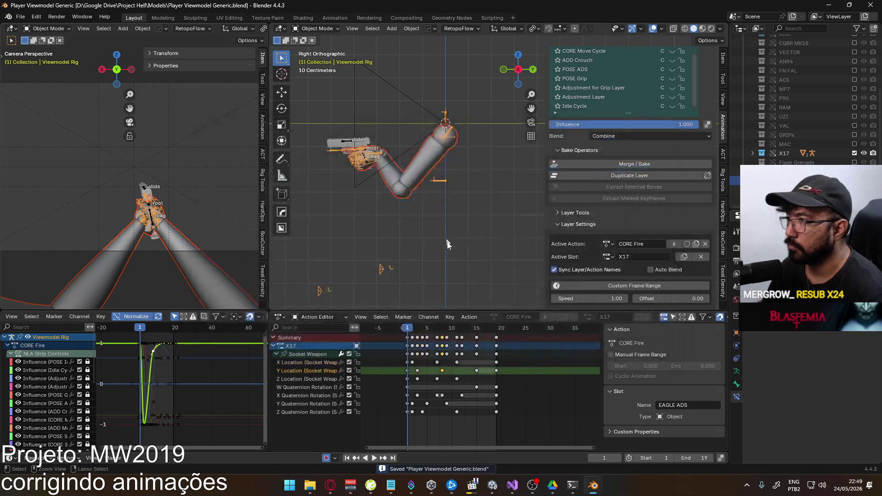
In the running Unity game, switch to the X17 and fire a full magazine, then reload.
key("alt+Tab")
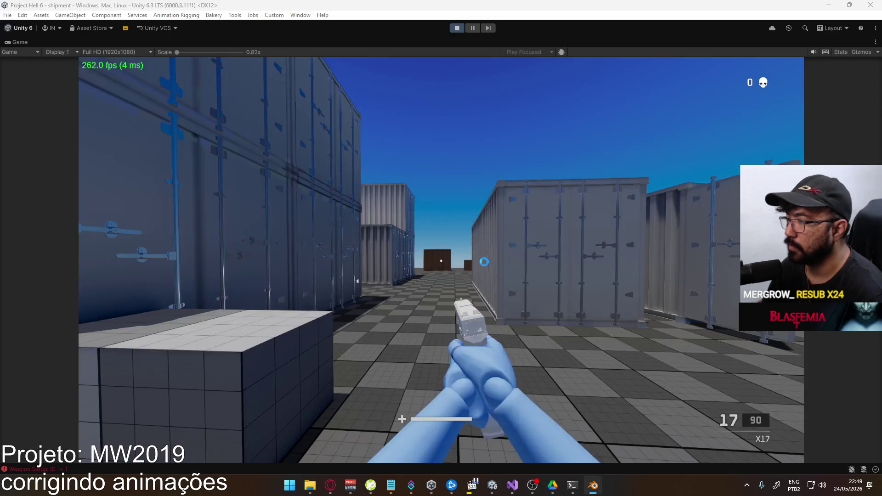
key("2")
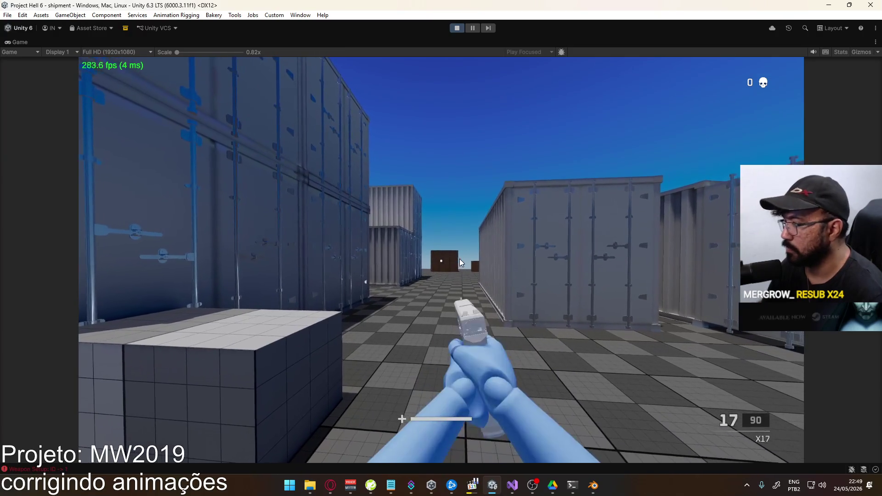
left_click(459, 259)
left_click(441, 261)
left_click(441, 260)
left_click(441, 260)
left_click(441, 260)
left_click(441, 261)
left_click(441, 260)
left_click(441, 260)
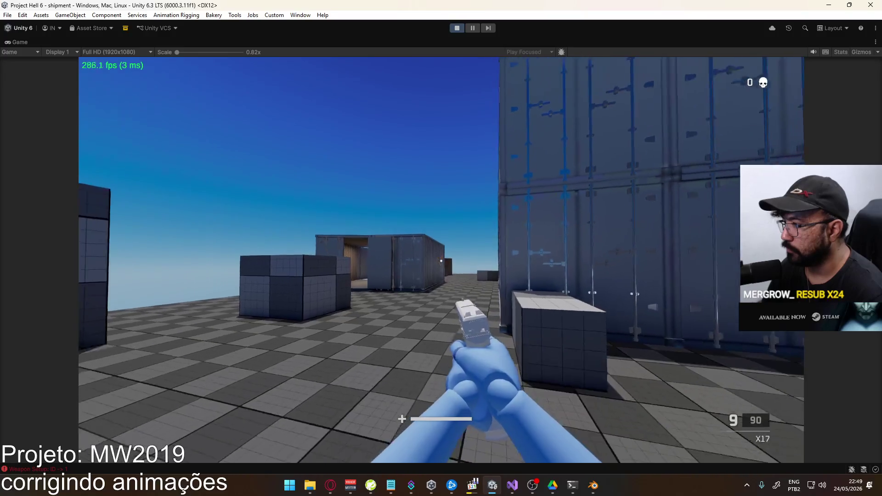
left_click(441, 261)
left_click(441, 261)
left_click(441, 260)
left_click(440, 260)
left_click(441, 260)
left_click(441, 261)
left_click(441, 261)
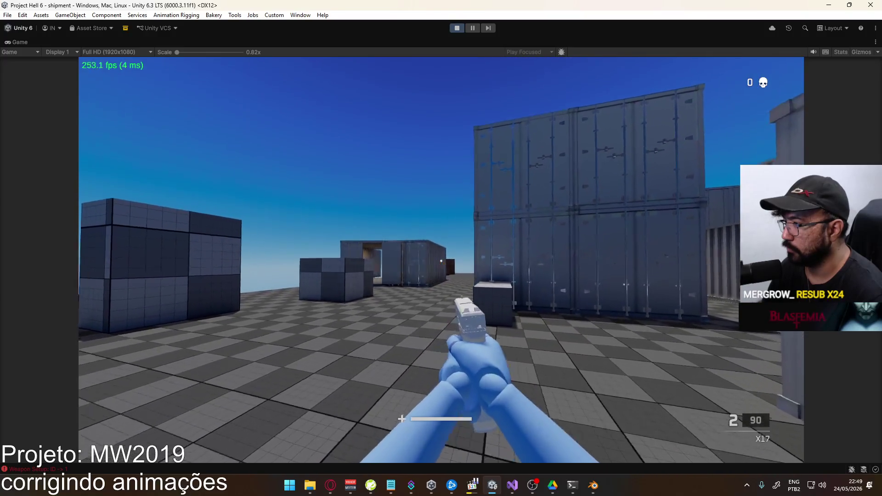
left_click(441, 261)
left_click(441, 261)
key("r")
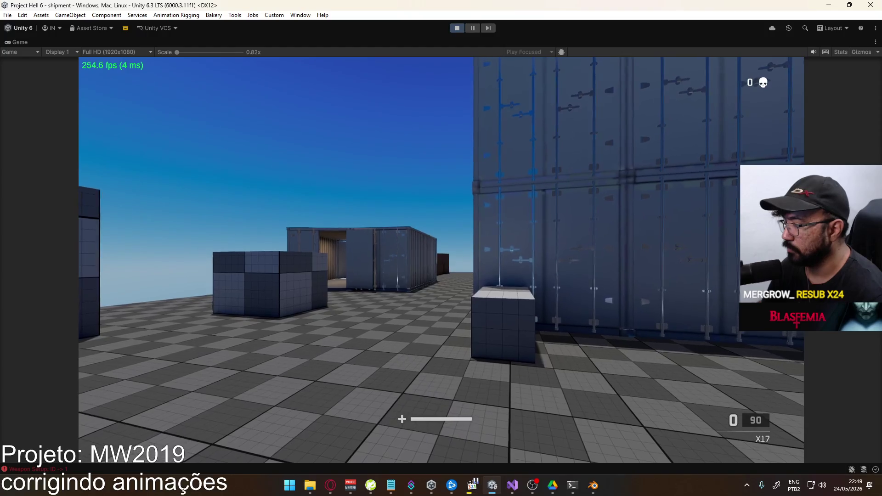
Fire another X17 magazine rapidly and reload again.
left_click(441, 261)
double_click(441, 260)
left_click(441, 260)
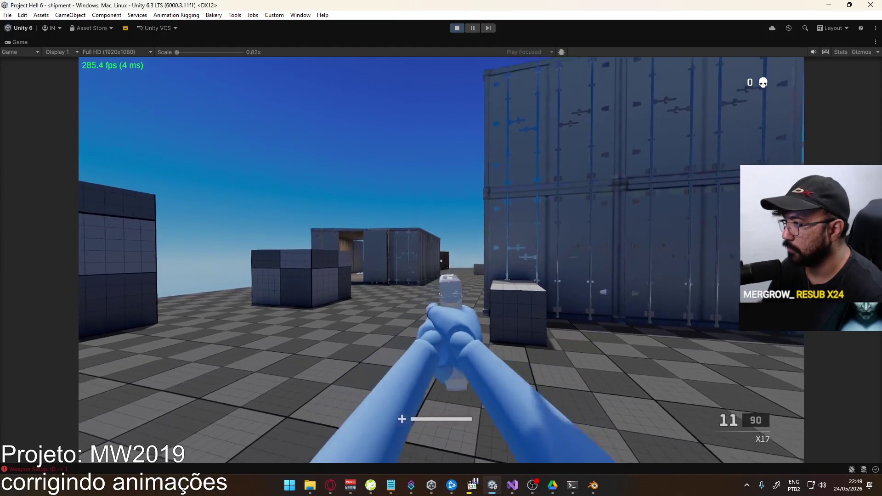
double_click(441, 260)
left_click(441, 261)
double_click(441, 260)
left_click(440, 260)
left_click(441, 260)
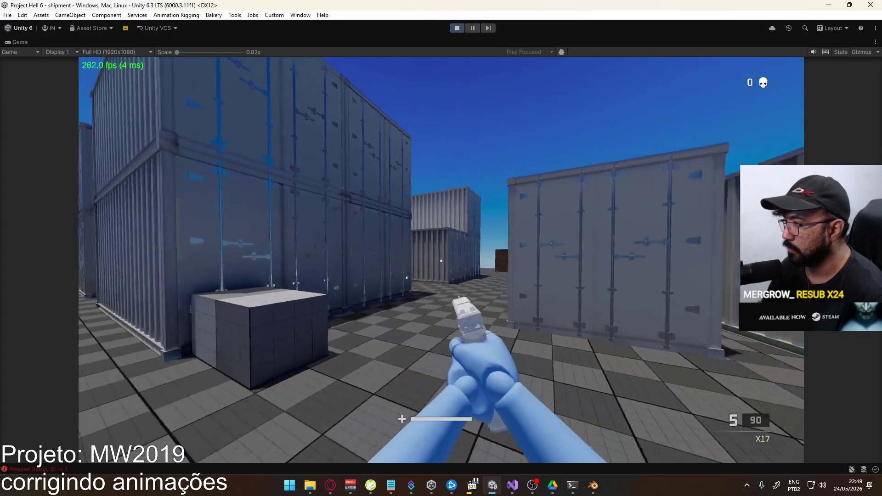
left_click(441, 261)
left_click(441, 260)
left_click(441, 261)
left_click(441, 260)
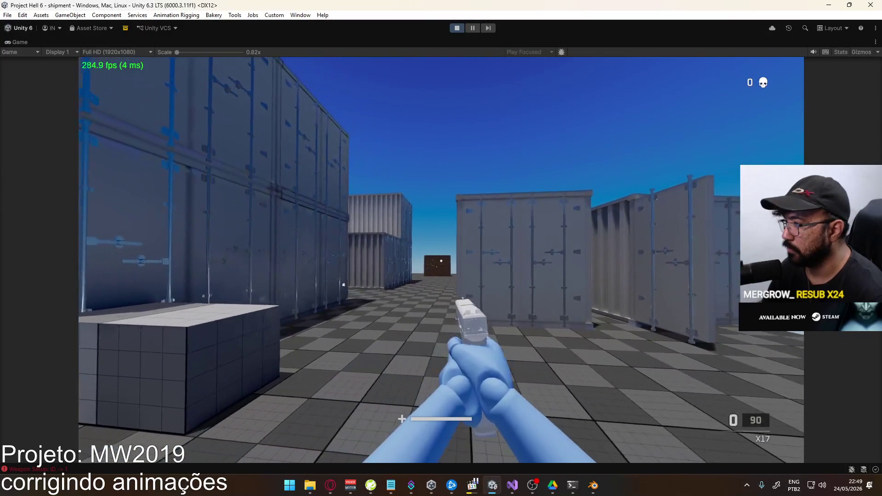
key("r")
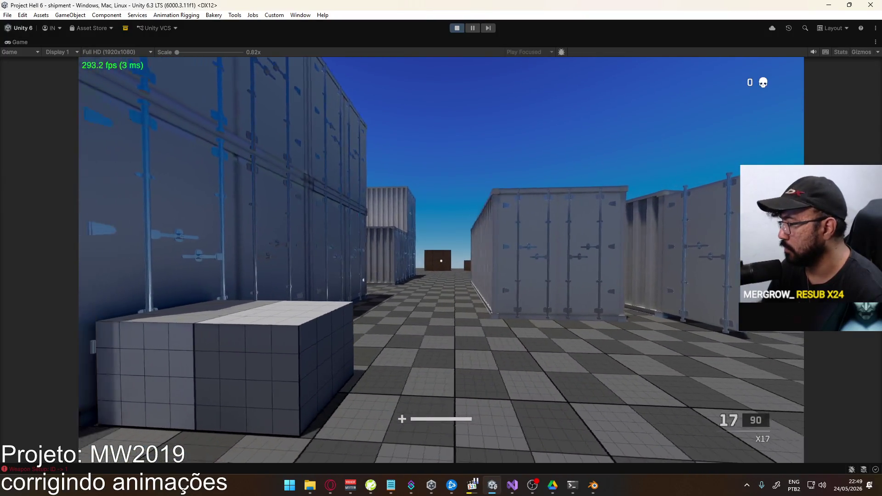
Fire the X17 from the hip and while aiming, then aim and fire the MP5.
left_click(441, 261)
left_click(441, 260)
left_click(441, 261)
left_click(441, 260)
left_click(440, 261)
left_click(441, 260)
right_click(441, 261)
left_click(441, 260)
left_click(441, 261)
left_click(441, 261)
left_click(440, 260)
left_click(441, 261)
left_click(441, 260)
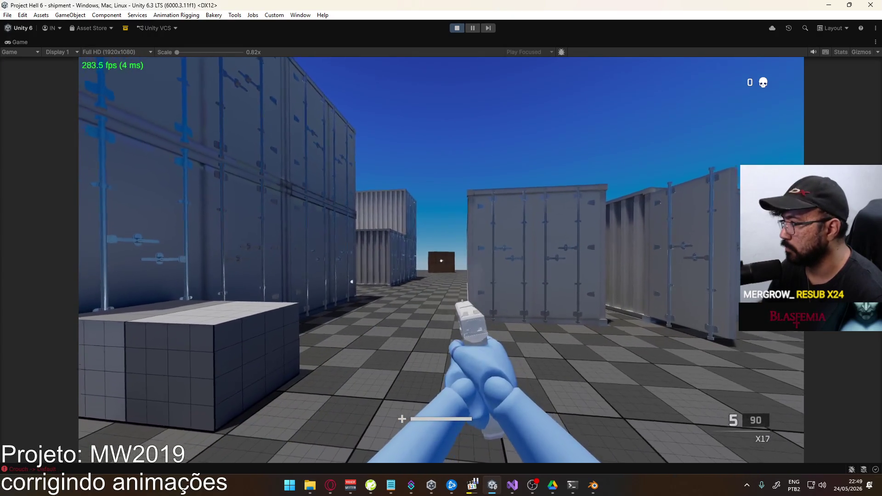
key("2")
left_click(441, 261)
right_click(441, 261)
left_click(441, 260)
left_click(441, 260)
Set the Loadout 1 sidearm to the Desert Eagle and respawn with it.
key("Escape")
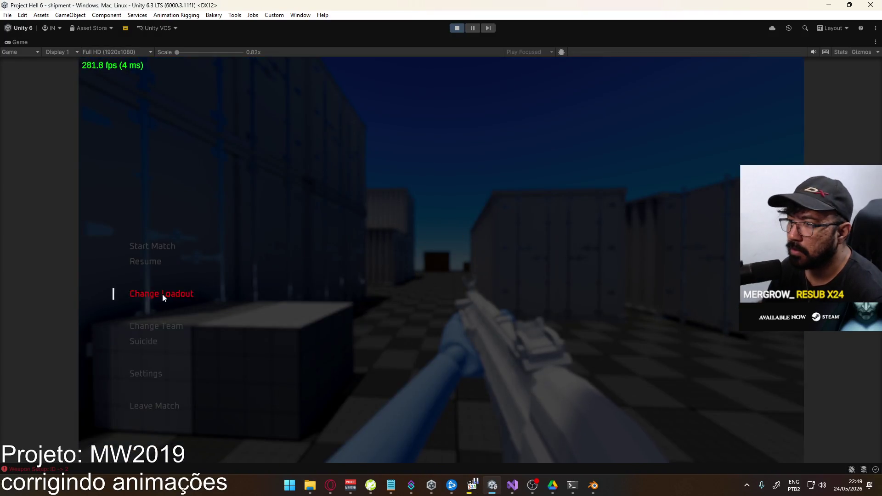
left_click(163, 297)
left_click(184, 133)
left_click(184, 235)
left_click(228, 135)
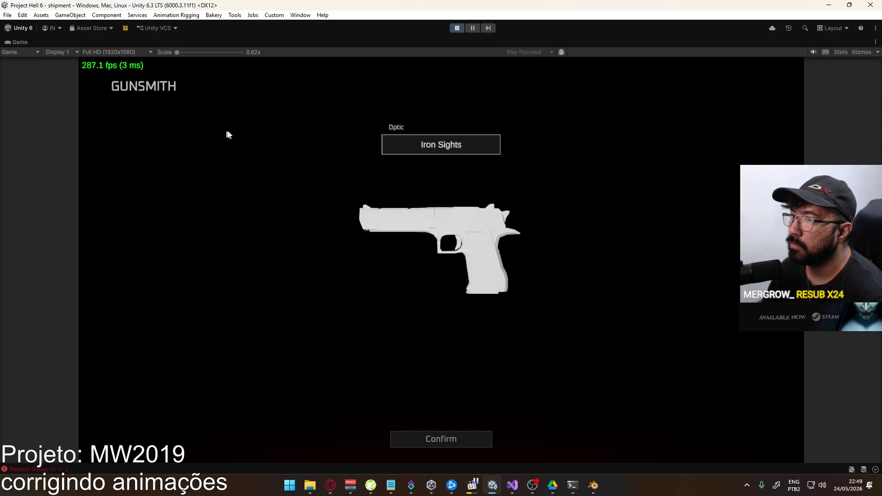
left_click(432, 439)
left_click(243, 440)
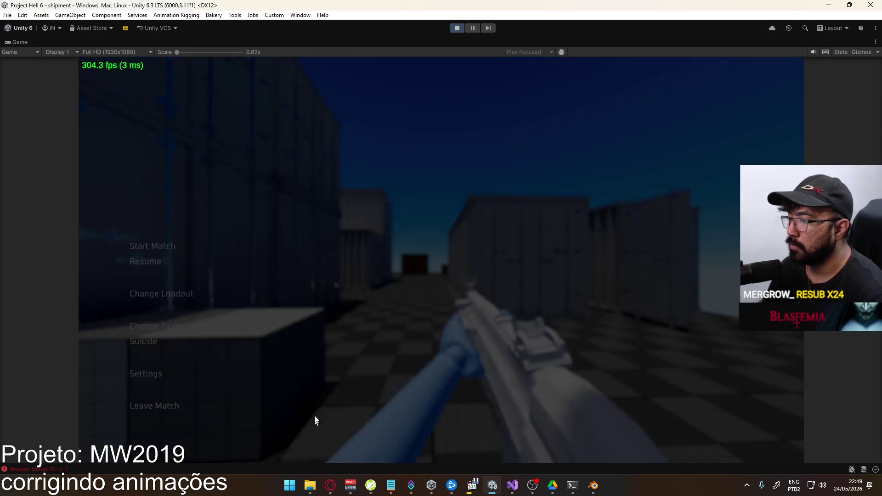
left_click(158, 341)
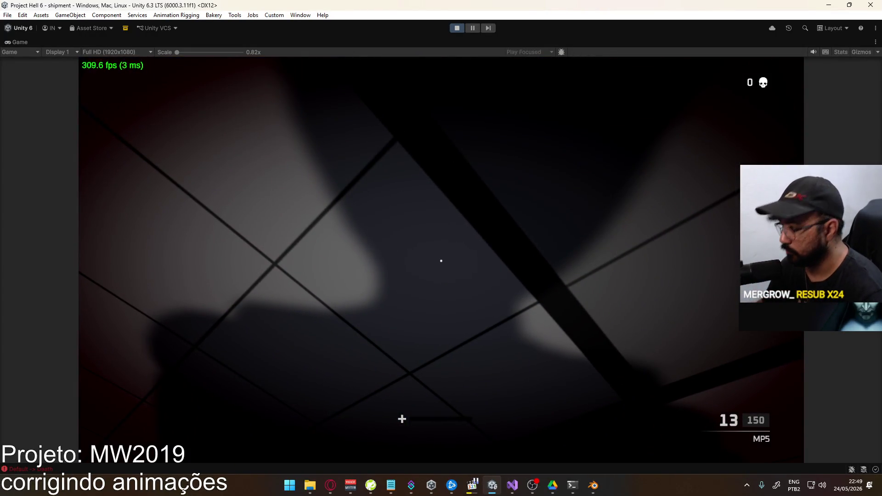
Switch to the Desert Eagle, fire it empty, reload, fire again and reload.
key("2")
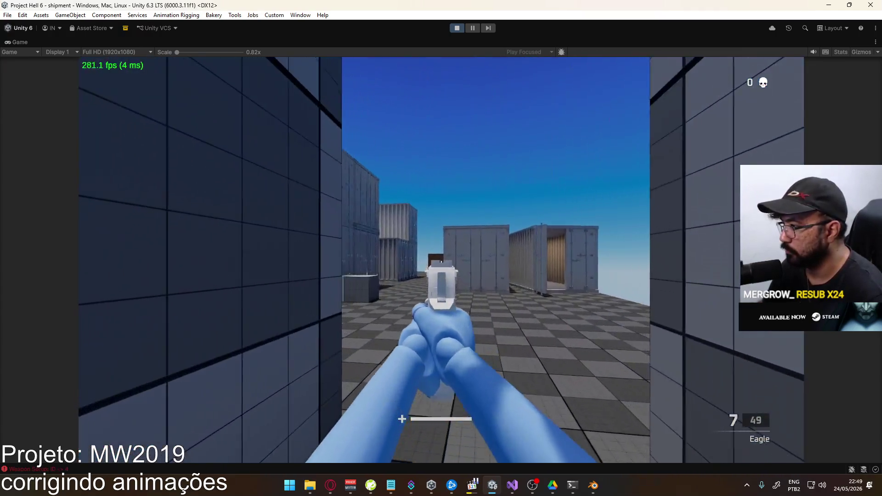
left_click(441, 261)
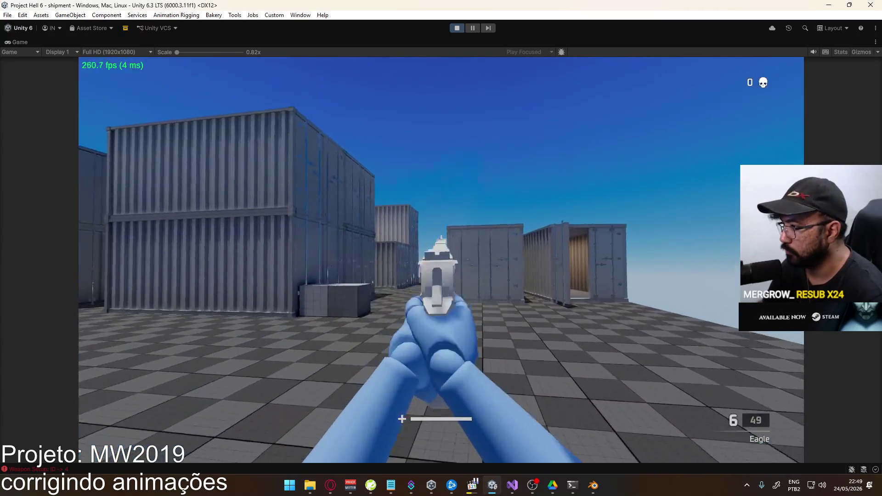
left_click(441, 260)
left_click(441, 260)
left_click(441, 260)
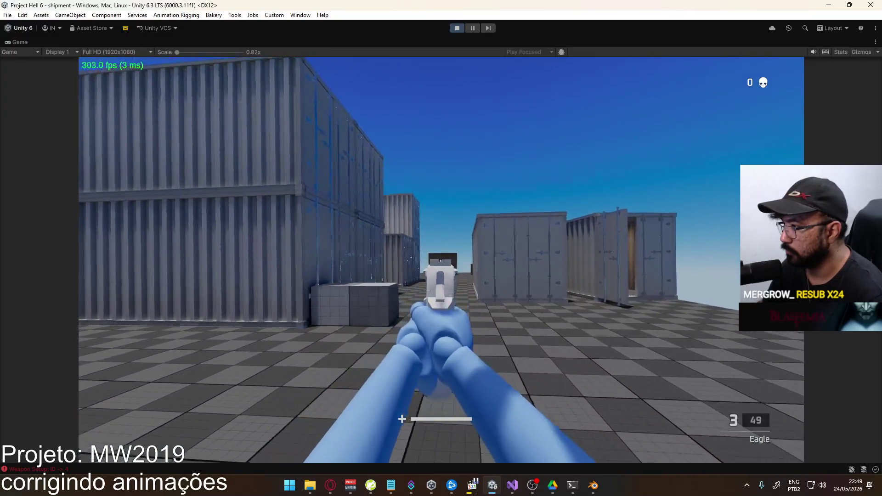
left_click(441, 260)
left_click(441, 260)
left_click(441, 260)
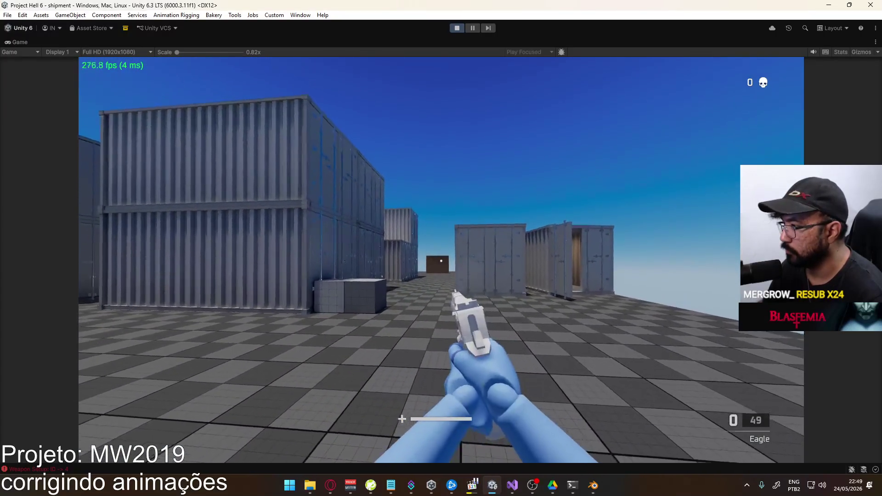
key("r")
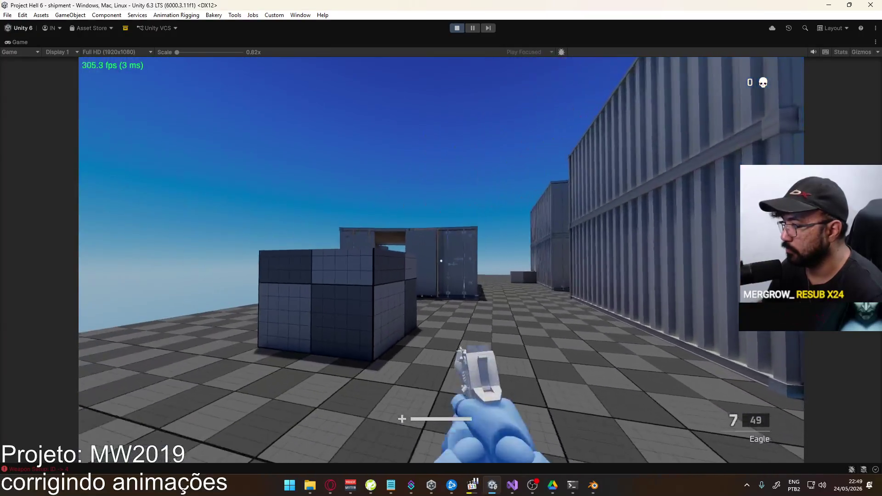
left_click(441, 260)
left_click(441, 261)
left_click(441, 261)
left_click(441, 261)
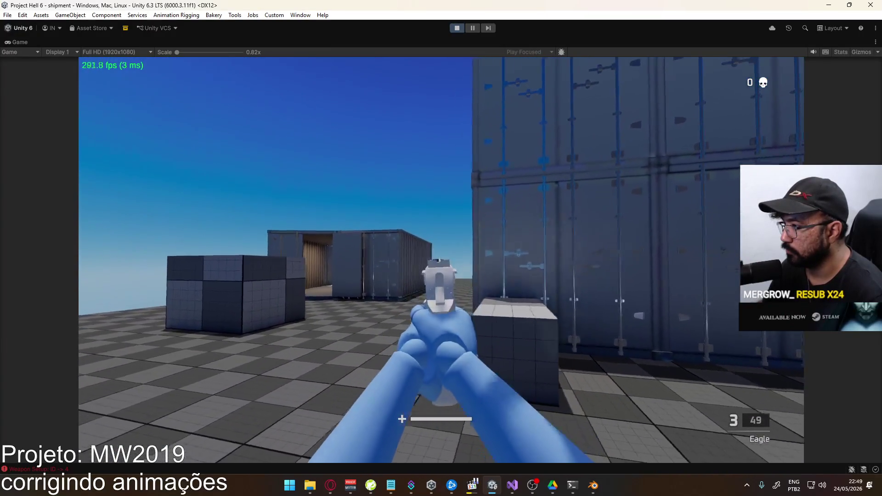
left_click(441, 261)
key("r")
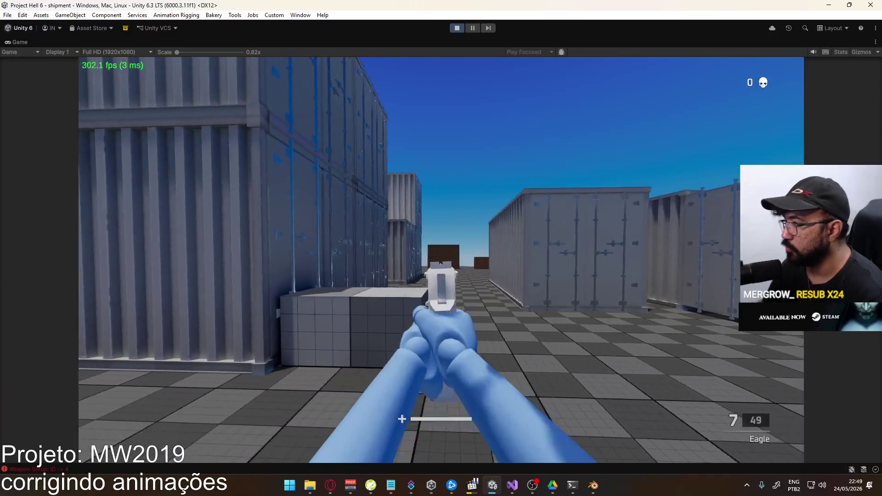
Stop the Unity play session and return to Blender.
key("super")
key("super")
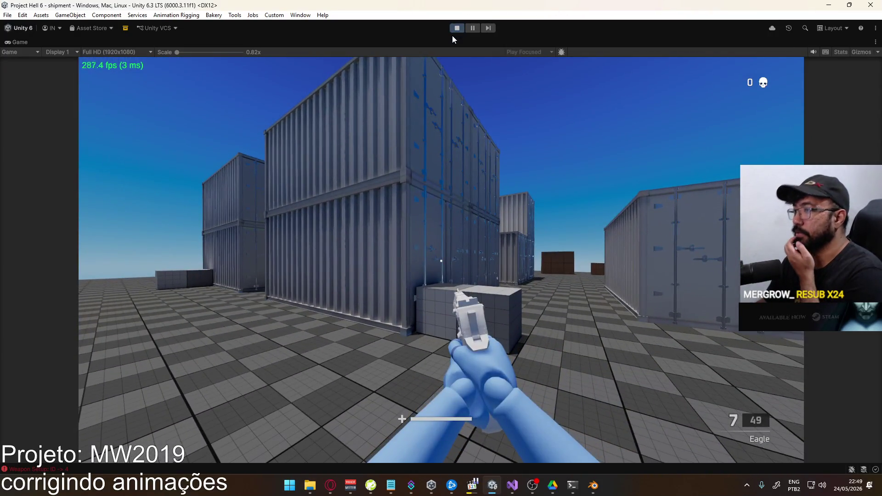
left_click(456, 28)
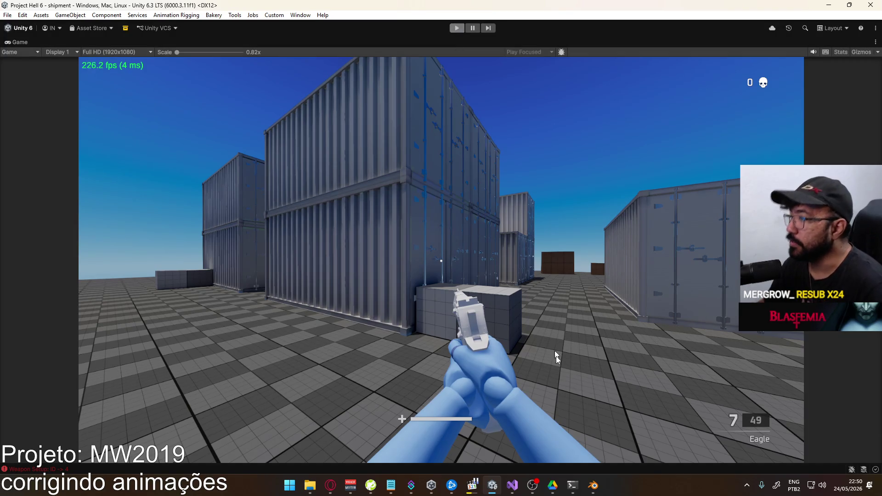
left_click(593, 485)
Save the viewmodel blend file, select the POSE Idle layer and save again.
scroll(649, 101, "up", 5)
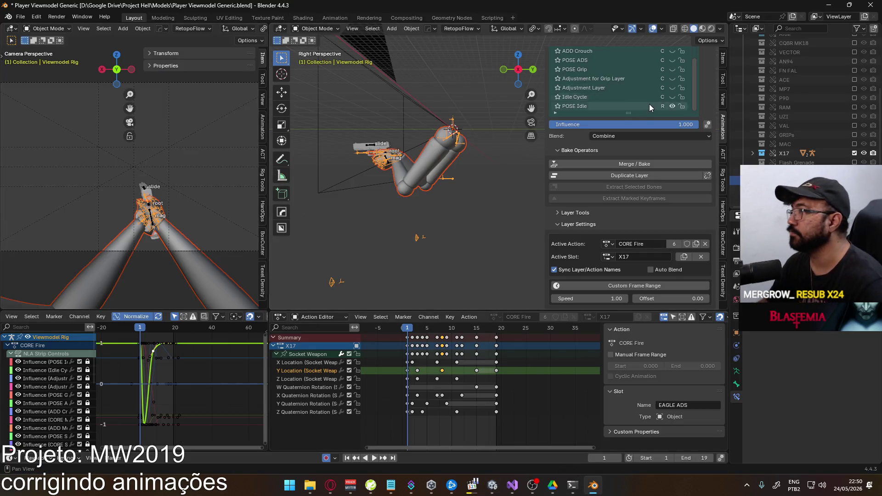
key("ctrl+s")
scroll(669, 81, "up", 2)
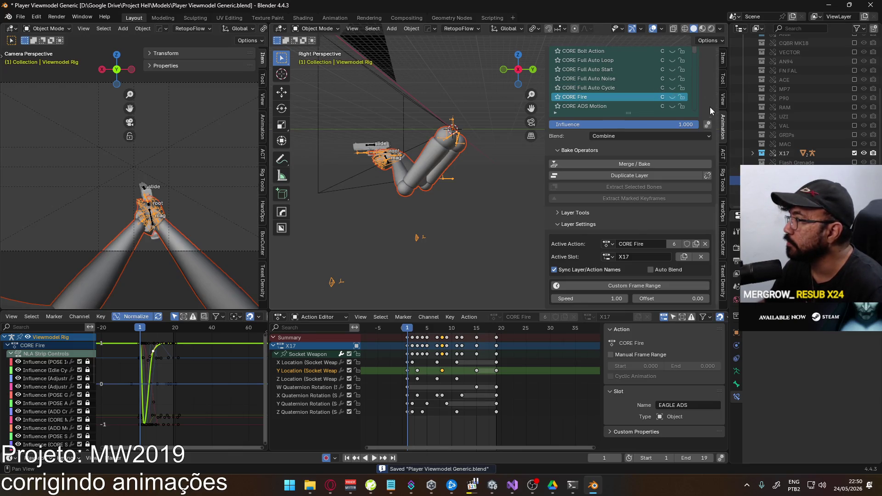
scroll(710, 109, "up", 5)
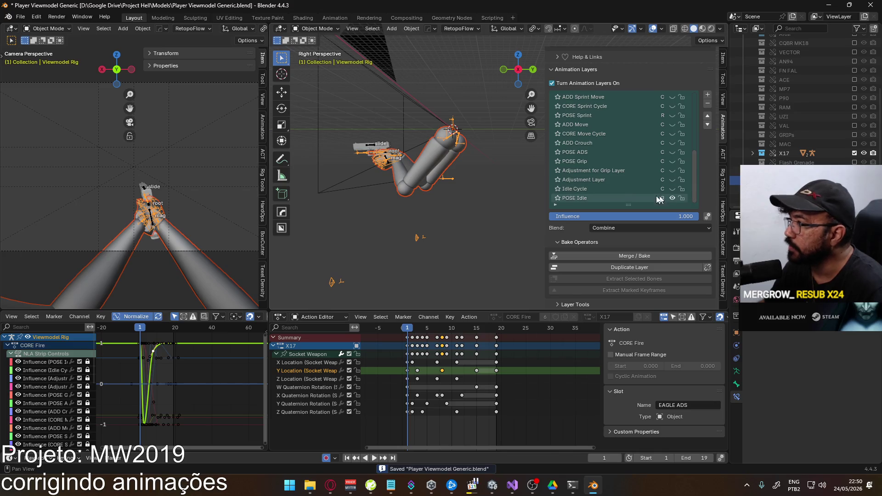
left_click(659, 198)
left_click(21, 17)
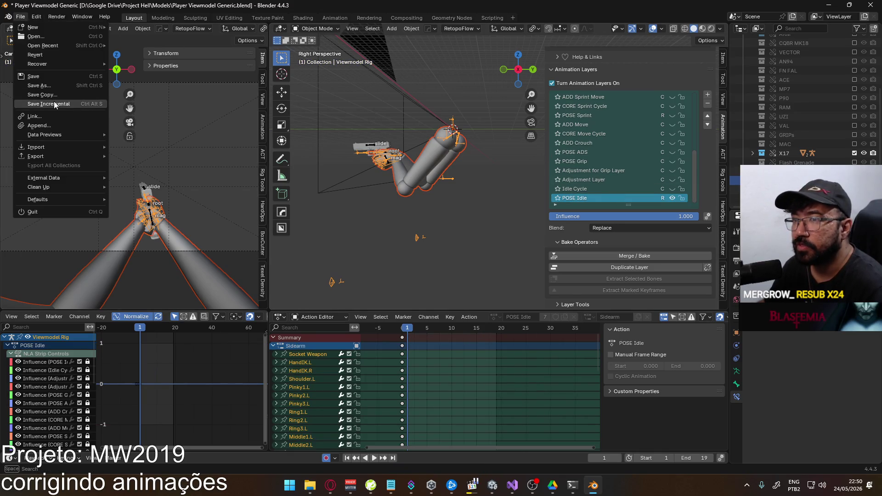
left_click(45, 76)
Review the previously exported FBX files sorted by date modified, then dismiss the export window.
left_click(21, 17)
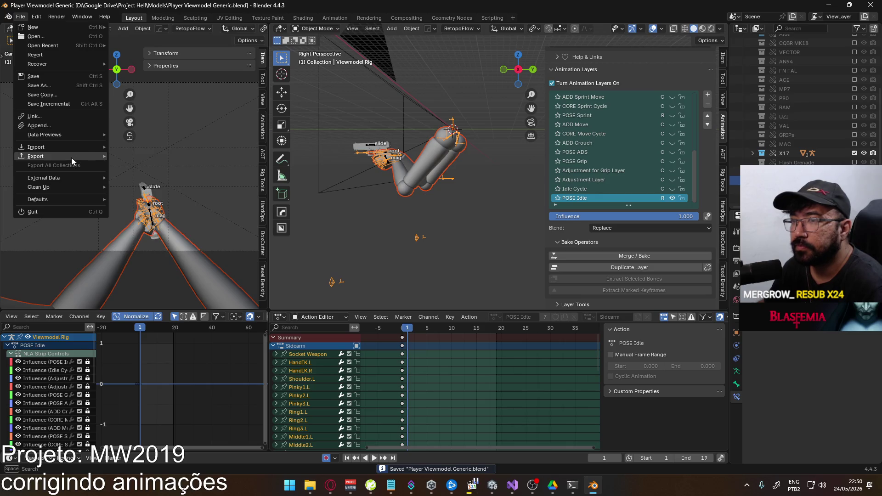
mouse_move(71, 157)
left_click(153, 236)
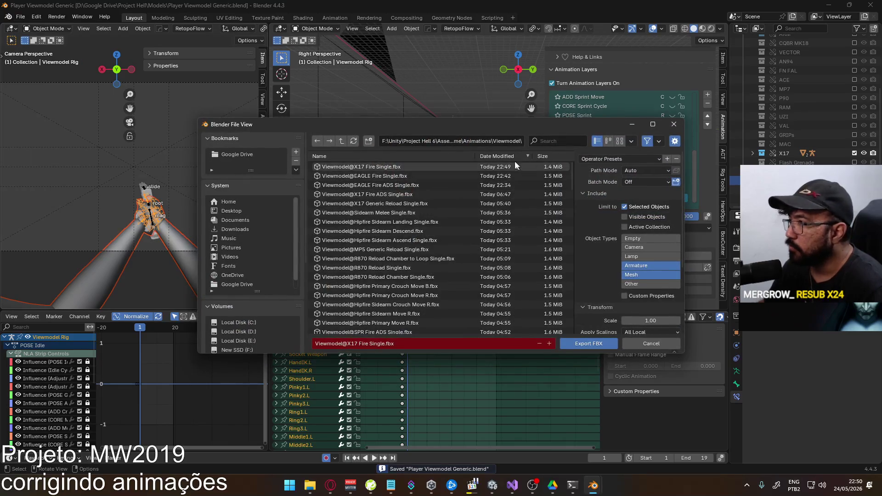
left_click(501, 158)
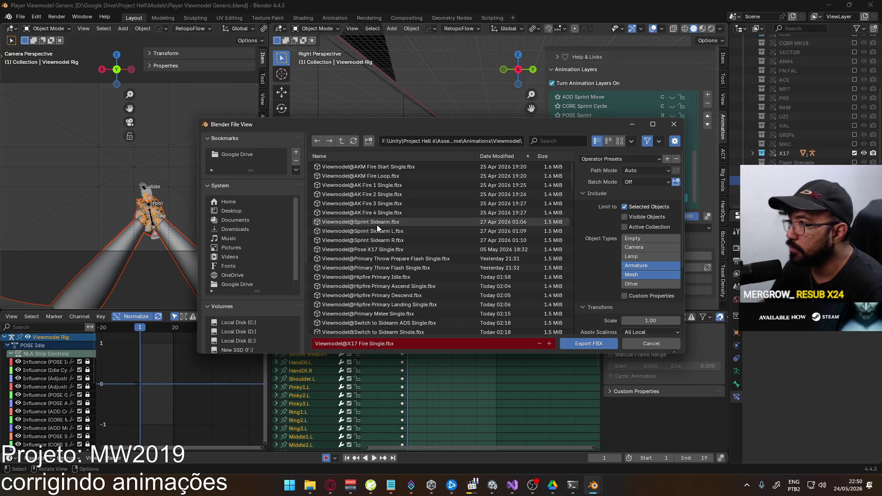
key("Escape")
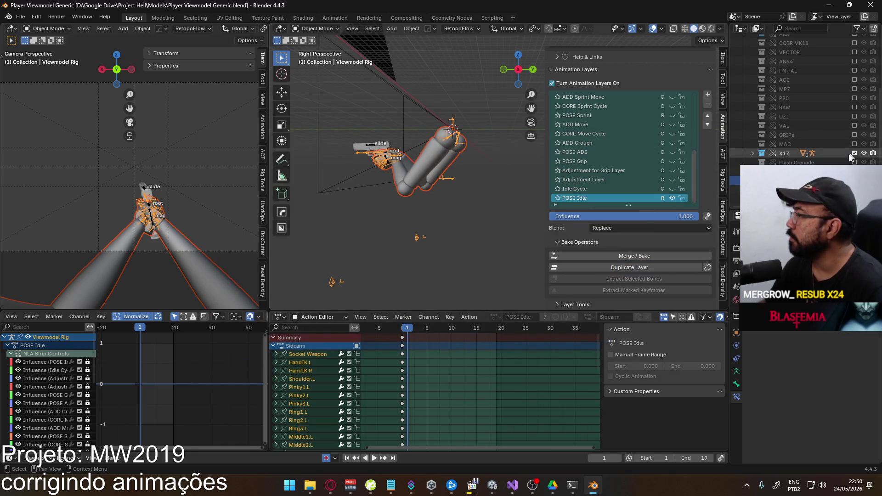
Enable CORE Sprint Cycle and ADD Sprint Move, then name CORE Sprint Cycle's slot 'Primary & Sidearm'.
scroll(652, 143, "up", 10)
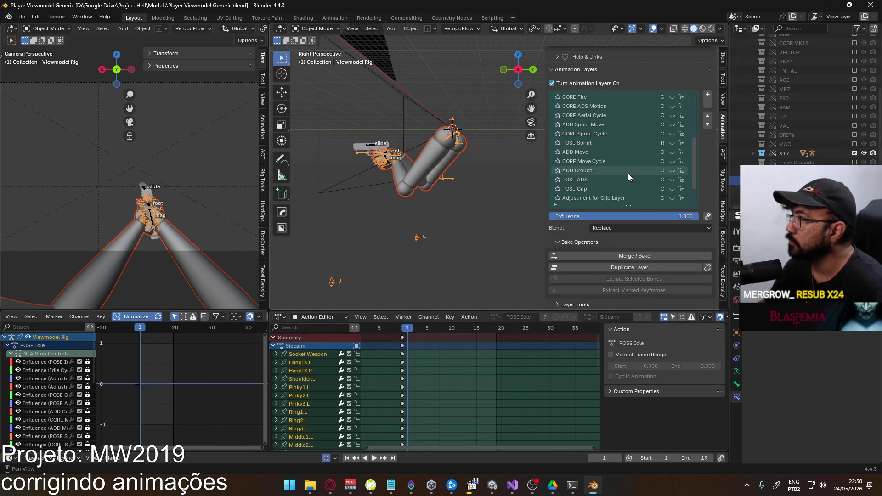
scroll(611, 154, "down", 6)
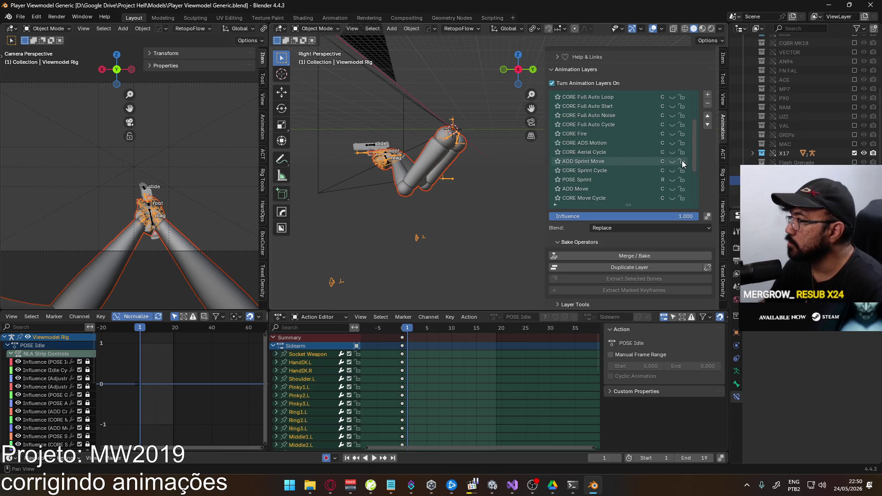
left_click(672, 170)
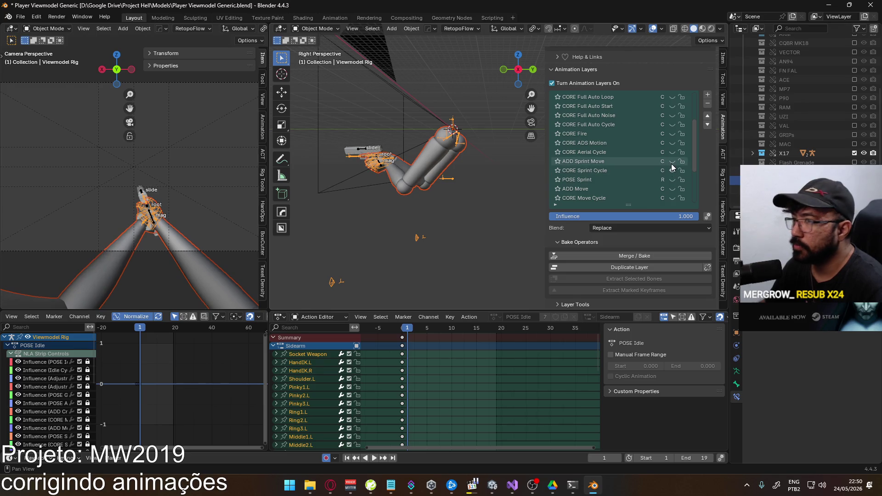
left_click(671, 163)
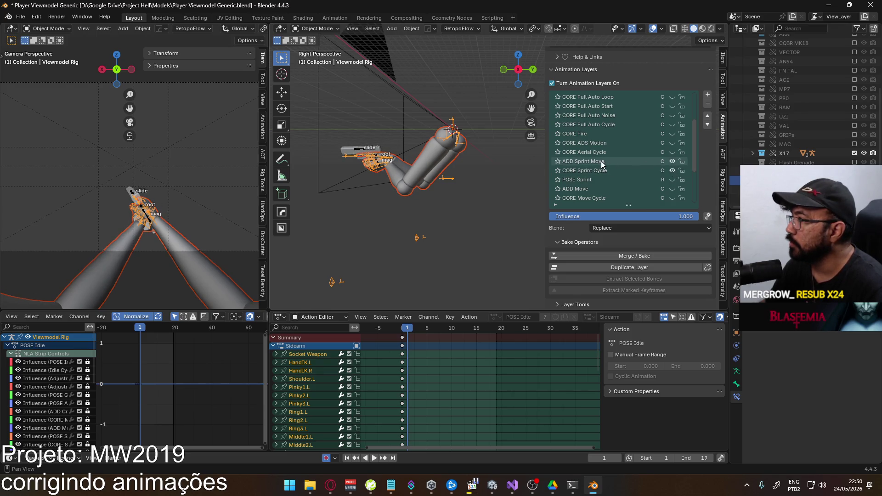
left_click(611, 170)
scroll(624, 225, "down", 2)
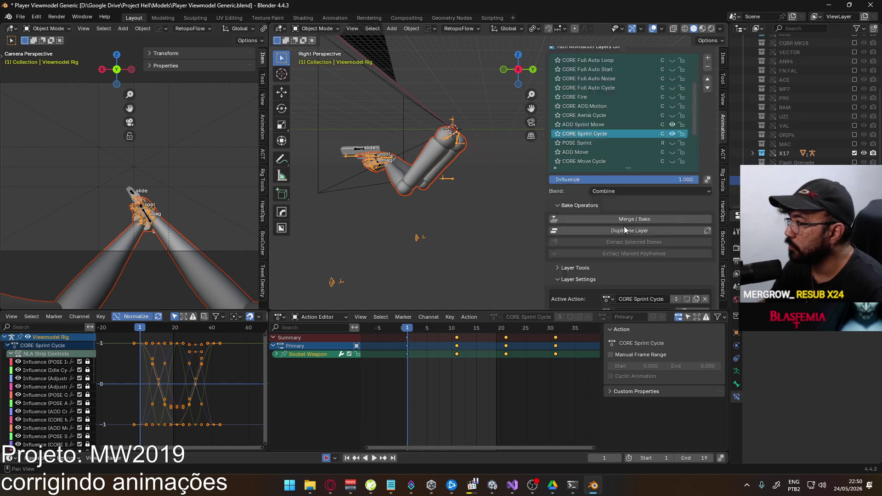
scroll(624, 226, "down", 3)
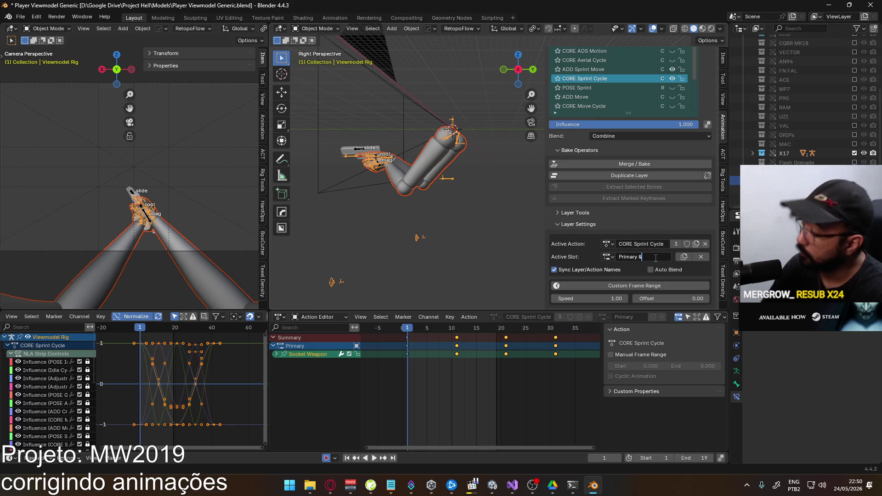
type("Primary & Sidea")
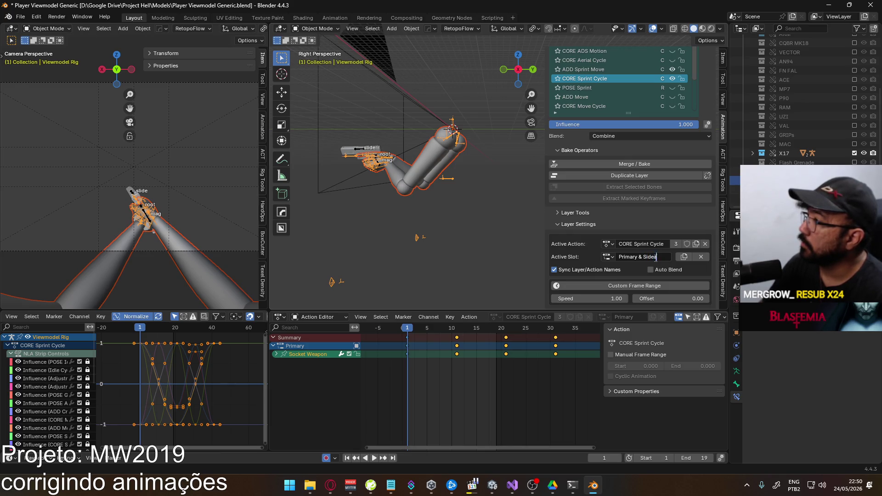
type("rm")
key("Return")
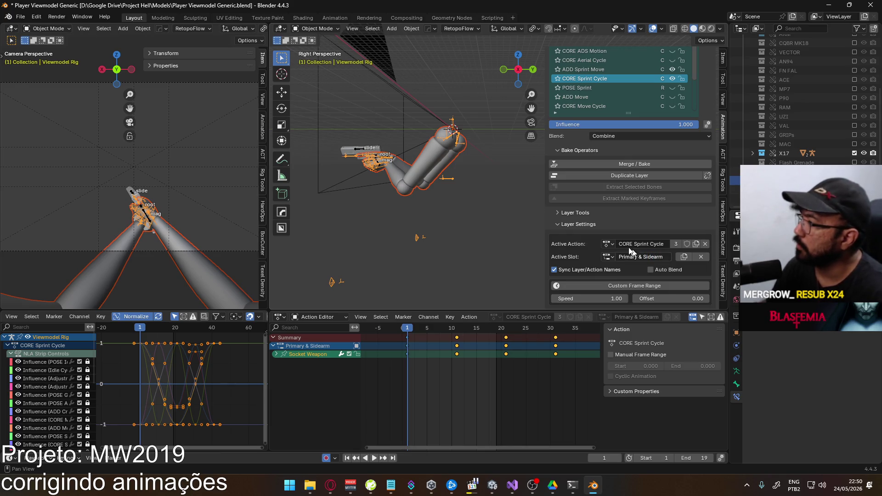
Hide ADD Sprint Move and show POSE Sprint using its Sidearm slot.
left_click(611, 71)
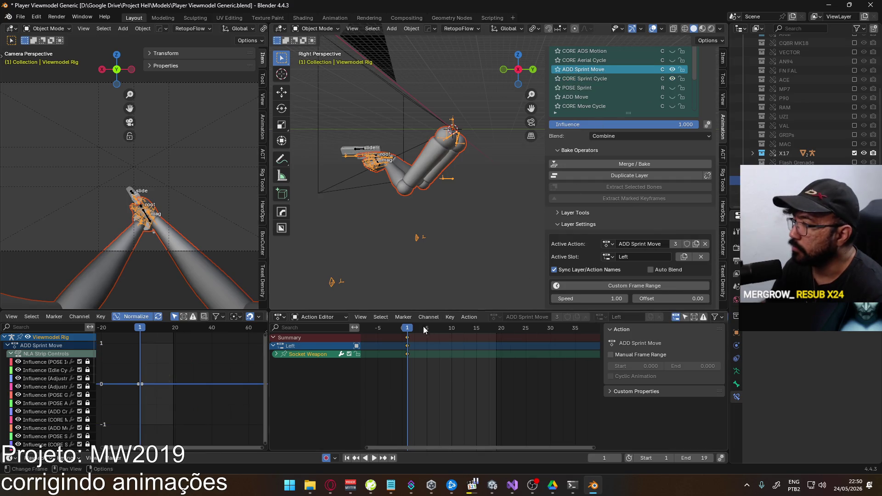
left_click(672, 70)
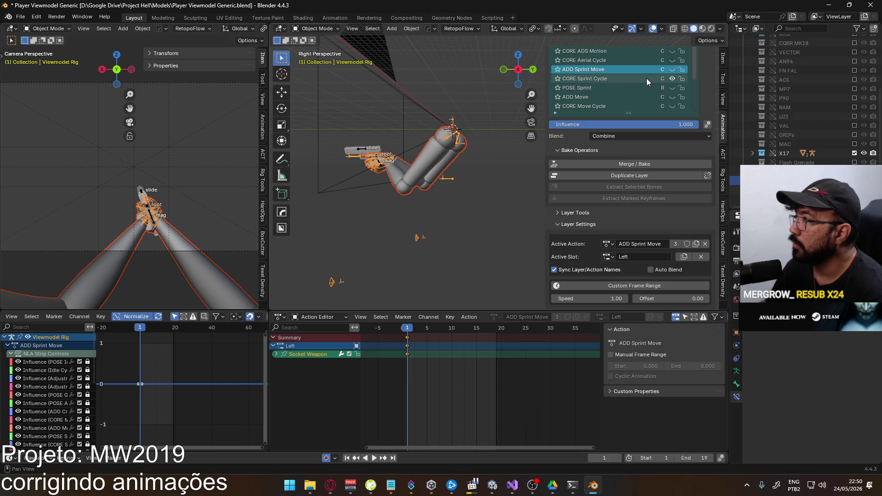
left_click(638, 87)
left_click(609, 256)
left_click(630, 276)
left_click(673, 88)
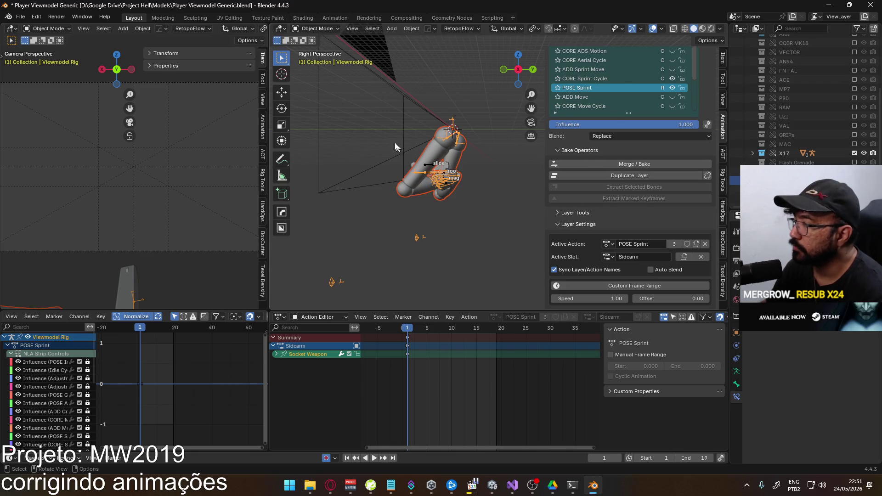
In Pose Mode, move the Socket Weapon bone along Y for the POSE Sprint pose.
left_click(318, 60)
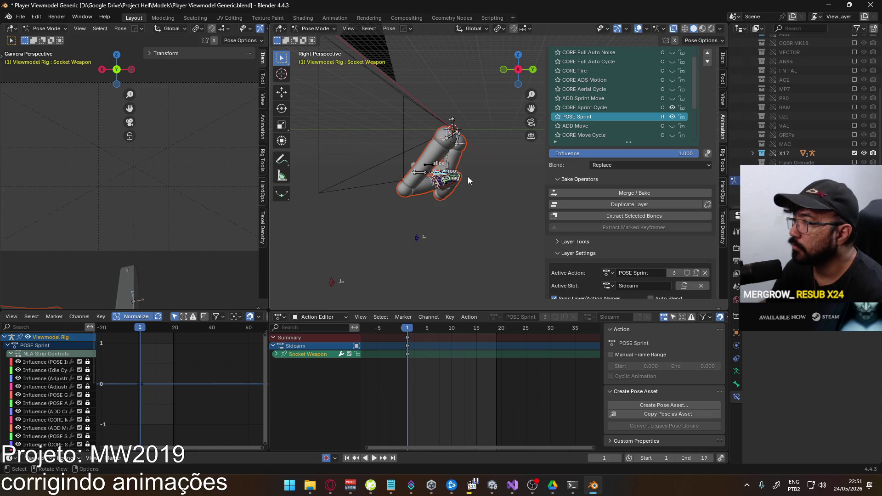
key("g")
key("y")
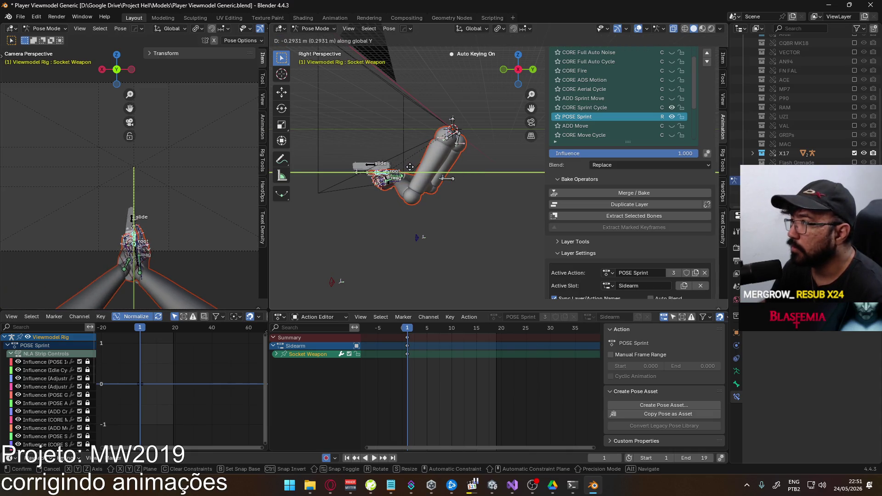
left_click(409, 167)
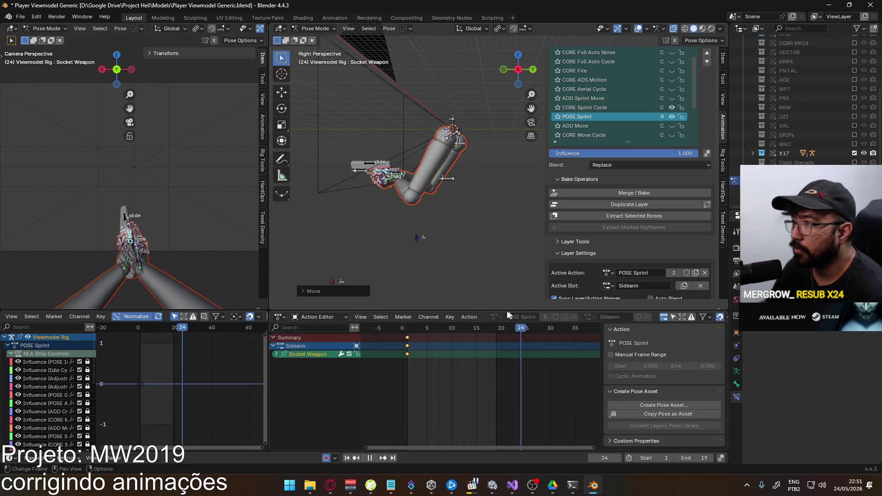
key("Escape")
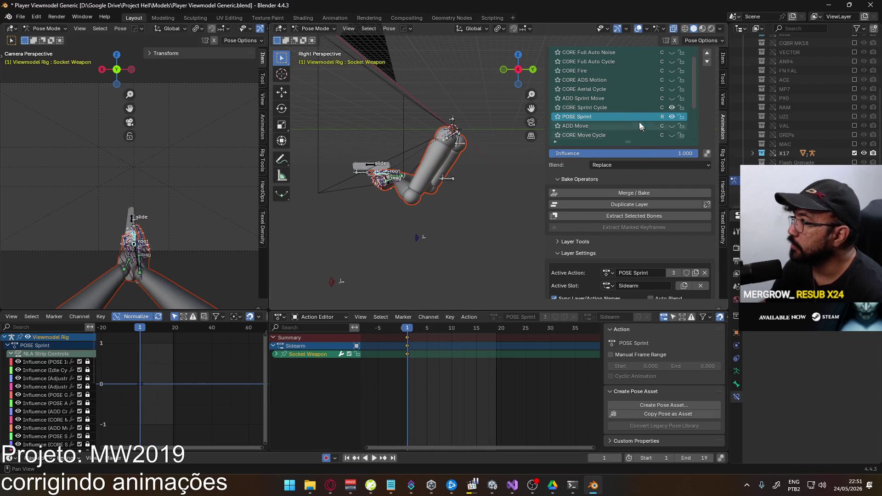
Show CORE Sprint Cycle, make it active, and set the scene end frame to 41.
left_click(671, 108)
left_click(585, 107)
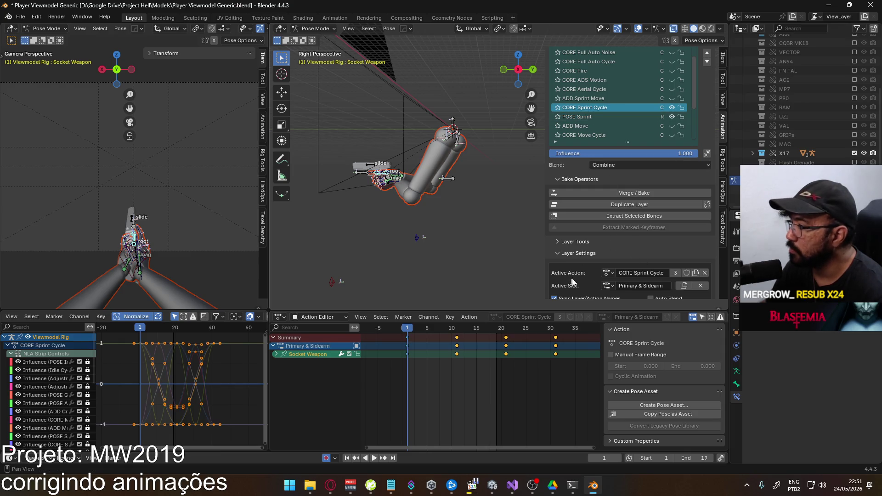
scroll(542, 360, "down", 4)
left_click(548, 329)
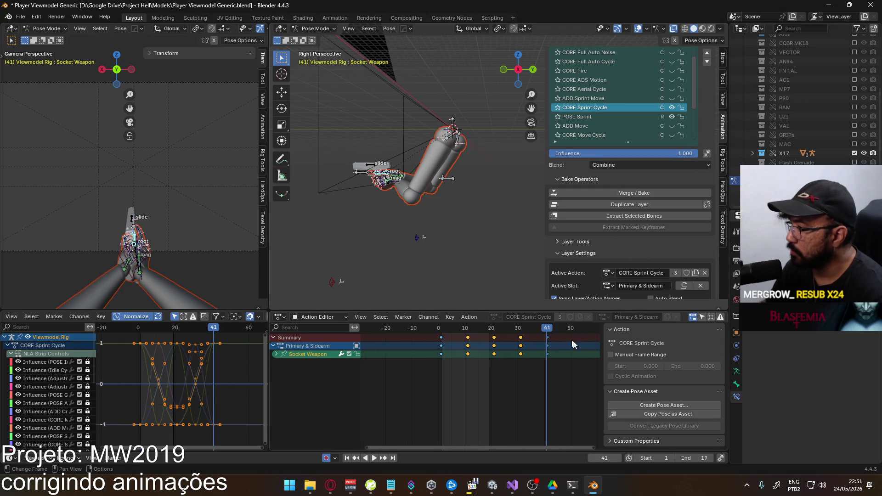
type("41")
key("Return")
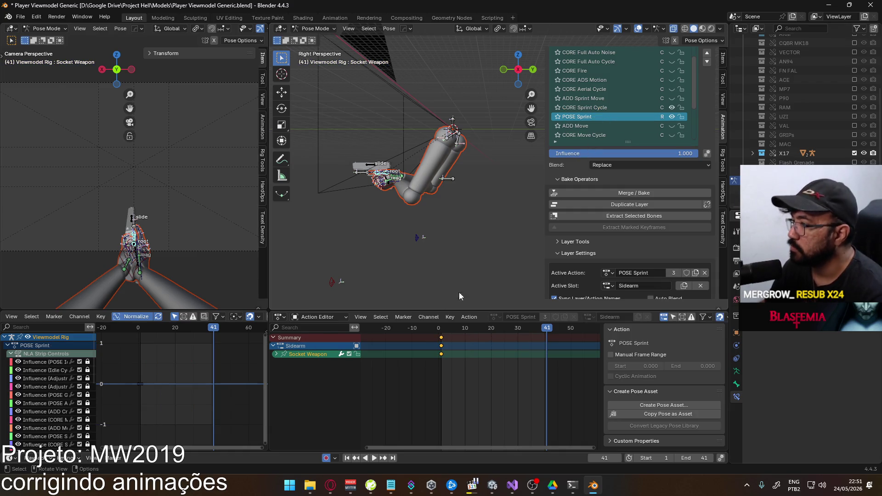
At the first frame, tilt the Socket Weapon bone on X and turn it on Z.
left_click(443, 329)
key("space")
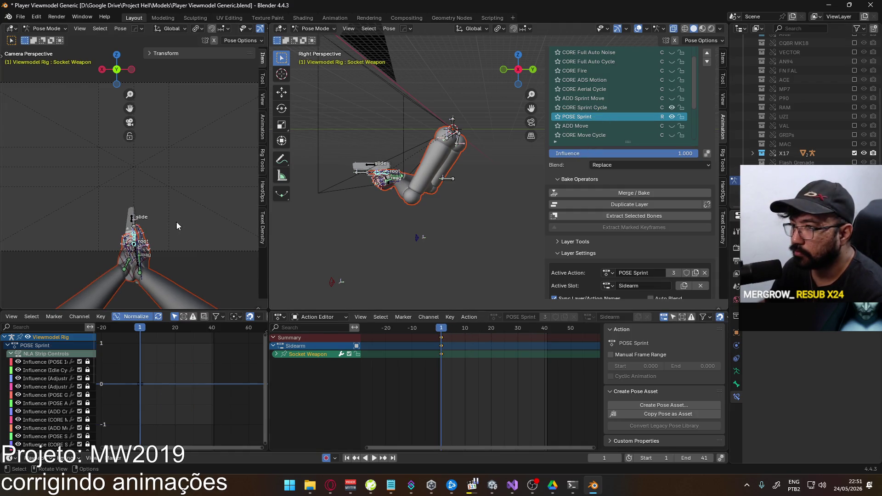
key("r")
key("x")
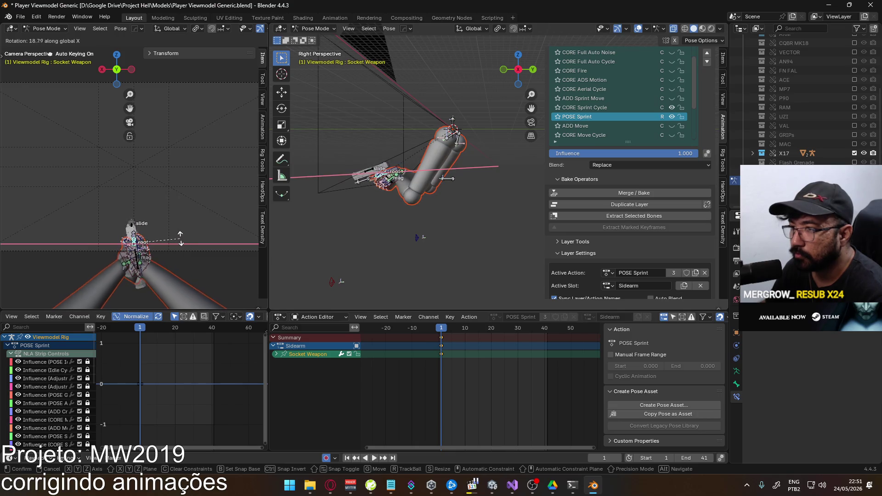
left_click(181, 239)
scroll(152, 240, "up", 3)
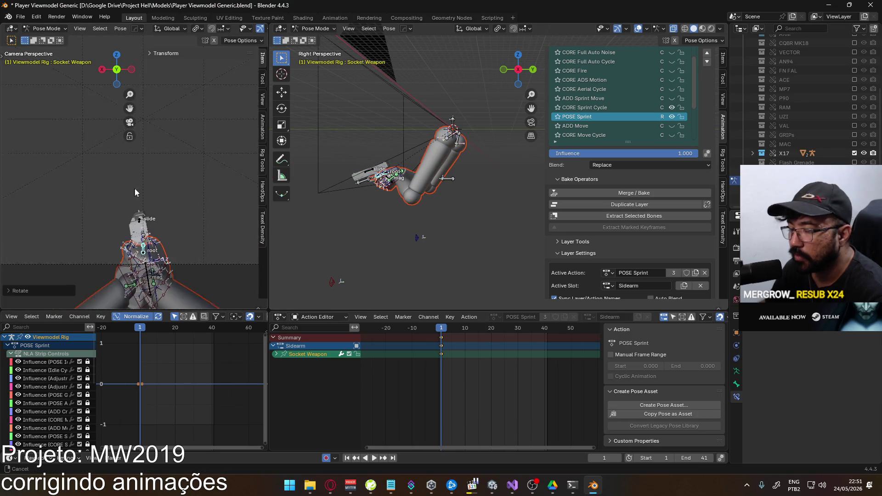
key("r")
key("z")
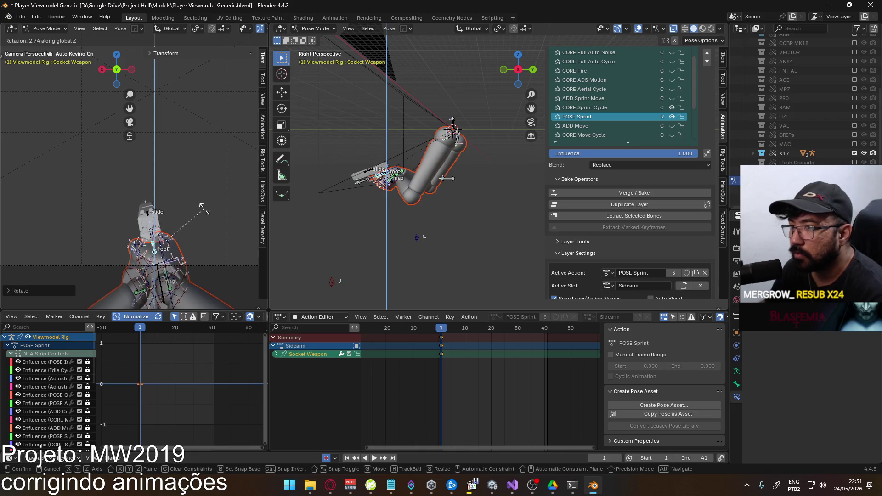
left_click(204, 209)
Lower the weapon along Z, add an extra X tilt, and preview the sprint animation.
key("g")
key("z")
left_click(203, 216)
key("r")
key("x")
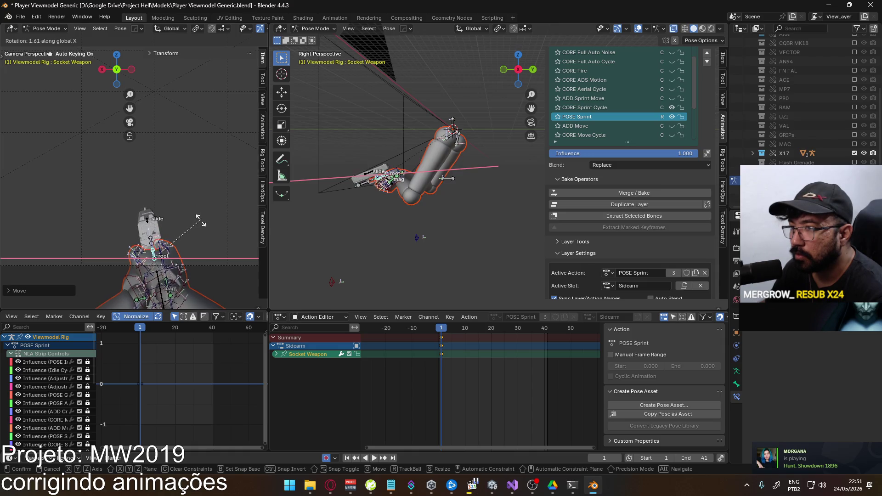
left_click(199, 223)
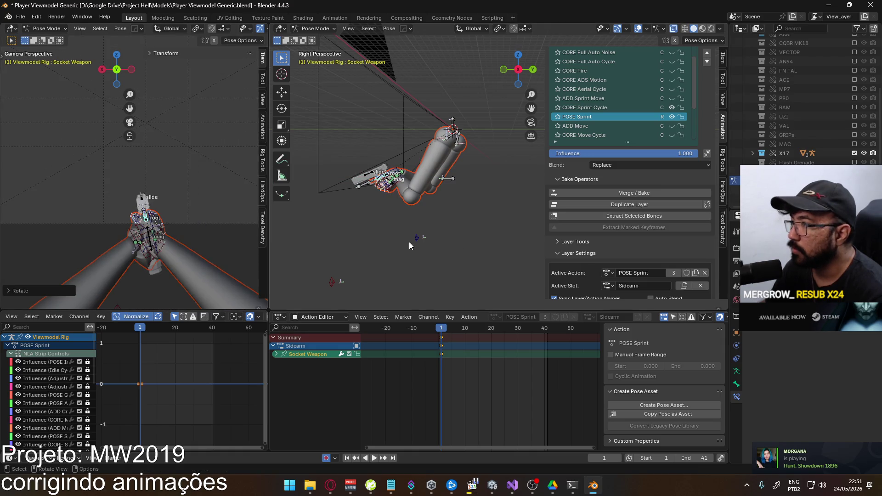
key("space")
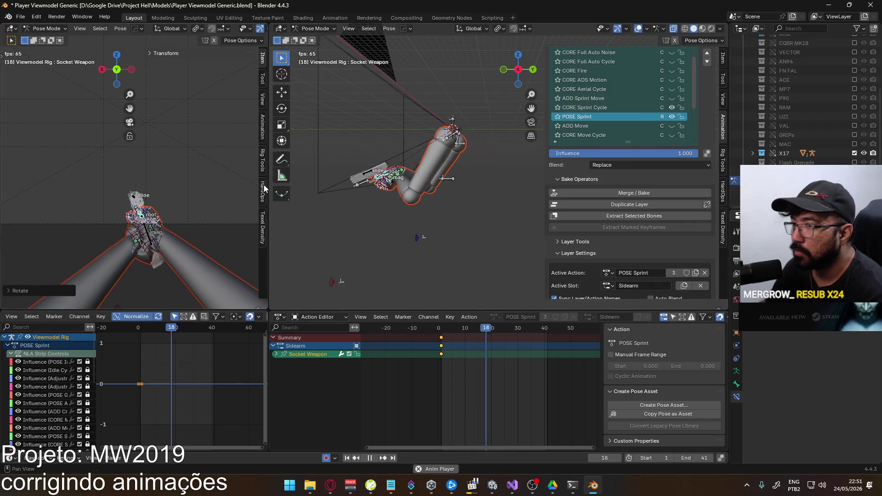
Nudge the weapon bones at the start of the action and replay to check the pose.
left_click_drag(446, 327, 445, 329)
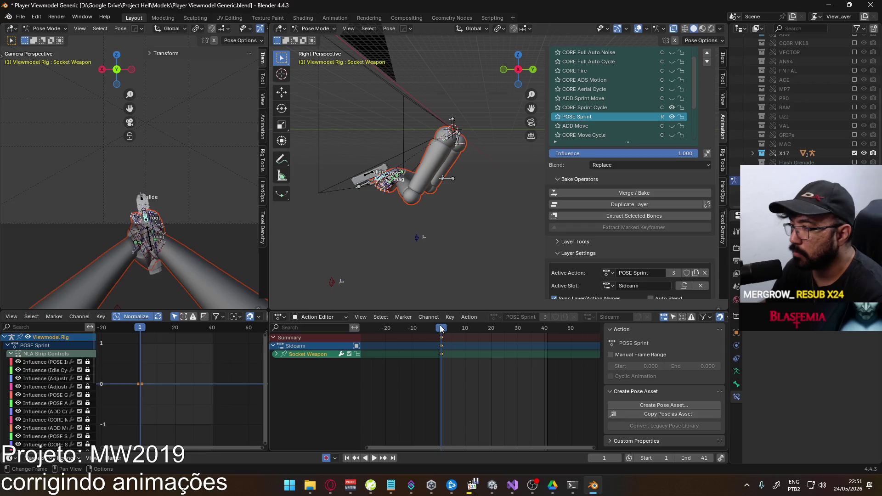
key("g")
left_click(163, 231)
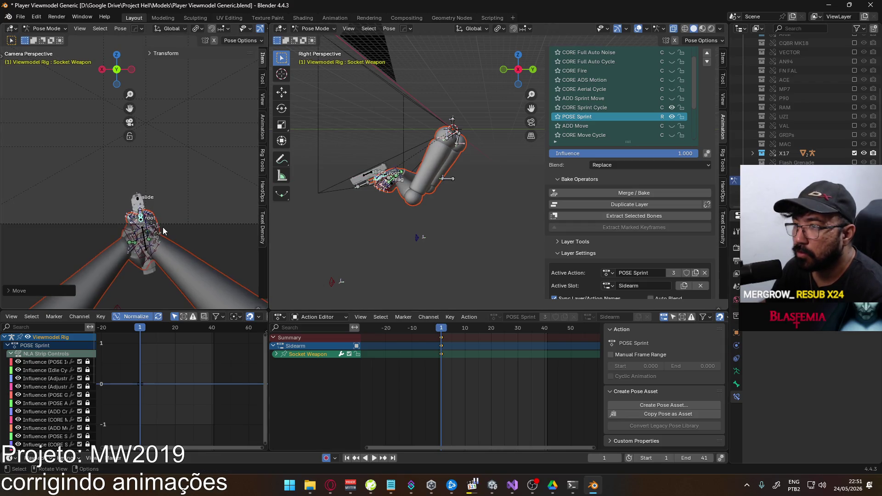
key("space")
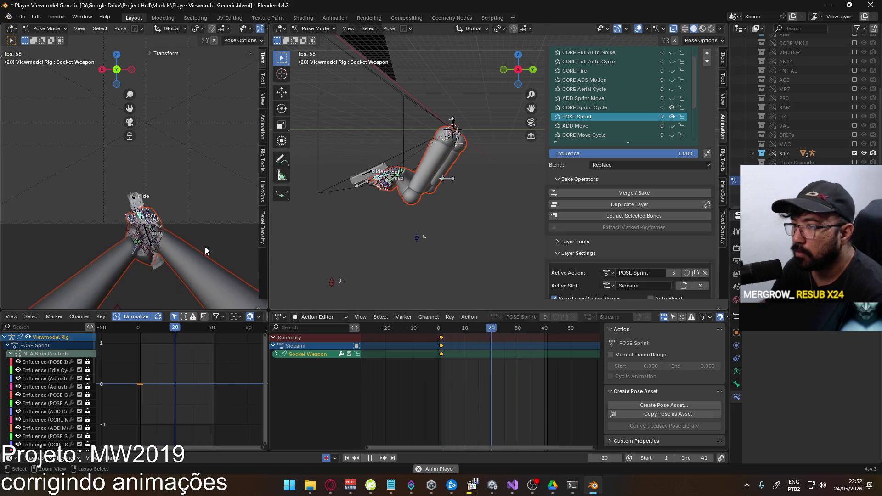
key("Escape")
key("space")
Rotate the Socket Weapon bone around Z and play back to review it.
key("r")
key("z")
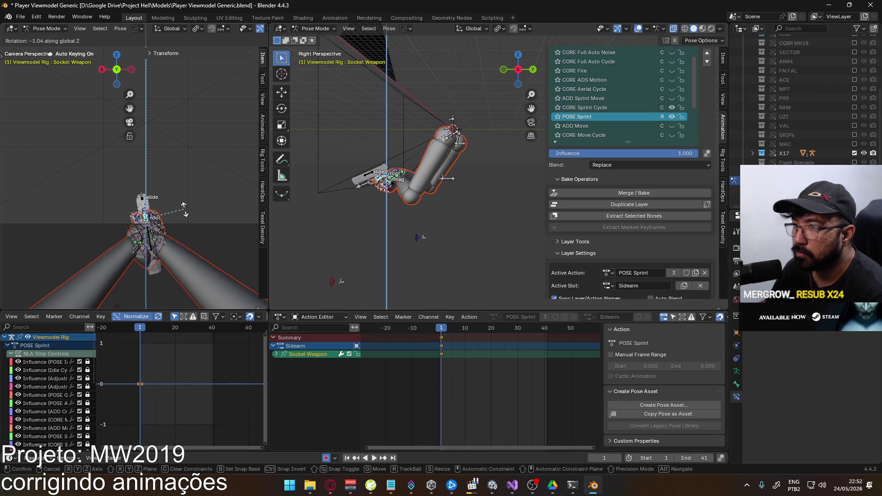
left_click(186, 210)
key("space")
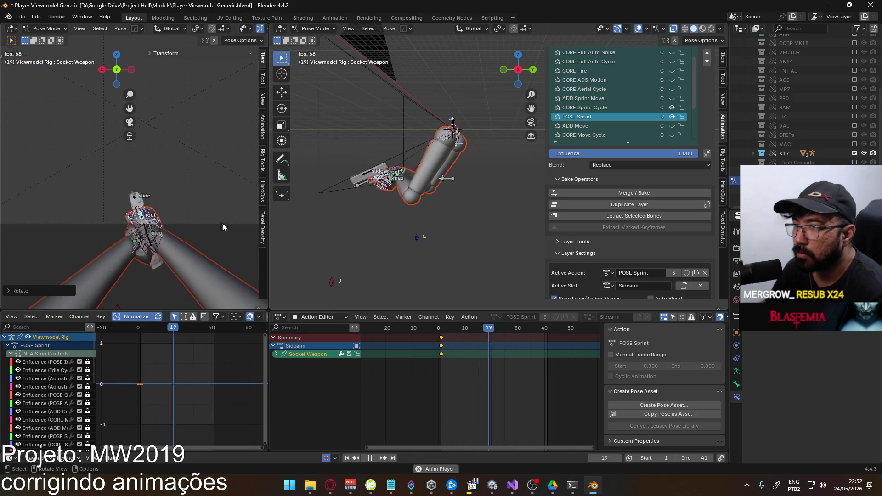
At frame 0, rotate the Socket Weapon bone on Z, undo a trial X offset, and replay.
left_click(438, 329)
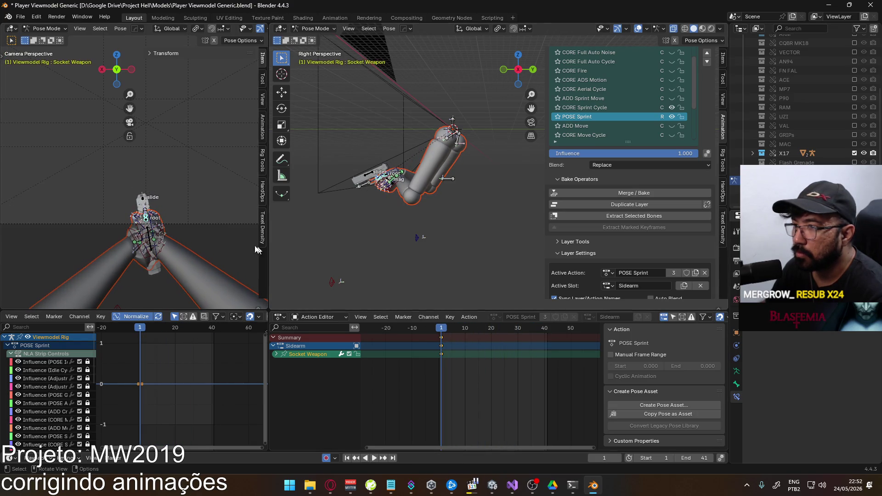
key("r")
key("z")
left_click(216, 225)
key("g")
key("x")
left_click(223, 225)
key("space")
key("ctrl+z")
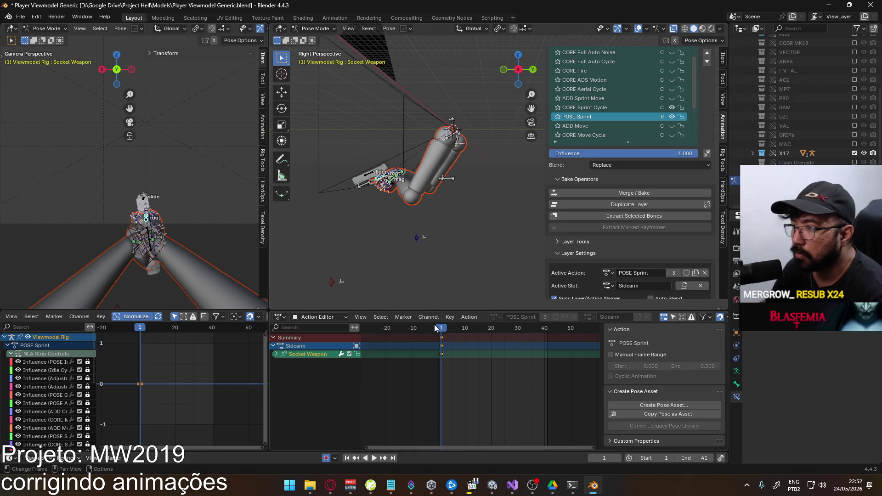
key("space")
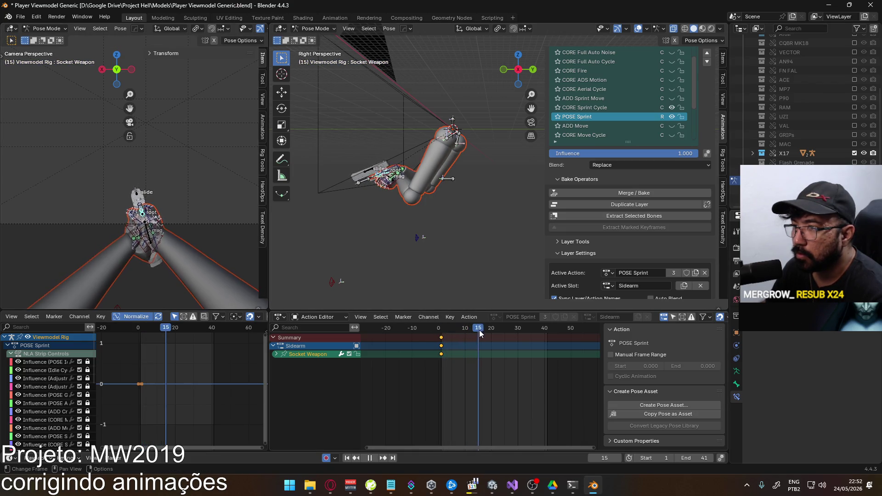
Inspect frames 21 and 24, and nudge the weapon bone slightly at frame 2.
mouse_move(492, 331)
left_mouse_down()
mouse_move(504, 329)
mouse_move(495, 330)
left_mouse_up()
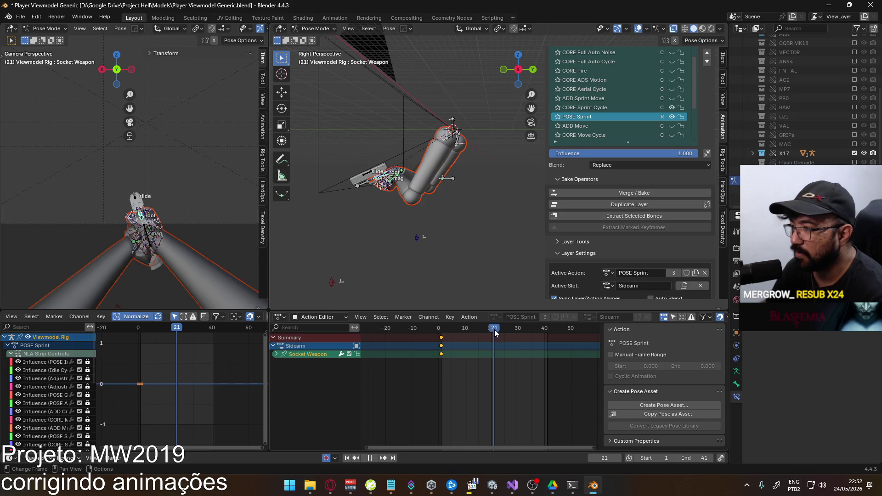
left_click_drag(495, 333, 444, 330)
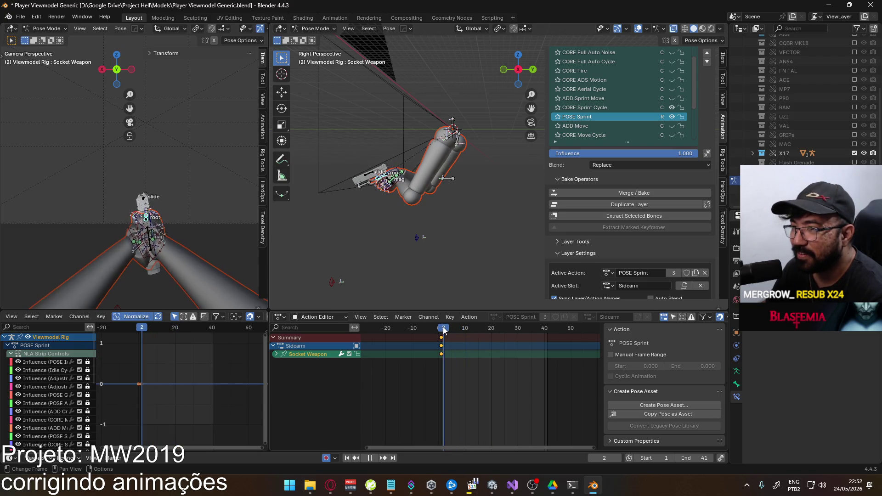
key("g")
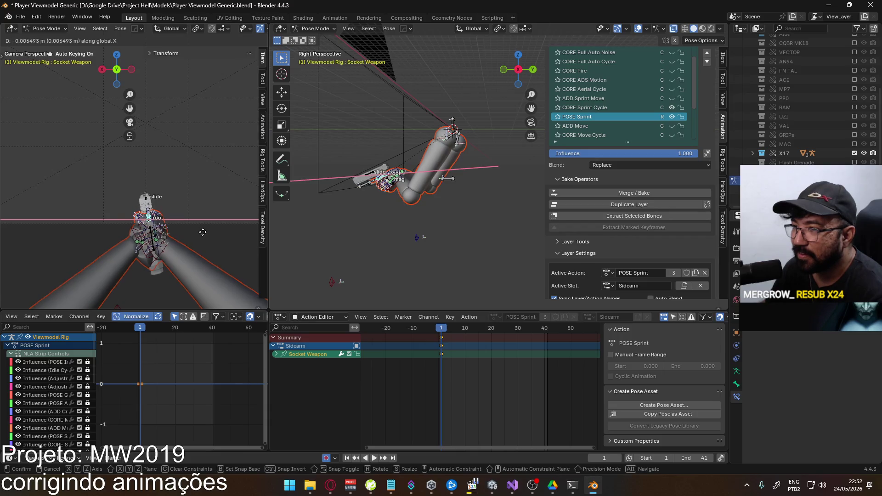
left_click(202, 235)
left_click_drag(441, 329, 502, 325)
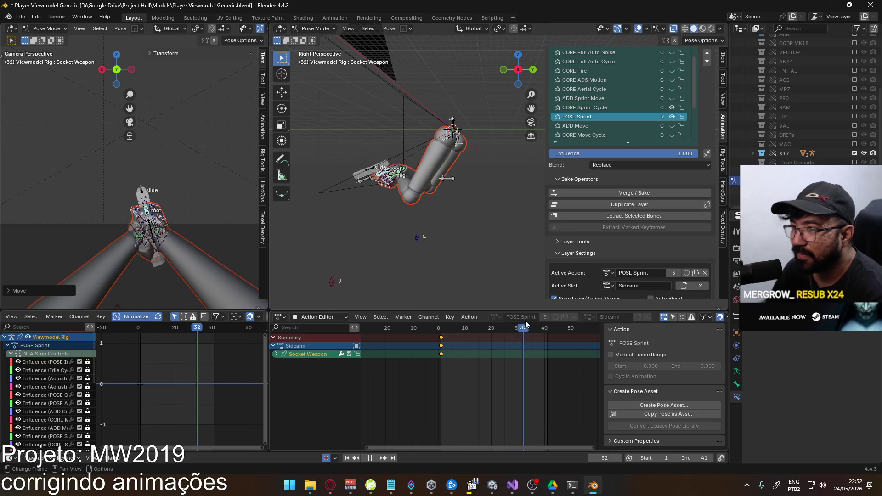
left_click(438, 327)
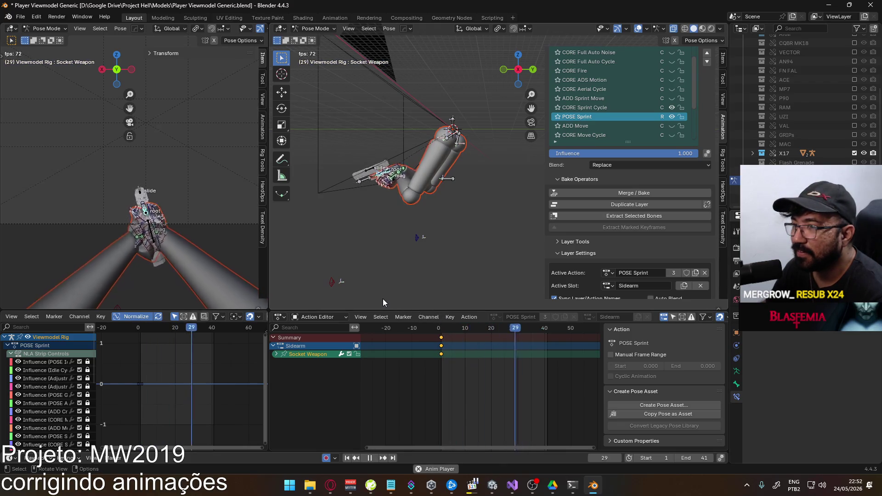
scroll(148, 211, "down", 3)
scroll(162, 217, "up", 4)
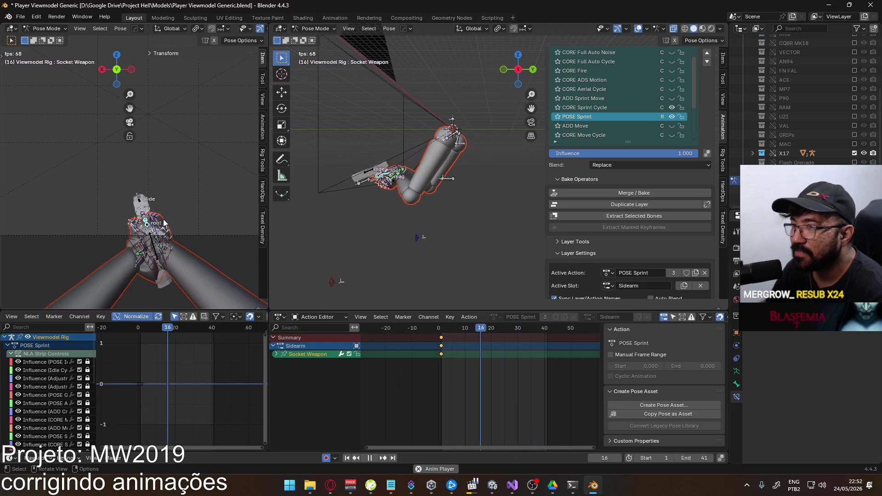
At frame 2, rotate the weapon bone on its local Z axis and check playback.
key("space")
left_click(444, 329)
key("space")
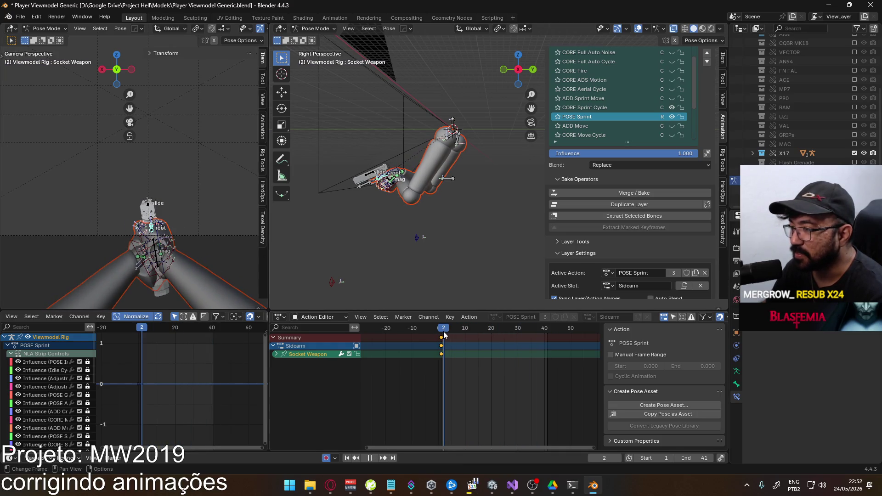
key("r")
key("z")
key("z")
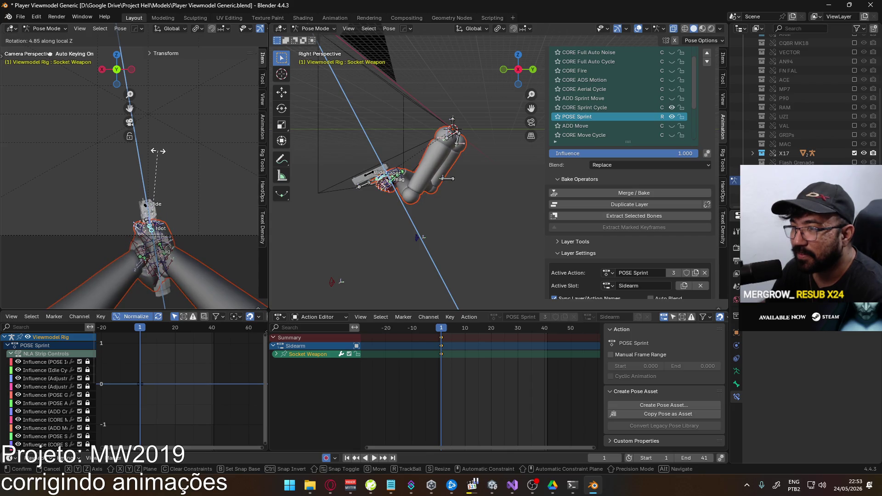
left_click(155, 154)
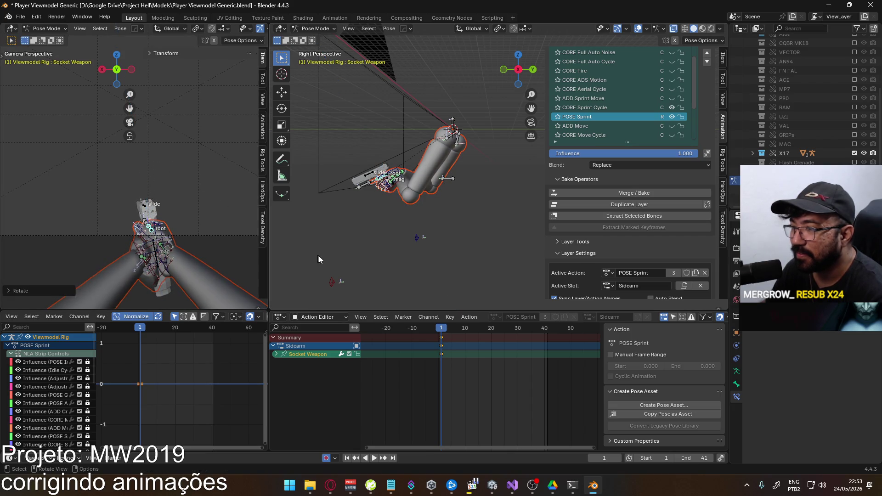
key("space")
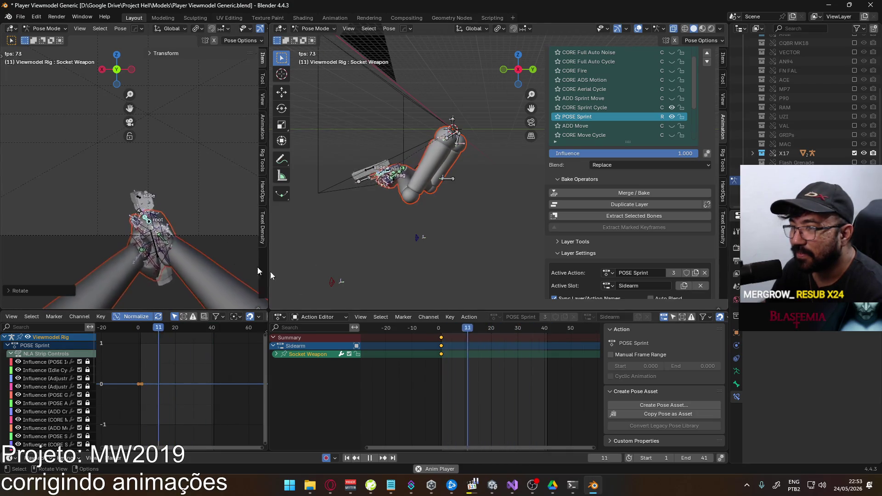
Reposition the weapon bone at frame 1, then save Player Viewmodel Generic.blend.
left_click(441, 329)
key("space")
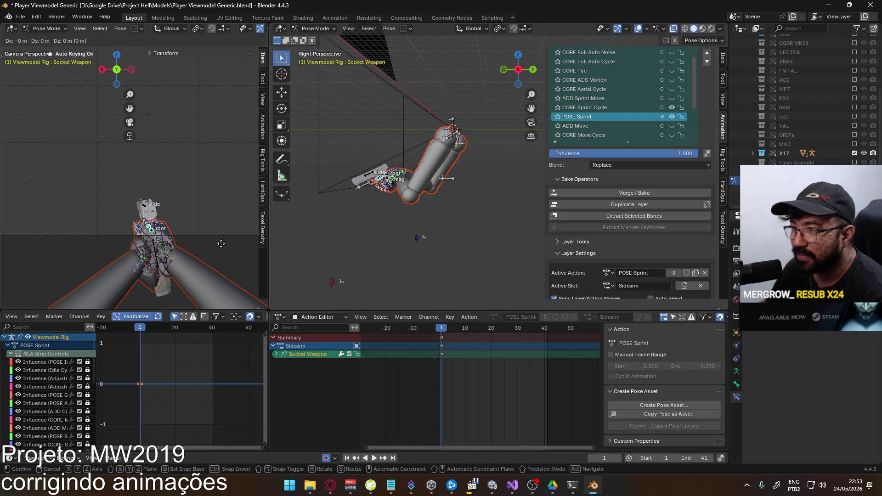
key("g")
left_click(225, 243)
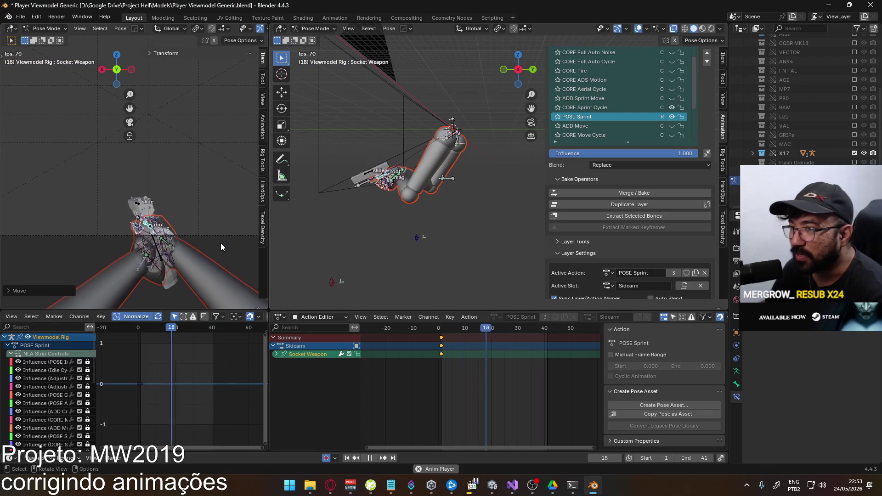
scroll(143, 216, "down", 3)
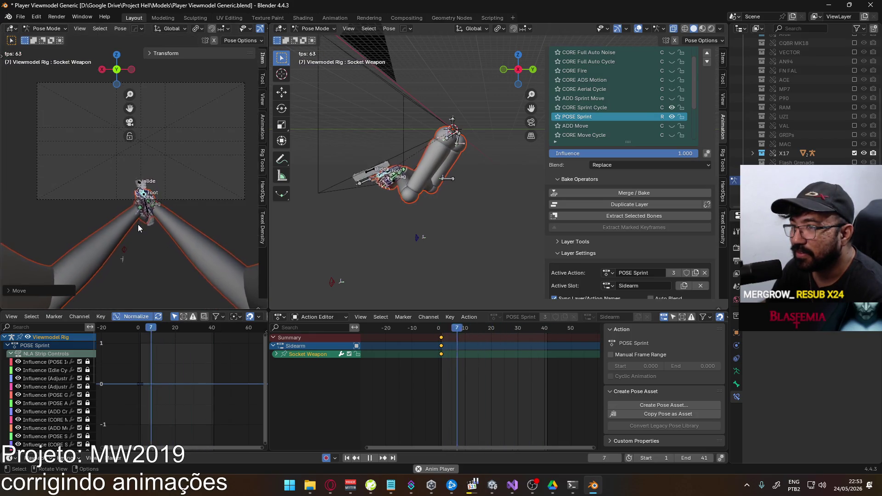
scroll(138, 224, "up", 3)
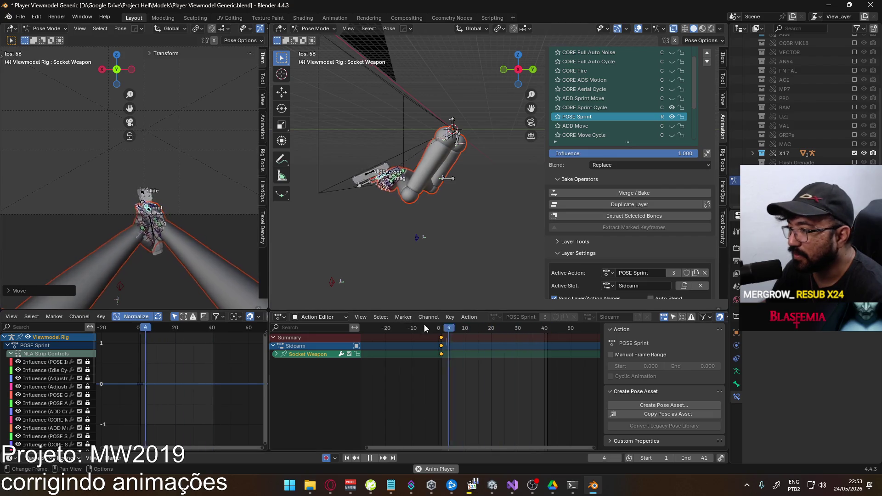
left_click(440, 329)
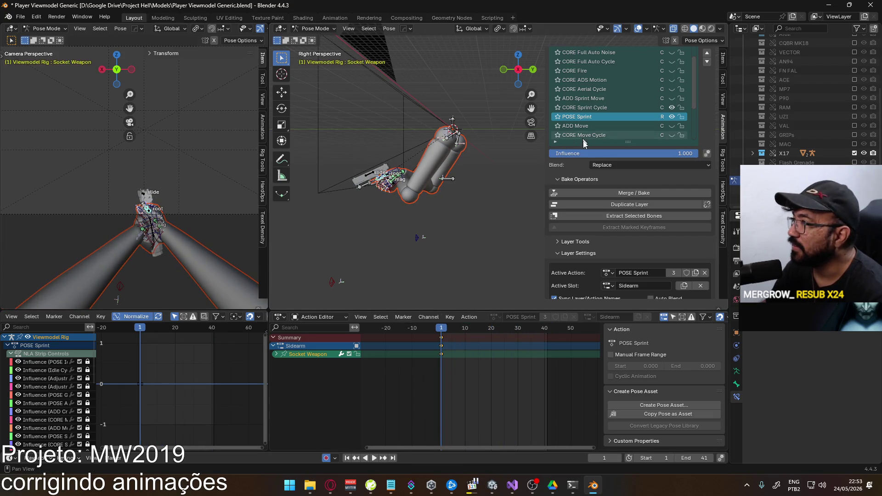
key("ctrl+s")
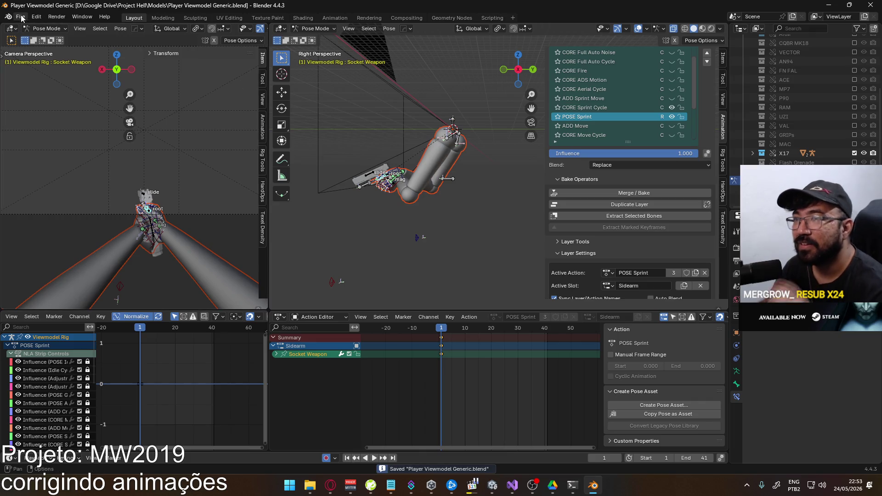
Export the rig as FBX, overwriting Viewmodel@Sprint Sidearm.fbx in the Unity animations folder.
left_click(21, 18)
key("Escape")
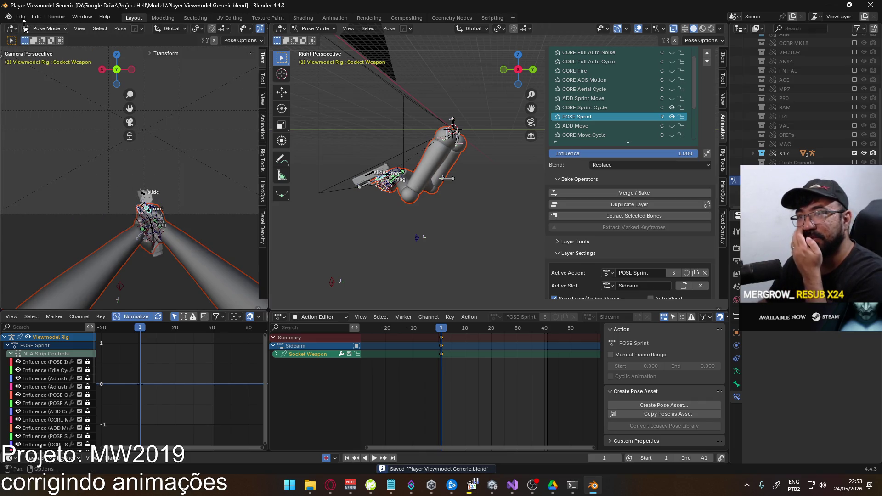
left_click(20, 17)
mouse_move(70, 158)
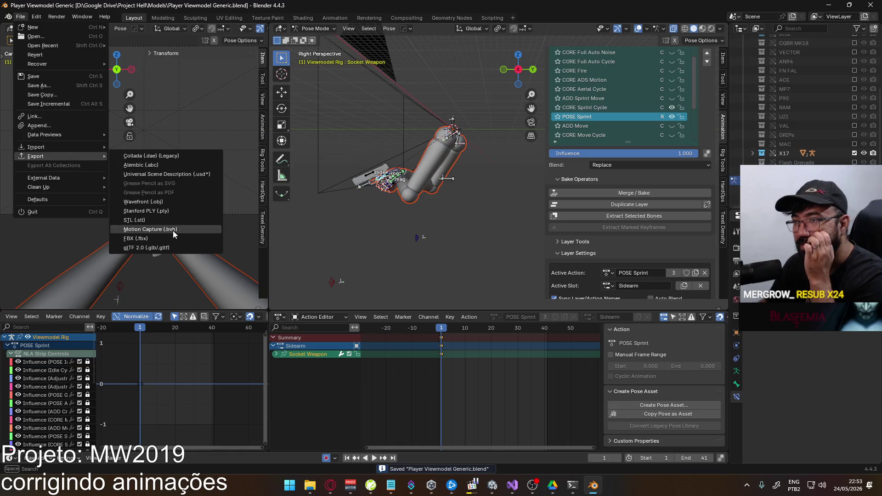
left_click(172, 234)
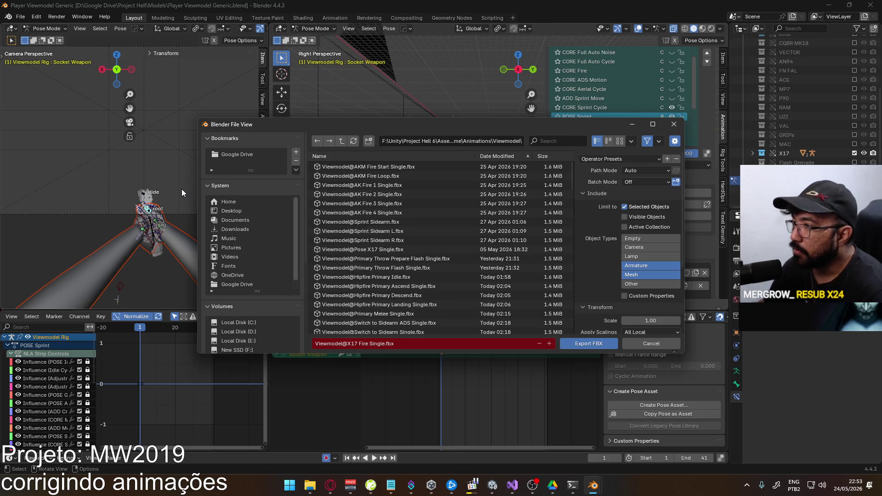
left_click(409, 221)
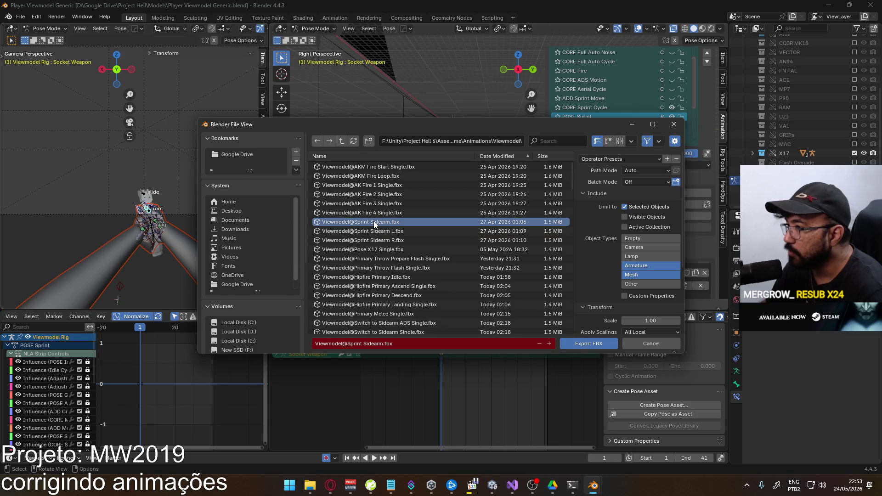
left_click(582, 344)
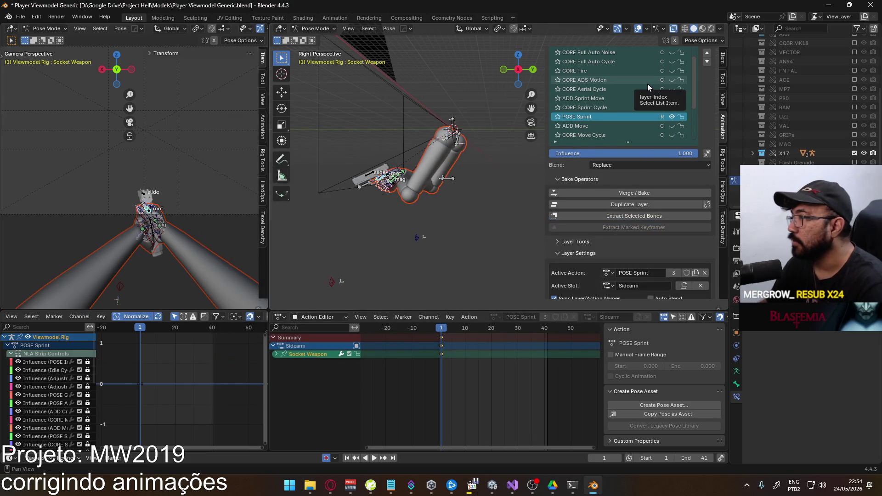
Enable the ADD Sprint Move layer and preview the animation.
left_click(608, 106)
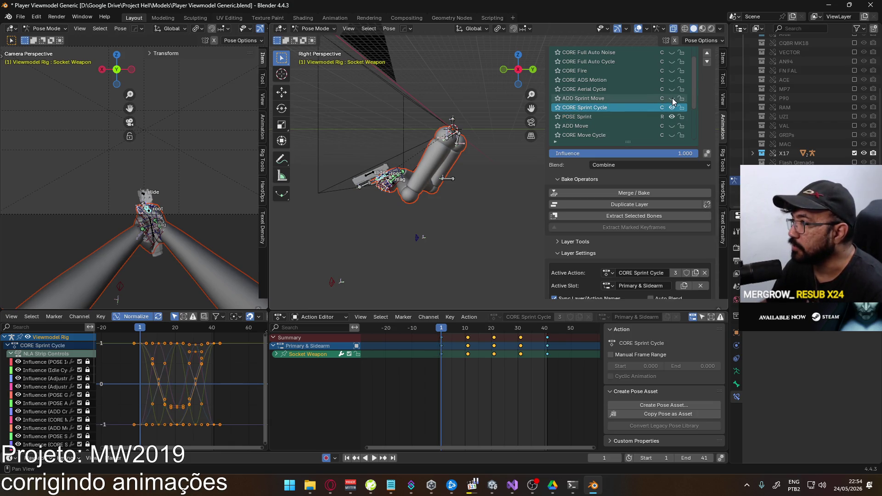
left_click(615, 98)
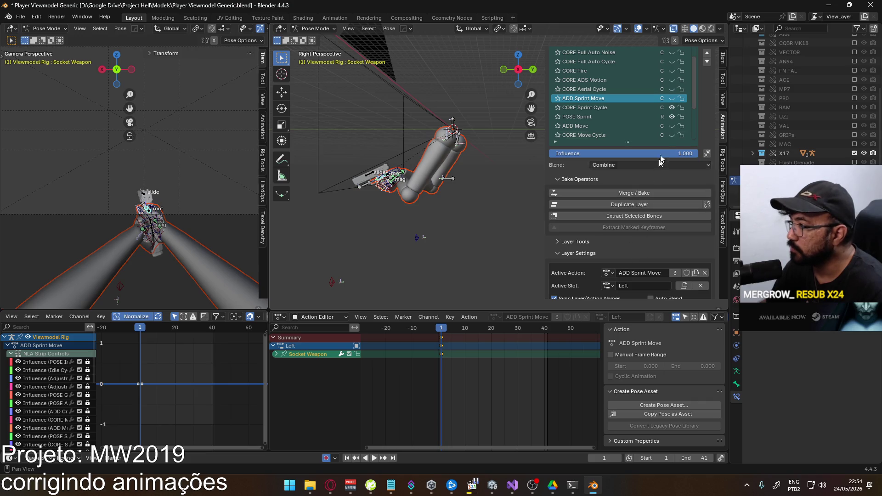
left_click(671, 99)
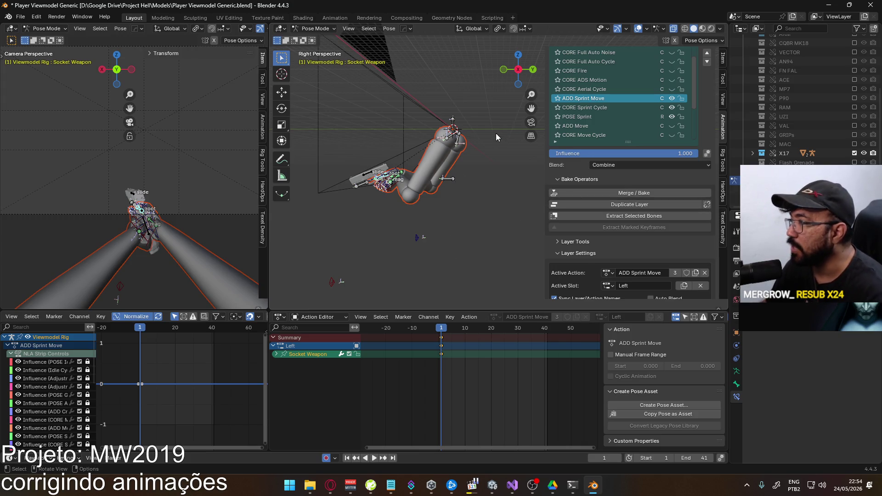
key("space")
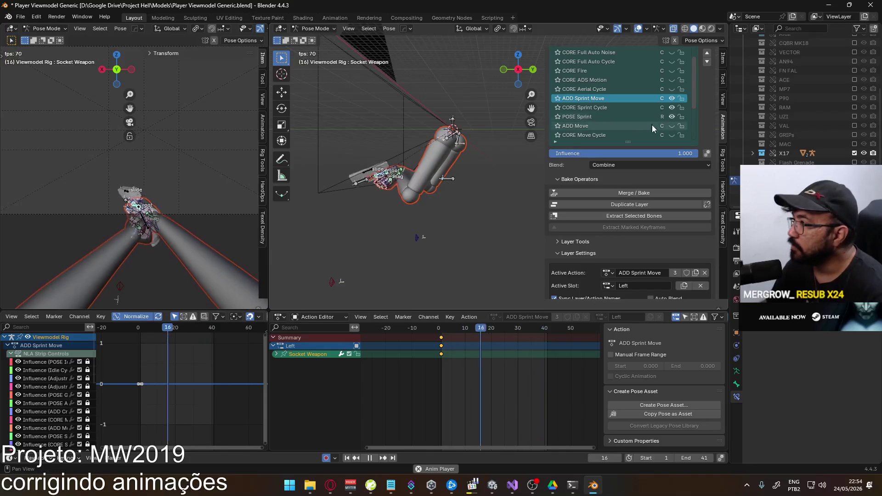
Compare the layer's Right active slot against Left, keeping Left.
left_click(608, 285)
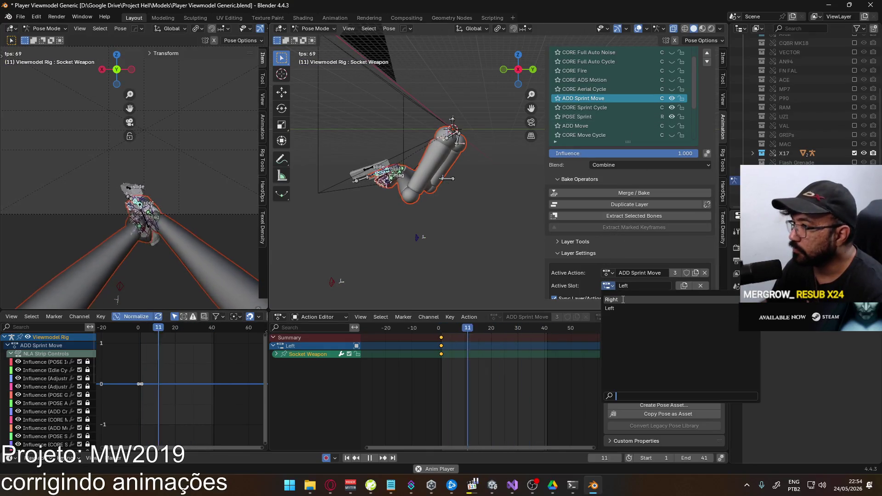
left_click(622, 299)
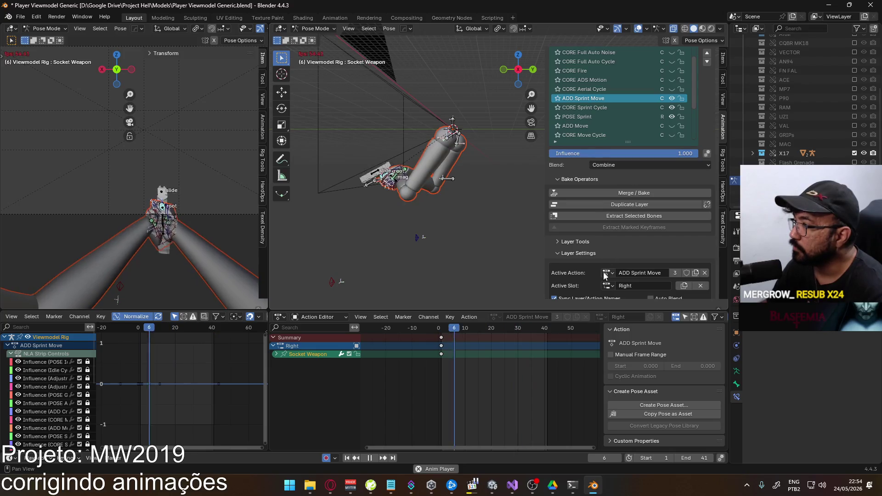
left_click(609, 285)
left_click(622, 307)
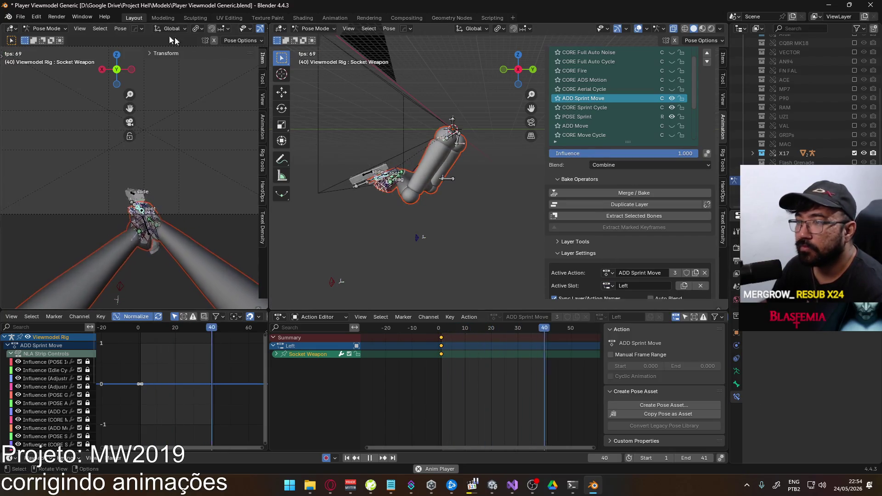
left_click(20, 16)
Cancel the FBX export and switch the active slot to Right.
mouse_move(88, 157)
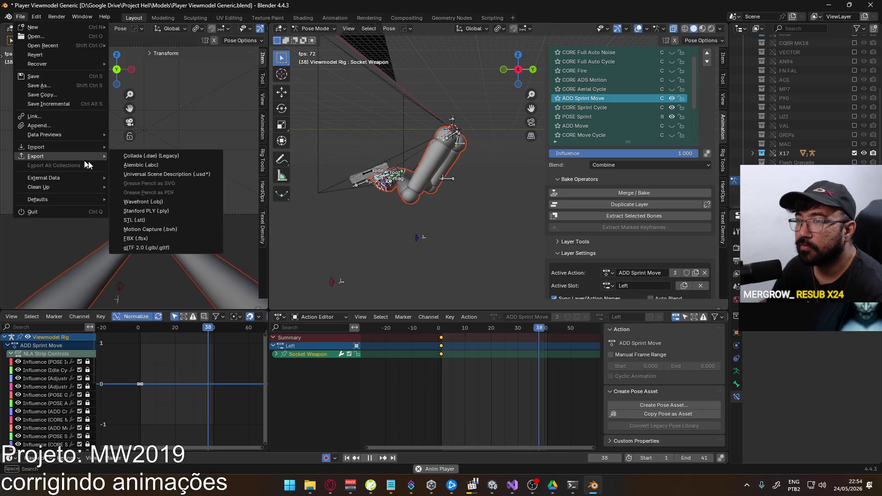
left_click(179, 238)
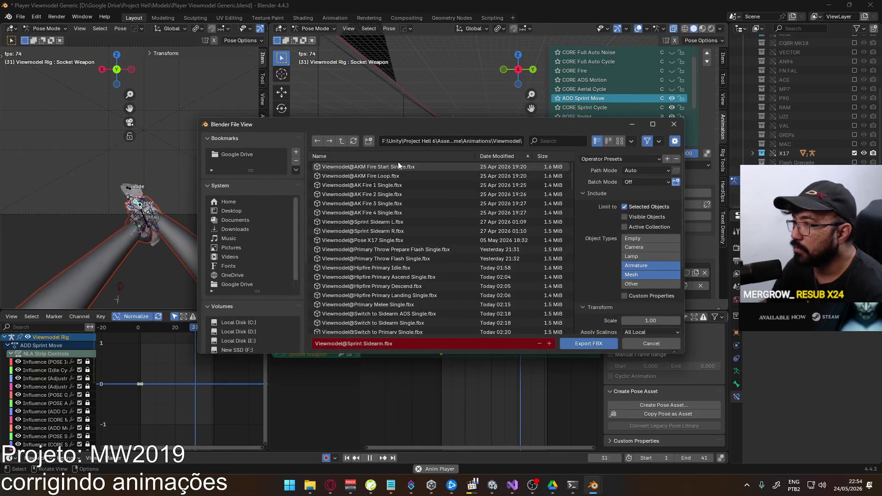
key("Return")
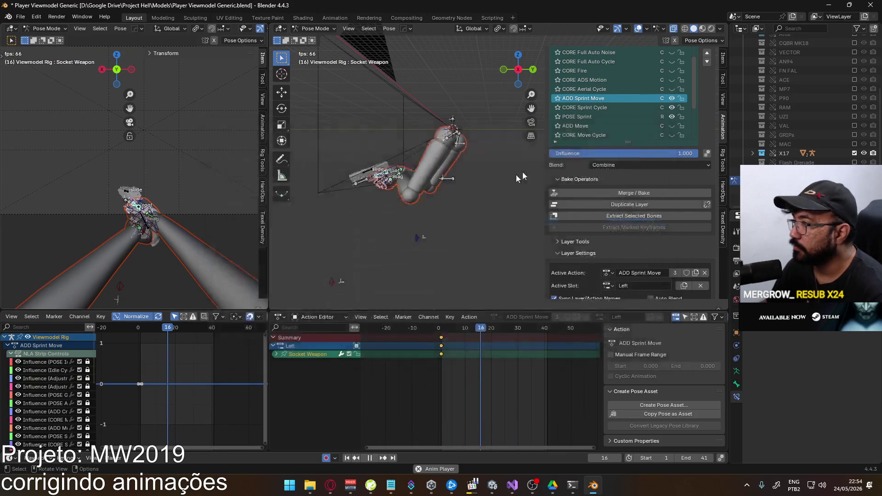
left_click(608, 285)
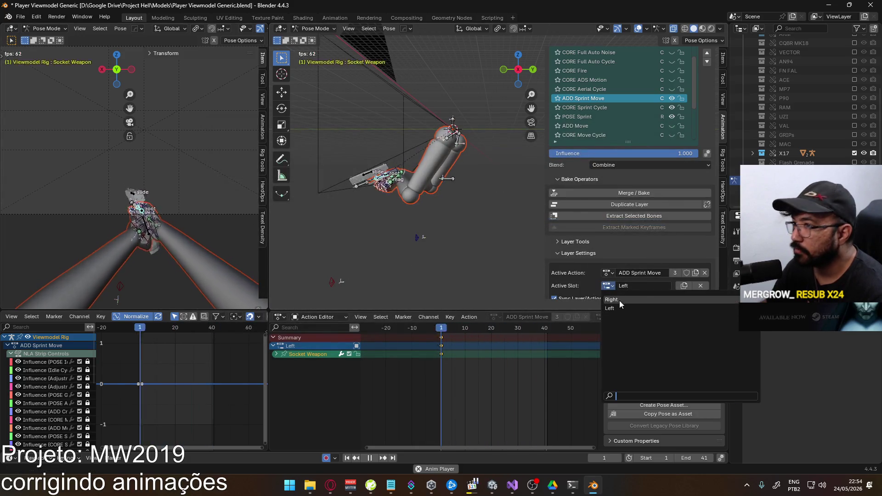
left_click(619, 301)
Export over the Sprint Sidearm FBX found by filtering 'sprint si', then press Play in Unity.
left_click(20, 17)
mouse_move(52, 156)
left_click(155, 238)
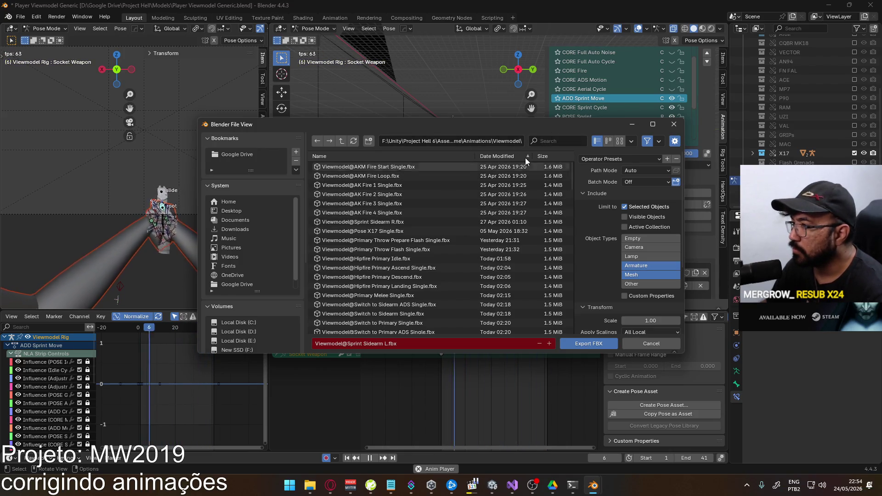
left_click(551, 139)
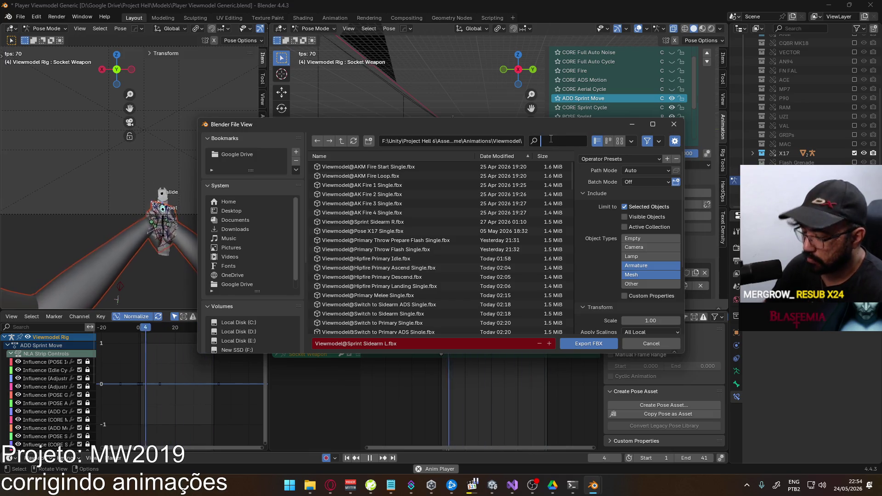
type("sprint si")
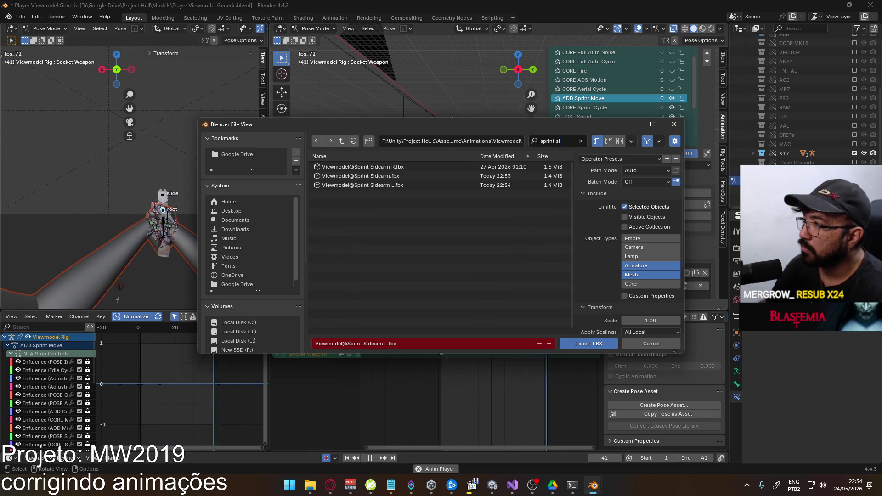
key("Return")
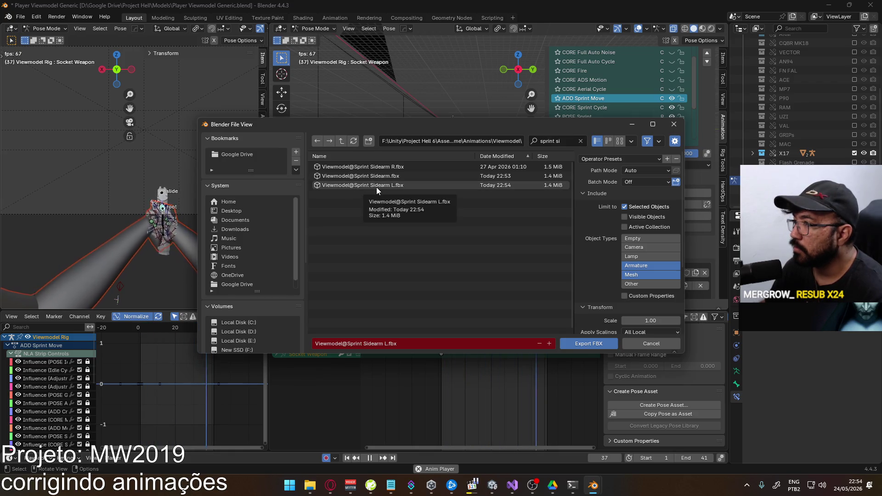
double_click(390, 167)
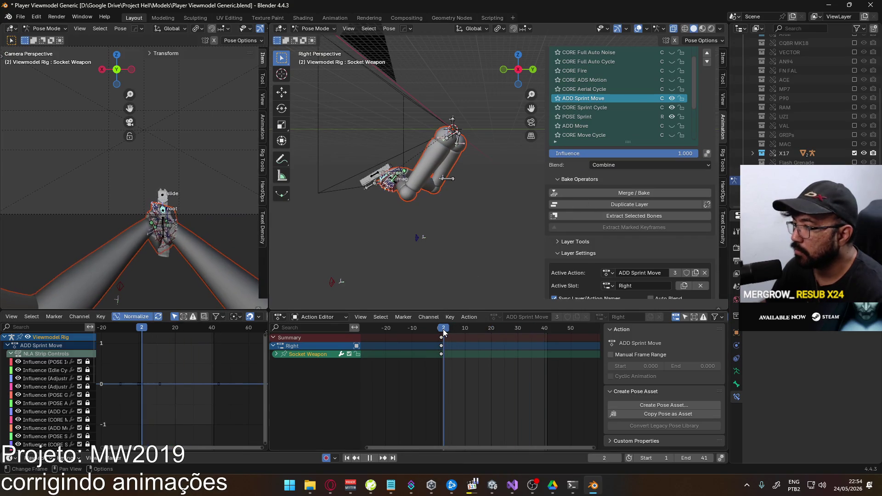
key("alt+Tab")
left_click(456, 28)
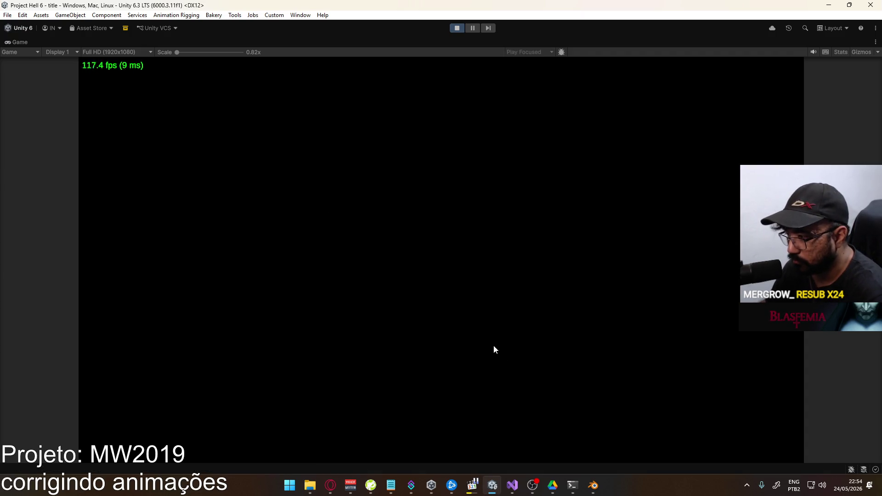
Search YouTube for grabbag and play the Duke Nukem 3D Grabbag Theme.
left_click(332, 480)
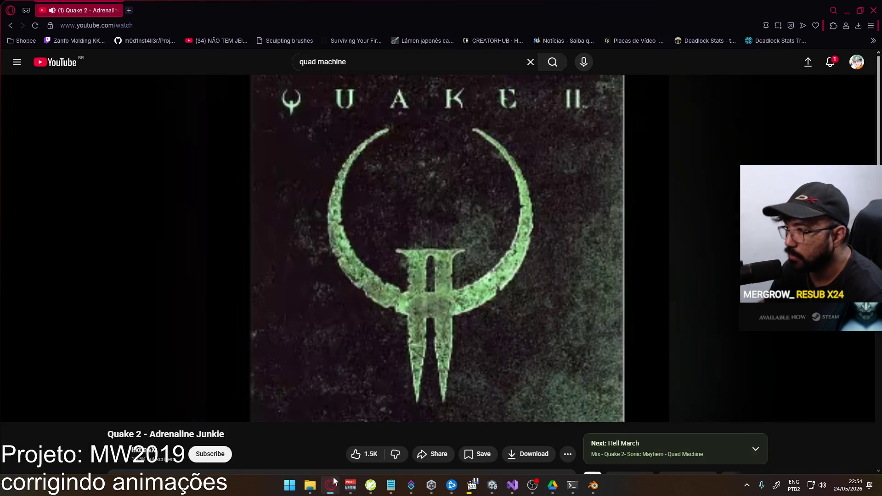
scroll(353, 275, "down", 3)
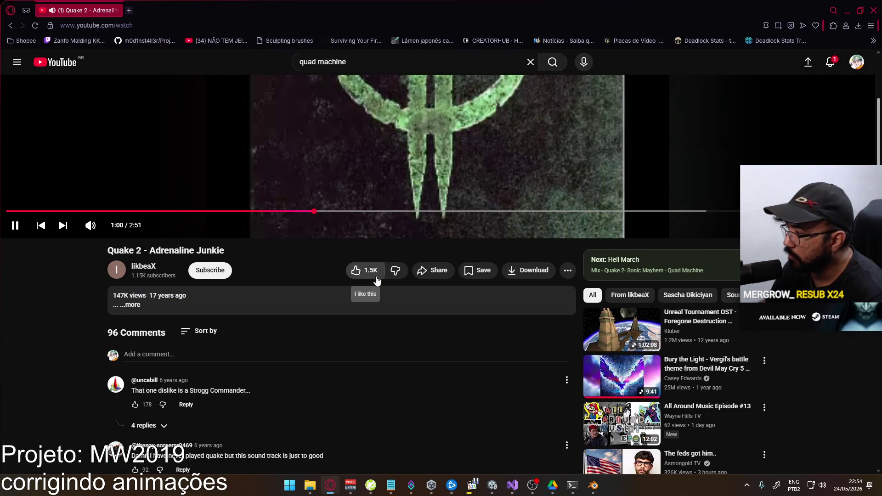
scroll(388, 277, "down", 3)
scroll(322, 184, "up", 7)
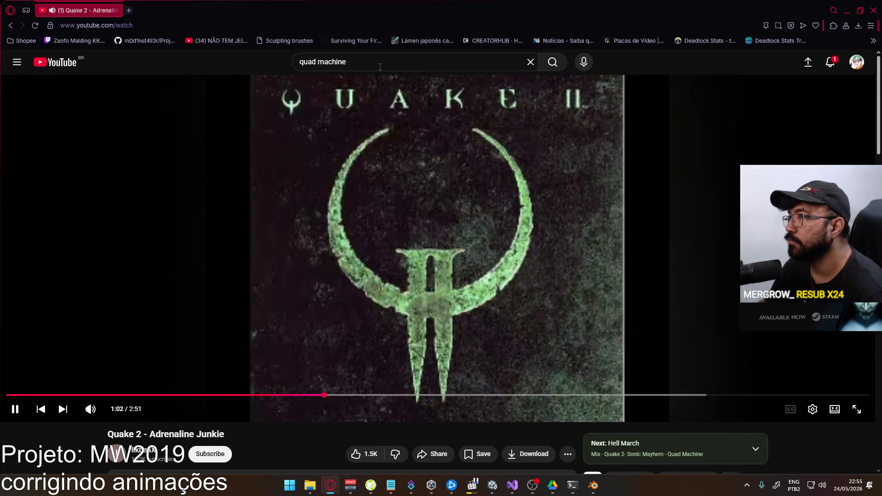
type("/grabb")
left_click(345, 88)
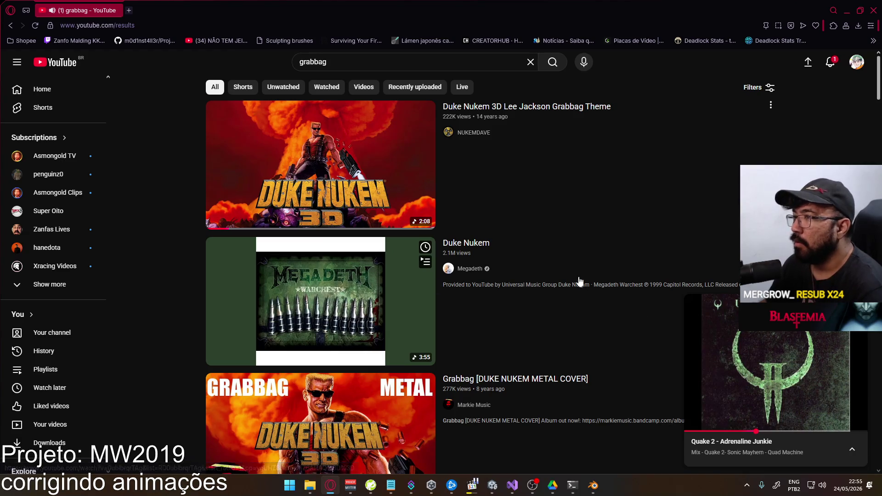
left_click(513, 225)
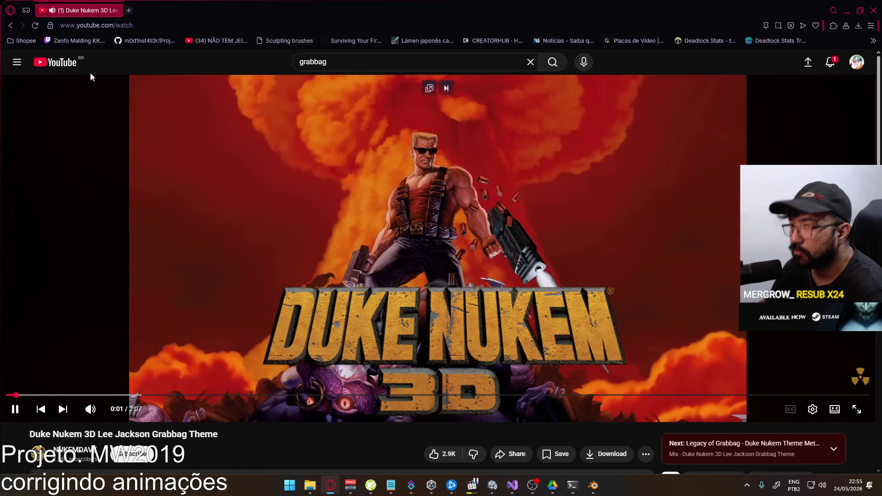
Play the Megadeth Duke Nukem track from the results instead, then return to Blender.
left_click(21, 26)
scroll(460, 244, "down", 3)
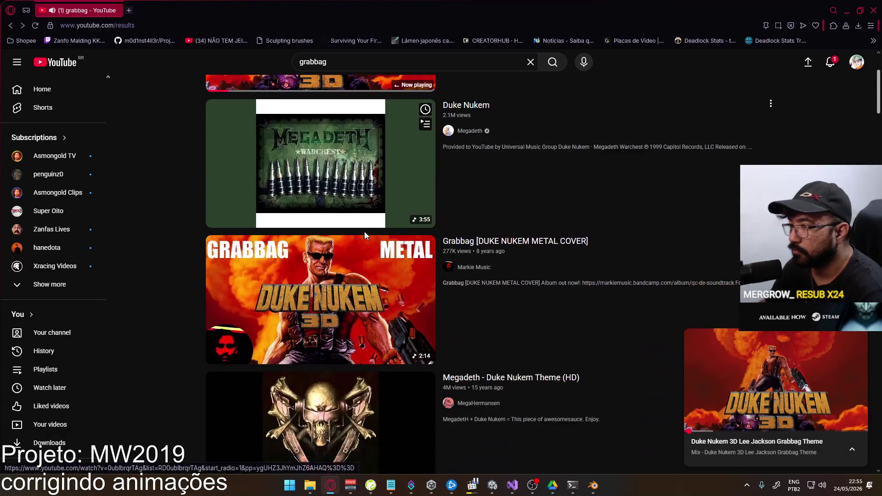
scroll(539, 243, "up", 2)
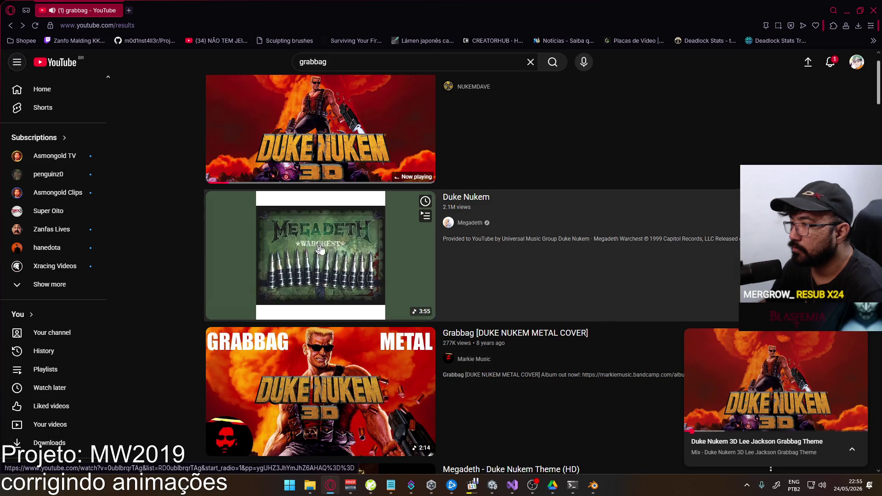
left_click(303, 243)
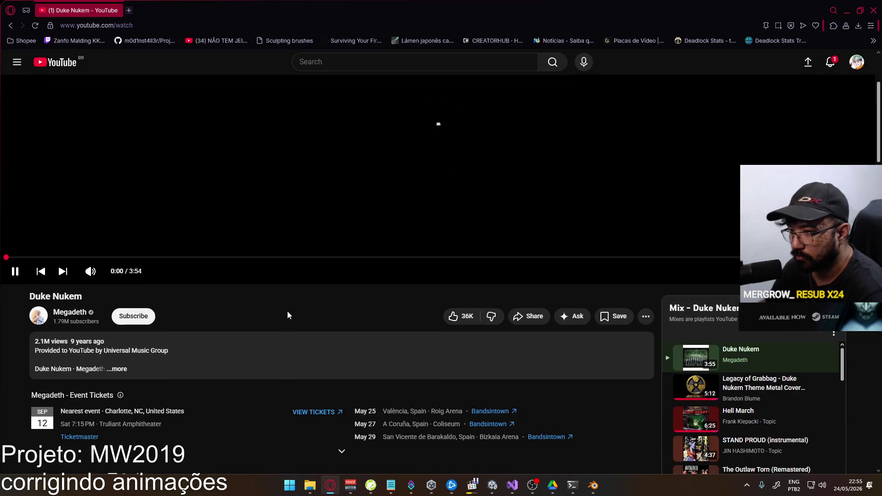
scroll(287, 311, "down", 3)
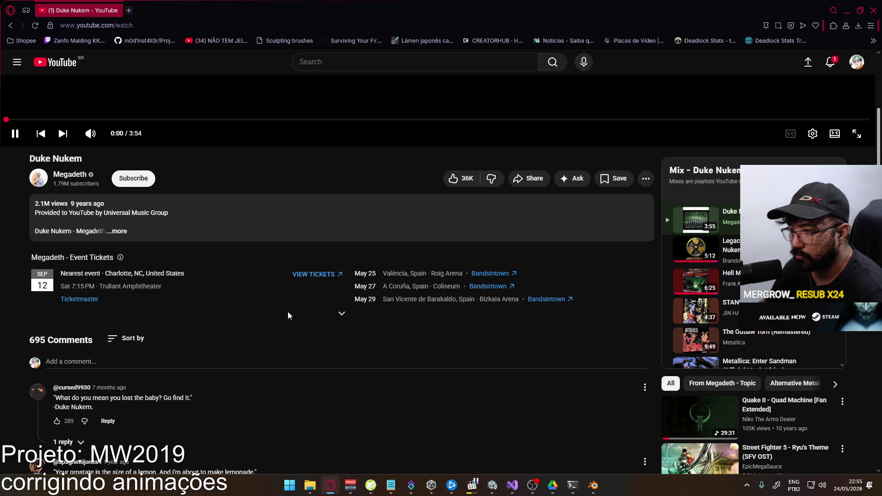
scroll(288, 312, "down", 2)
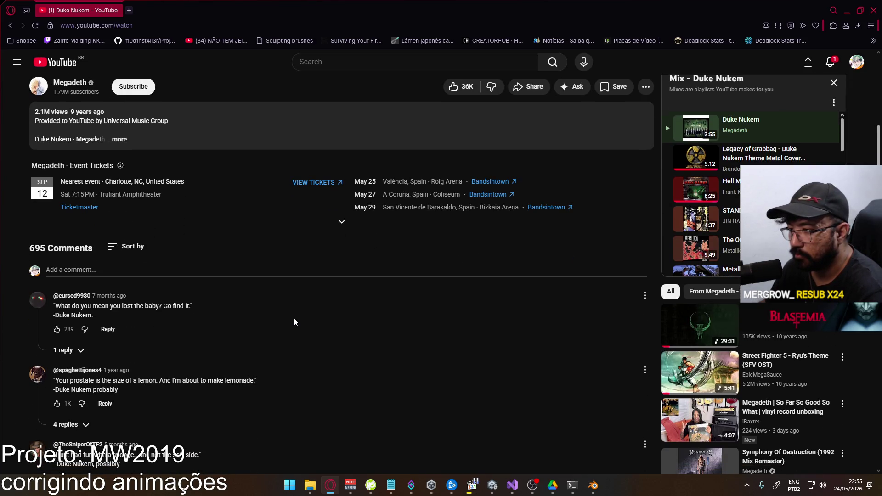
scroll(294, 321, "down", 2)
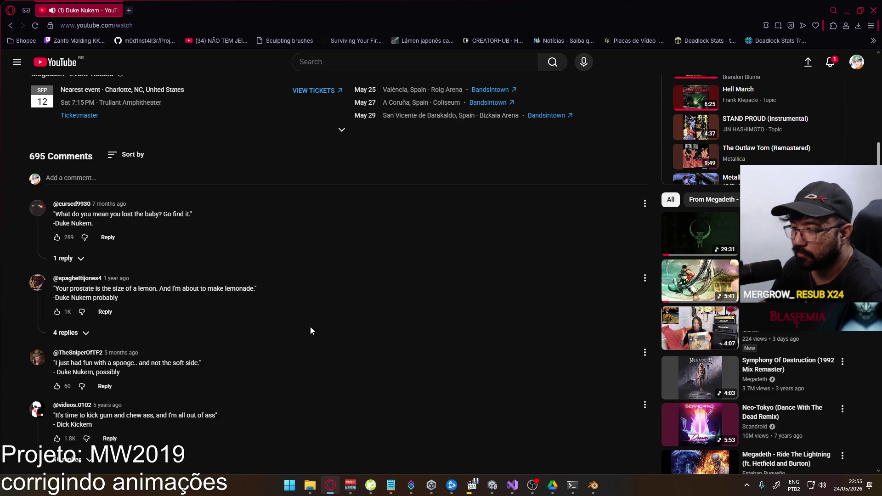
scroll(311, 330, "down", 2)
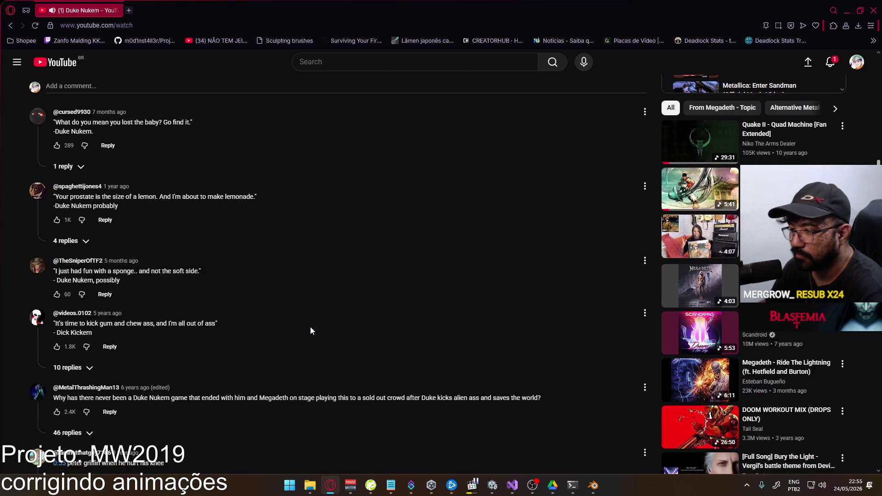
scroll(310, 330, "up", 4)
scroll(310, 327, "up", 8)
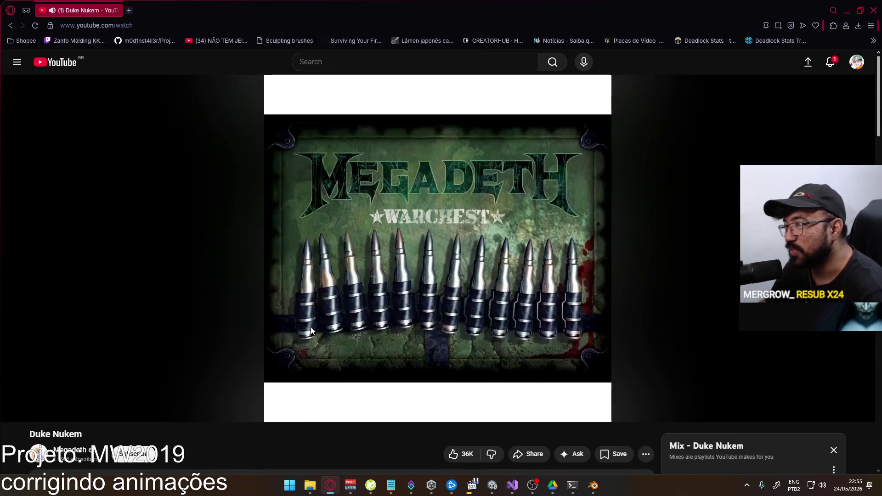
left_click(592, 487)
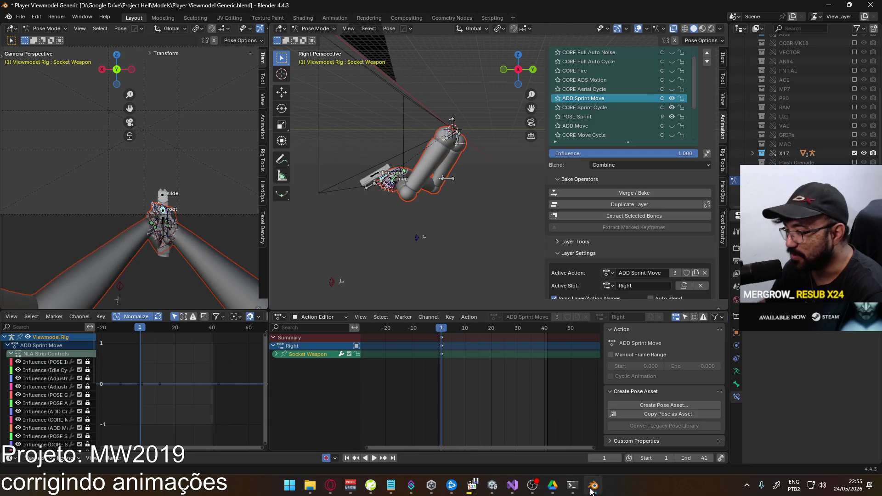
Host a Shipment Domination match, switch to the pistol, and sprint through the containers.
left_click(496, 488)
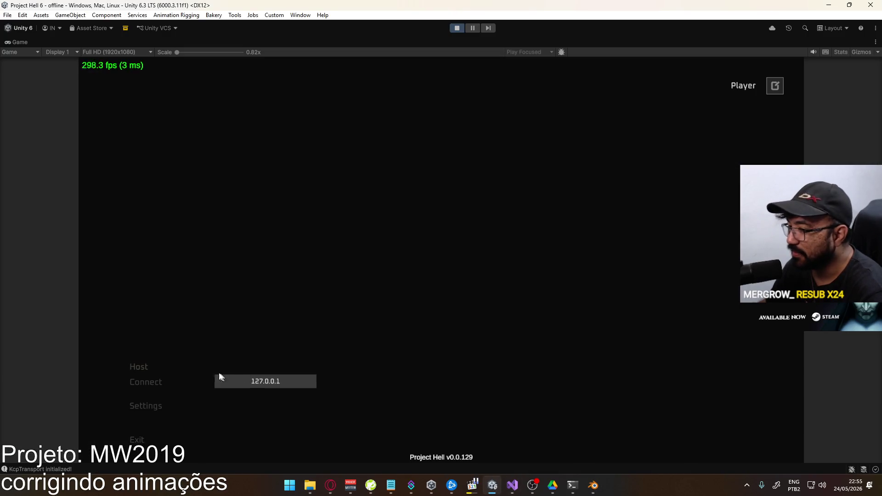
left_click(220, 374)
left_click(292, 446)
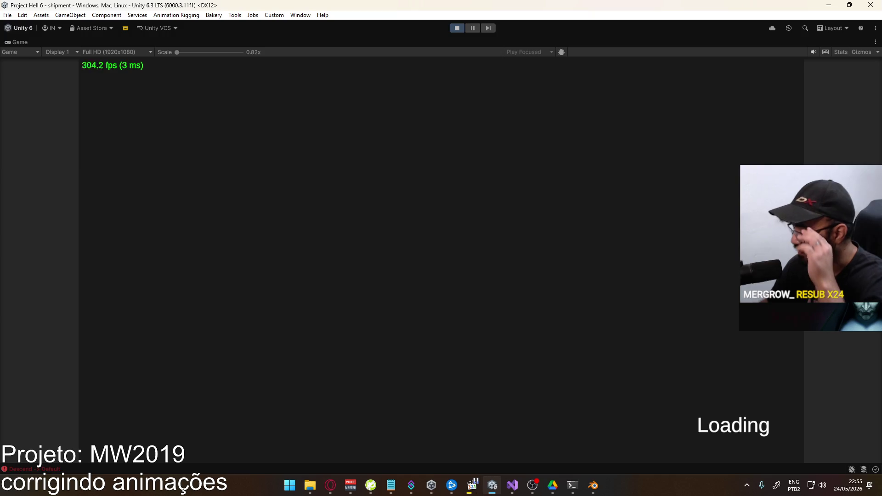
key("2")
key("w")
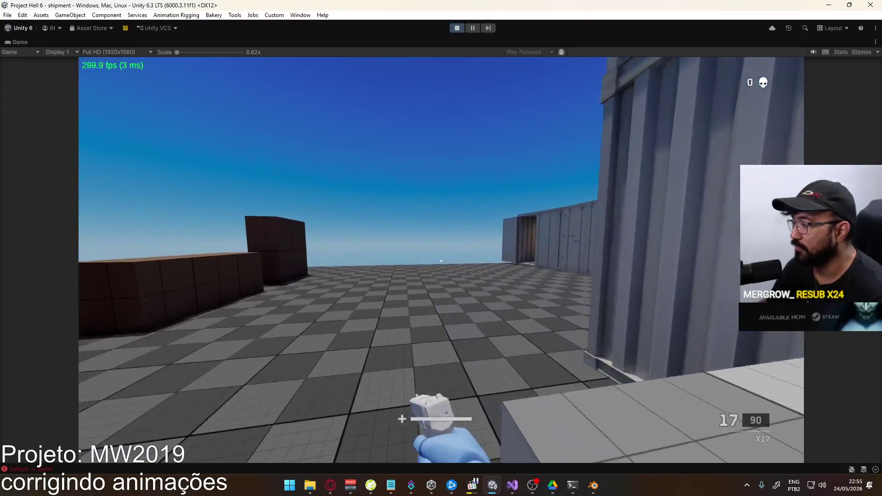
key("space")
key("shift")
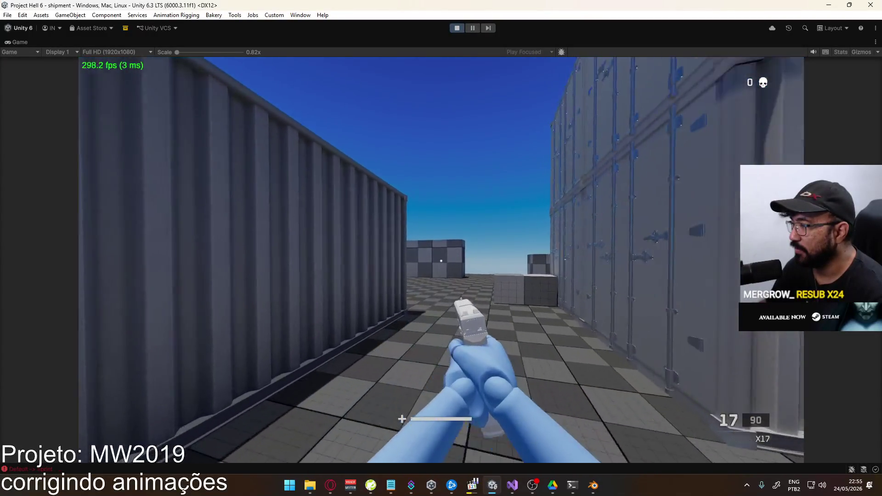
key("w")
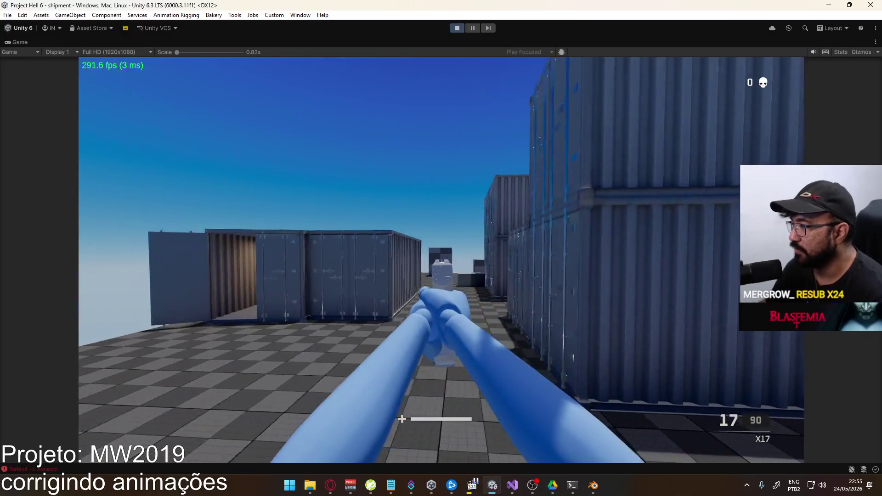
Fire the X17 repeatedly and sprint to check the lowered pose, then return to Blender.
left_click(441, 260)
left_click(441, 259)
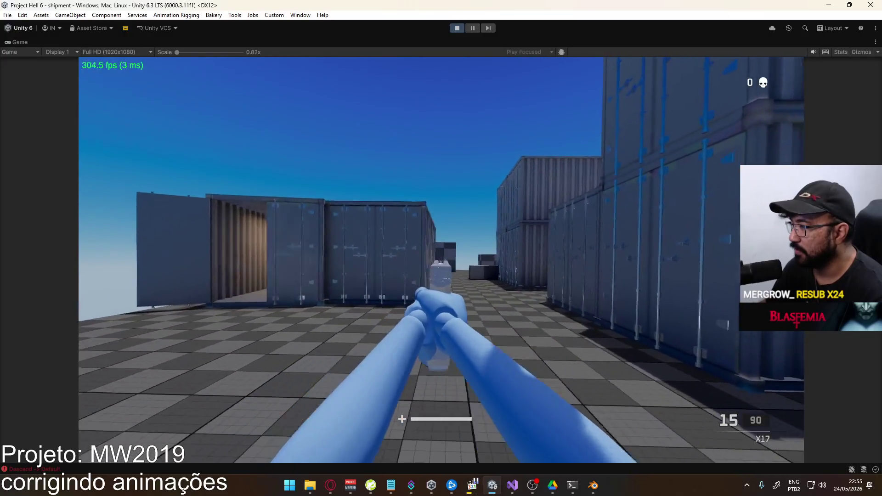
left_click(441, 260)
left_click(441, 259)
left_click(441, 260)
left_click(440, 260)
left_click(441, 260)
key("shift")
left_click(441, 261)
left_click(441, 261)
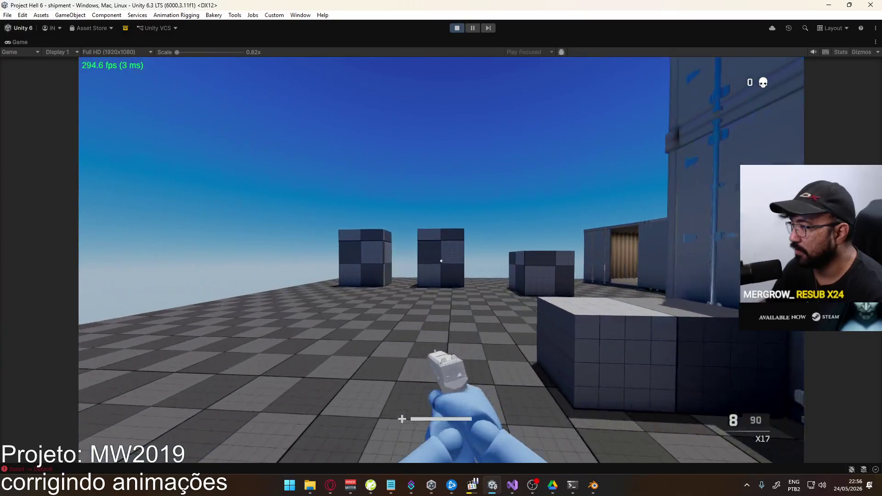
left_click(441, 260)
left_click(441, 261)
left_click(441, 261)
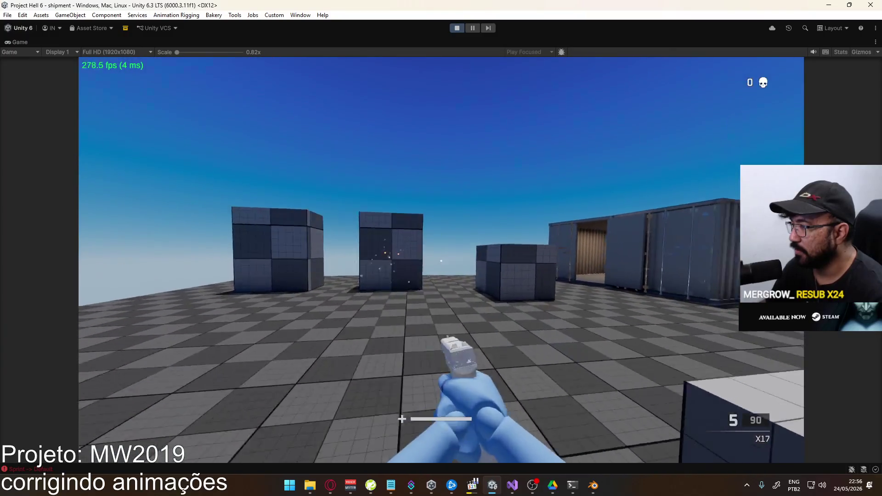
key("shift")
key("w")
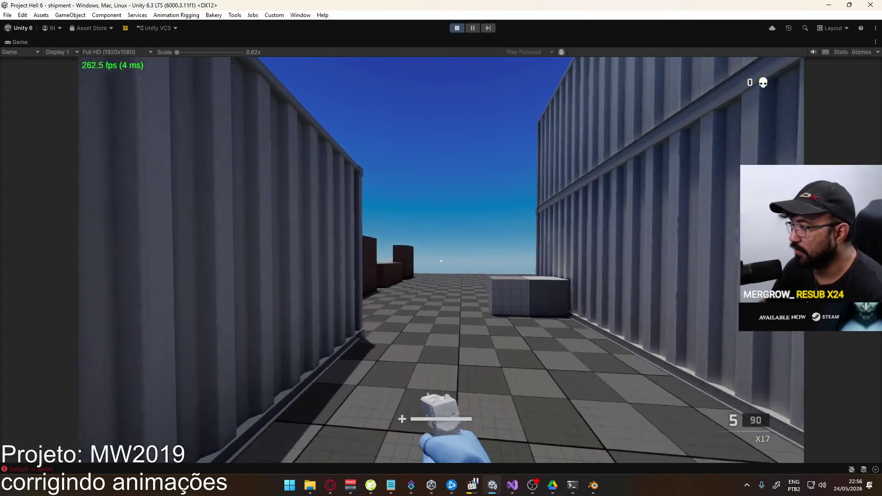
key("shift")
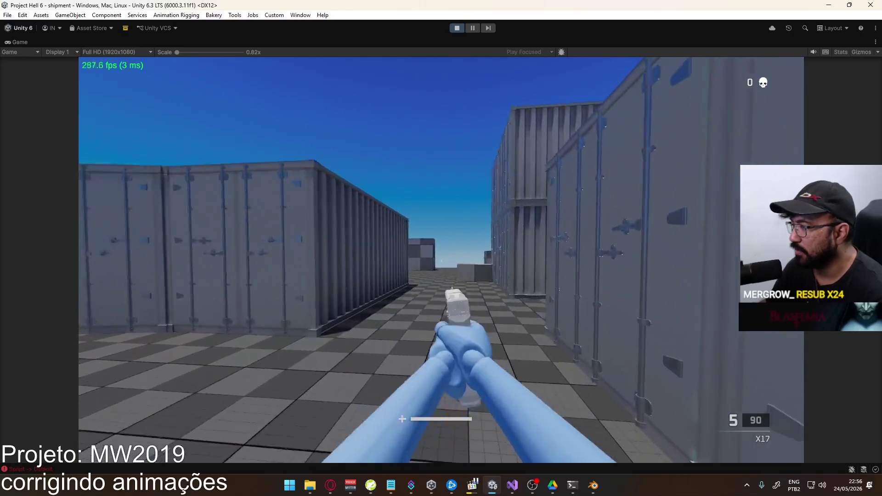
key("w")
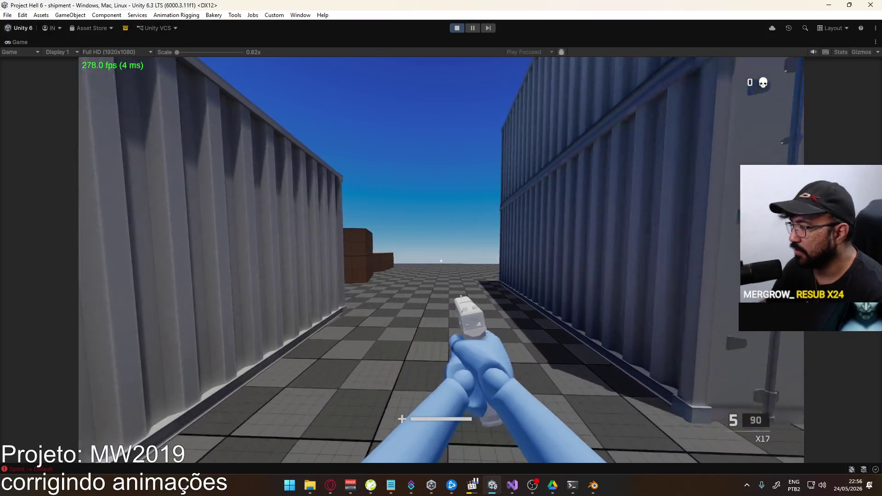
key("alt+Tab")
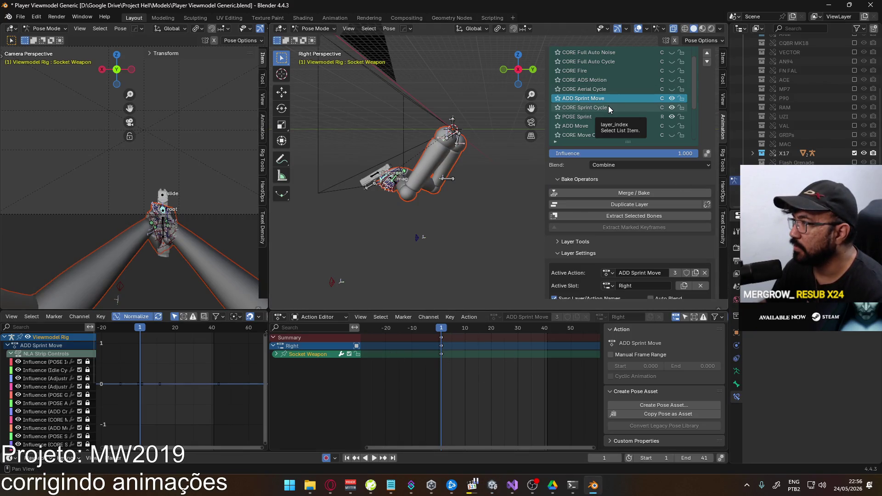
Make POSE Sprint the active layer and mute the ADD Sprint Move layer.
left_click(588, 119)
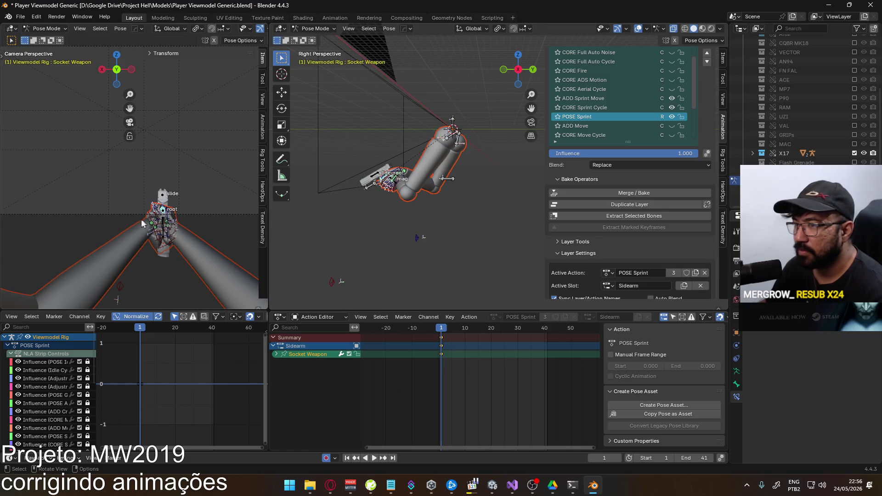
scroll(149, 229, "up", 3)
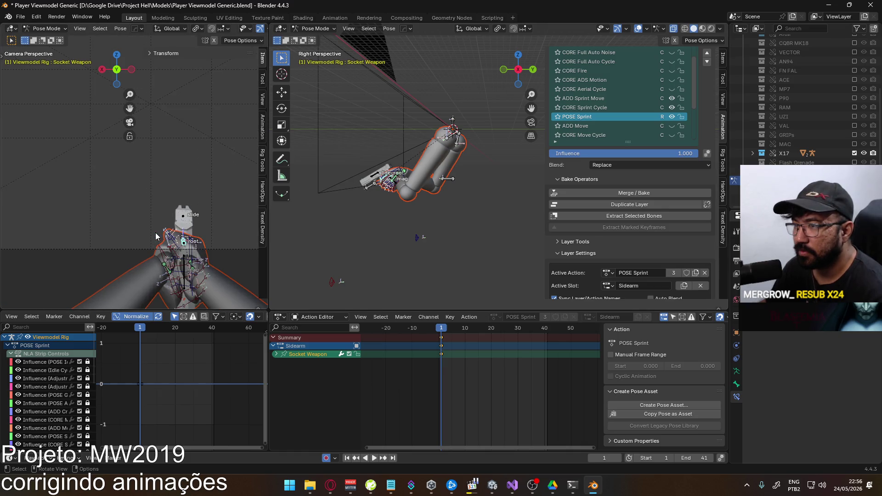
left_click(673, 98)
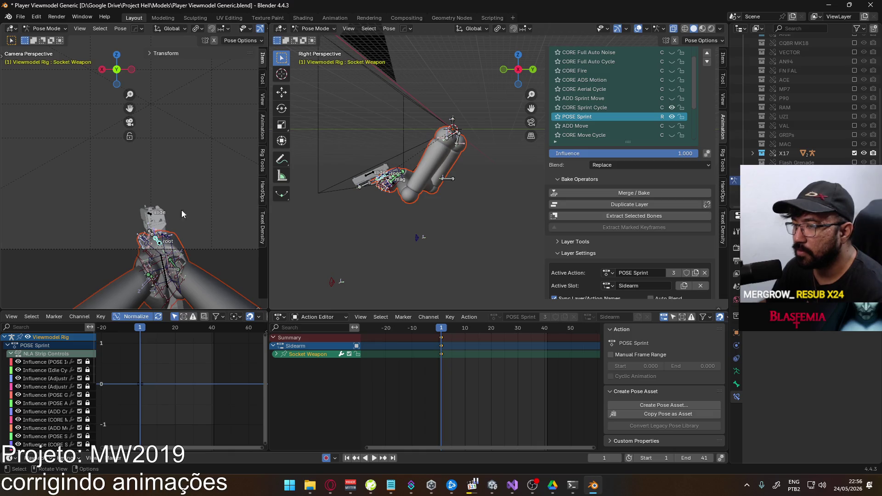
Rotate the Socket Weapon bone about its local Z axis, then its local X axis.
key("r")
key("z")
key("z")
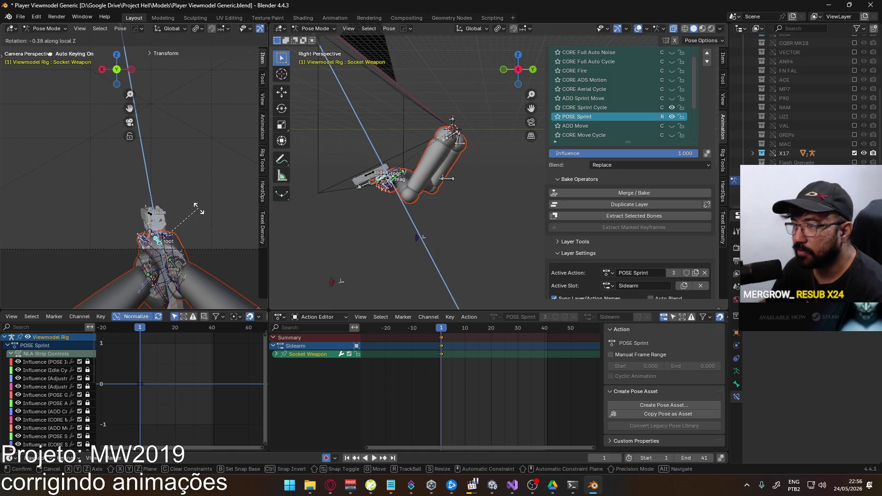
left_click(200, 213)
key("r")
key("z")
key("z")
key("x")
key("x")
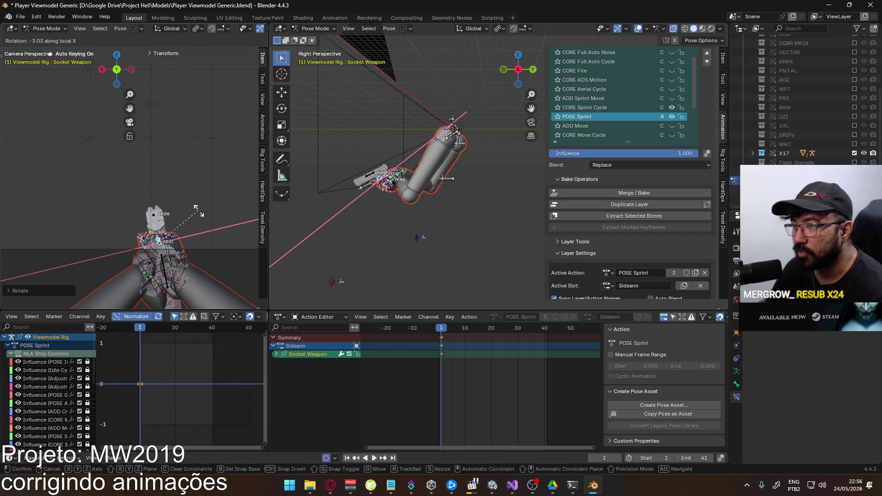
left_click(198, 212)
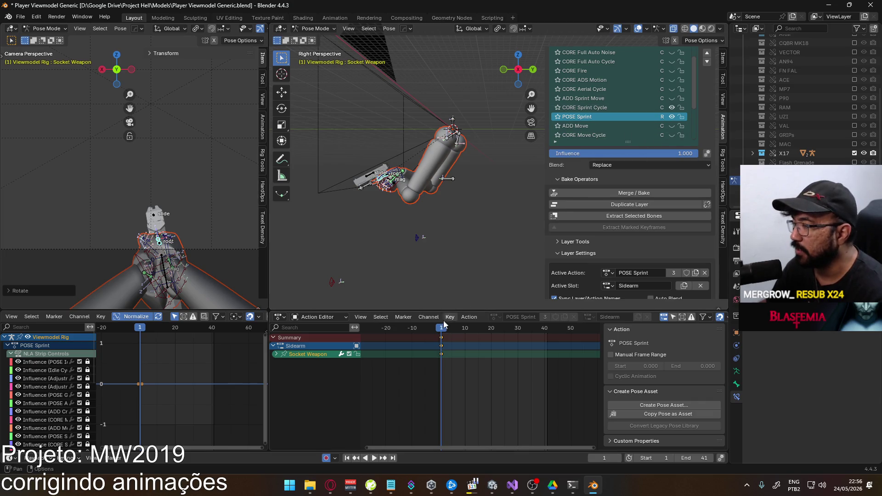
Preview the animation, then rotate the socket about local Y (about 6.29) at frame 1, auto-keyed.
key("space")
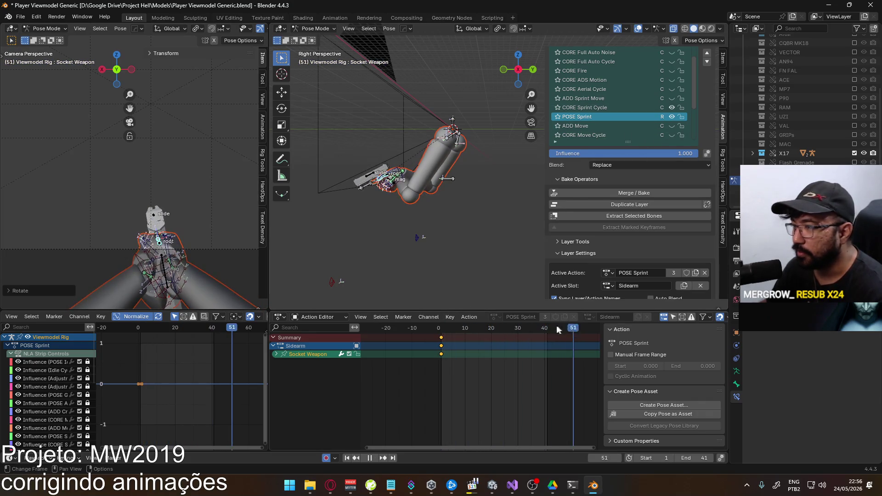
left_click(441, 321)
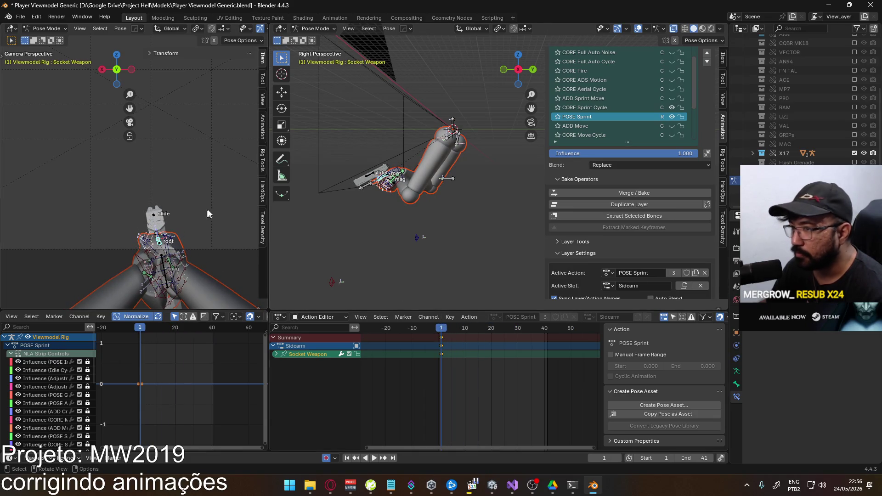
key("r")
key("y")
key("y")
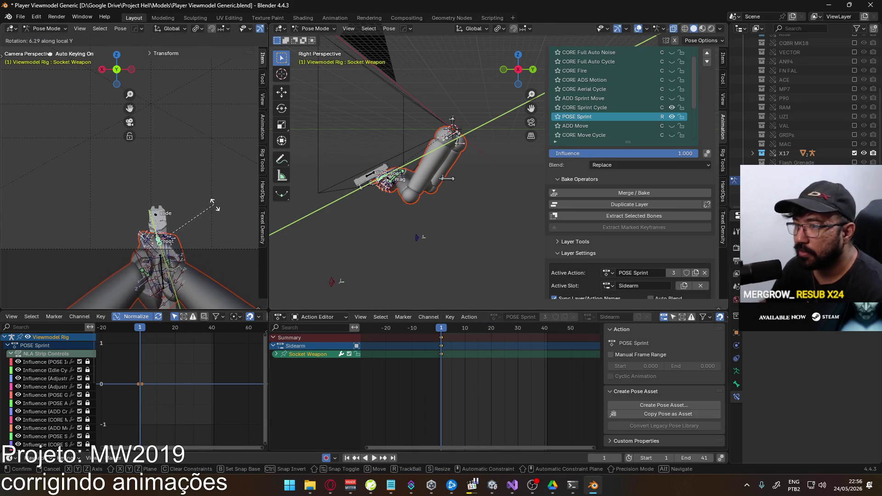
left_click(218, 210)
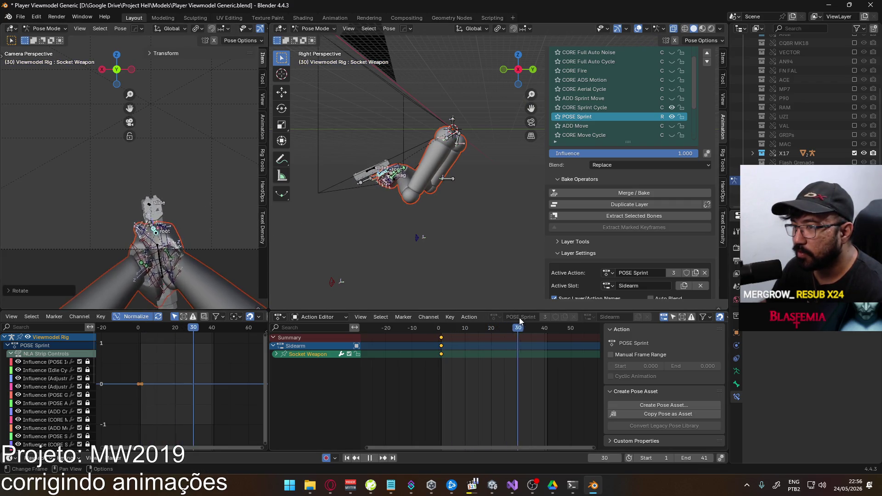
key("Escape")
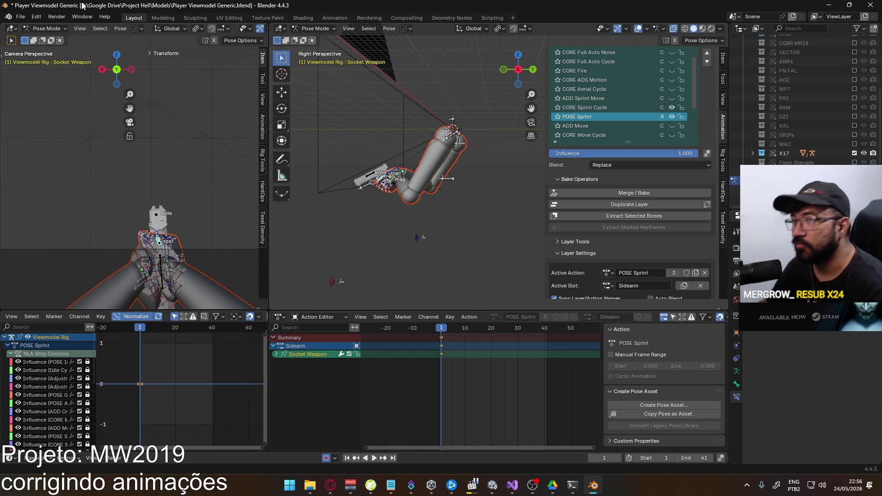
Export the rig as FBX, overwriting Viewmodel@Sprint Sidearm.fbx.
left_click(21, 17)
mouse_move(46, 156)
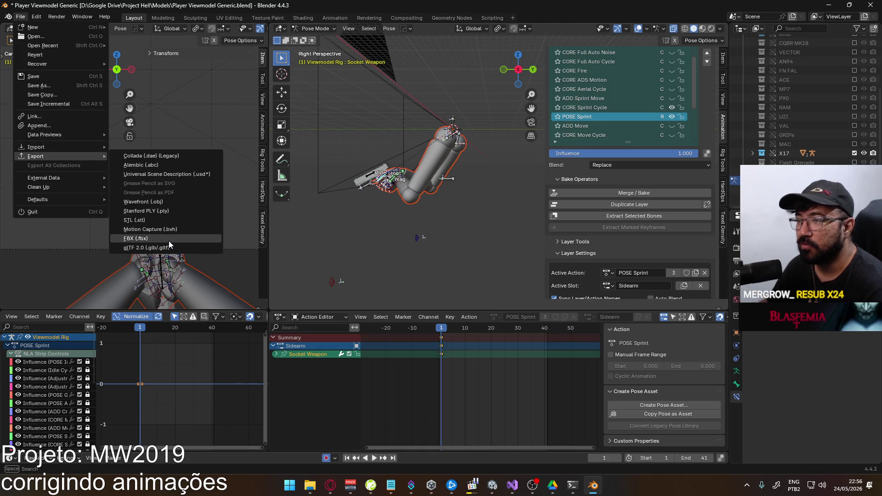
left_click(168, 242)
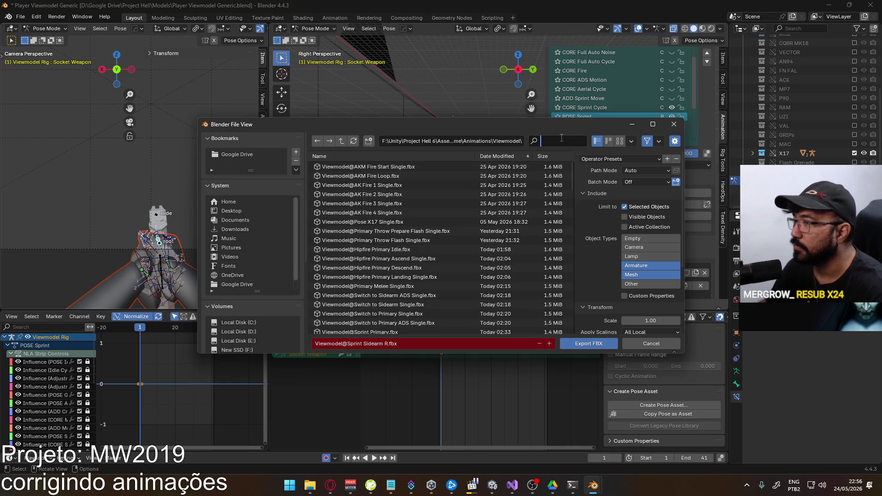
type("sprint")
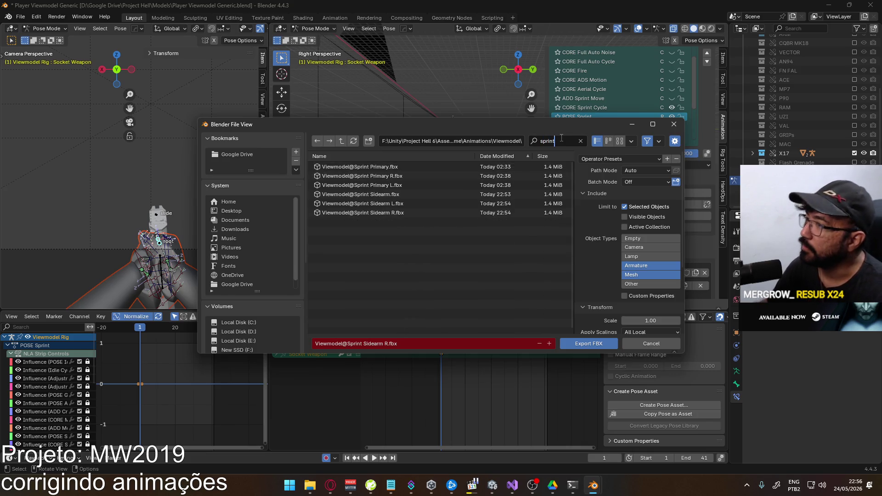
double_click(404, 195)
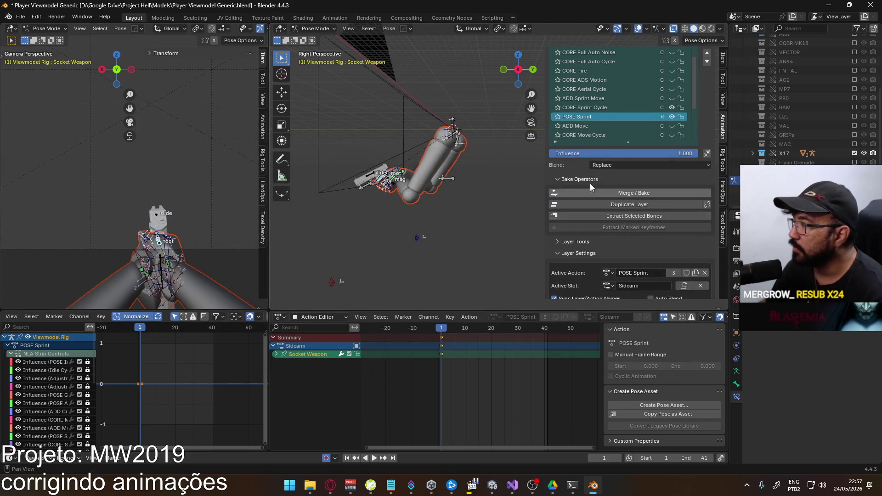
Switch the ADD Sprint Move action to its Left slot and unmute that layer.
left_click(596, 99)
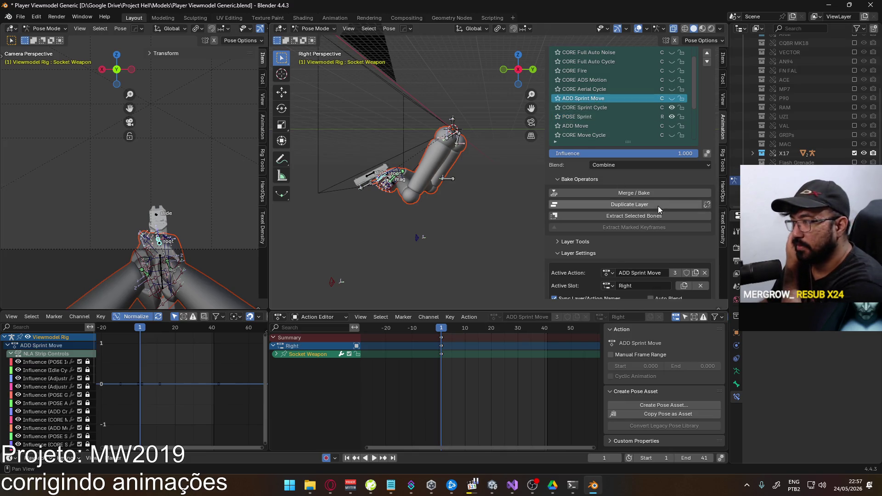
left_click(609, 286)
left_click(609, 309)
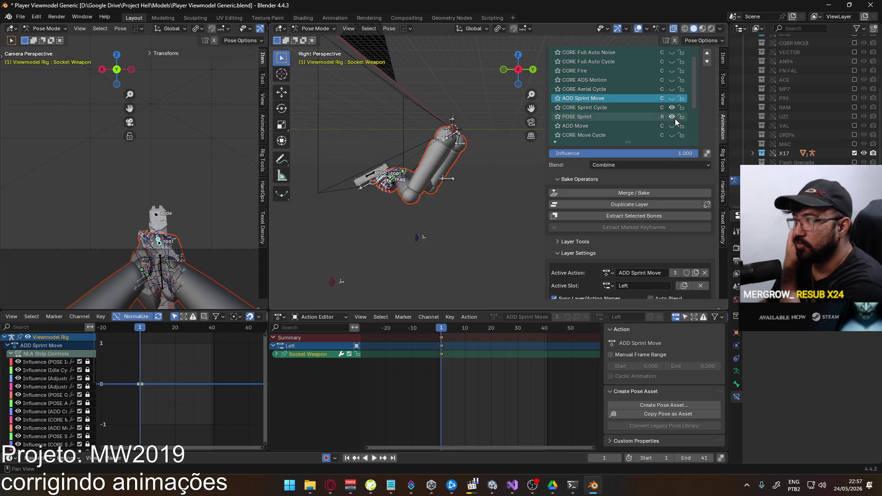
left_click(671, 99)
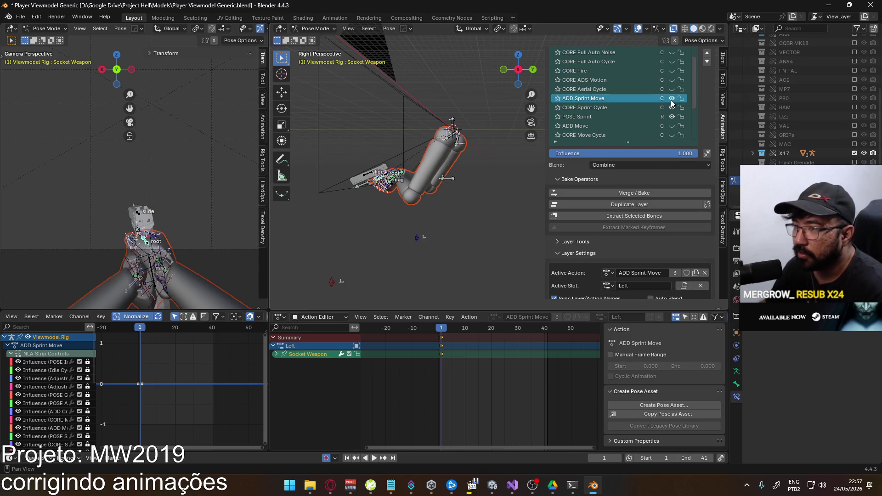
Export the rig as FBX again over the existing sprint FBX file.
left_click(21, 17)
mouse_move(59, 156)
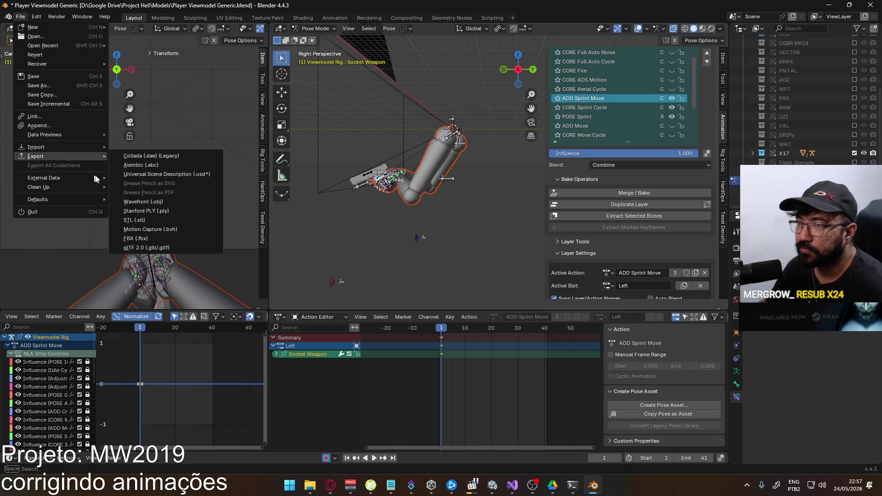
left_click(169, 238)
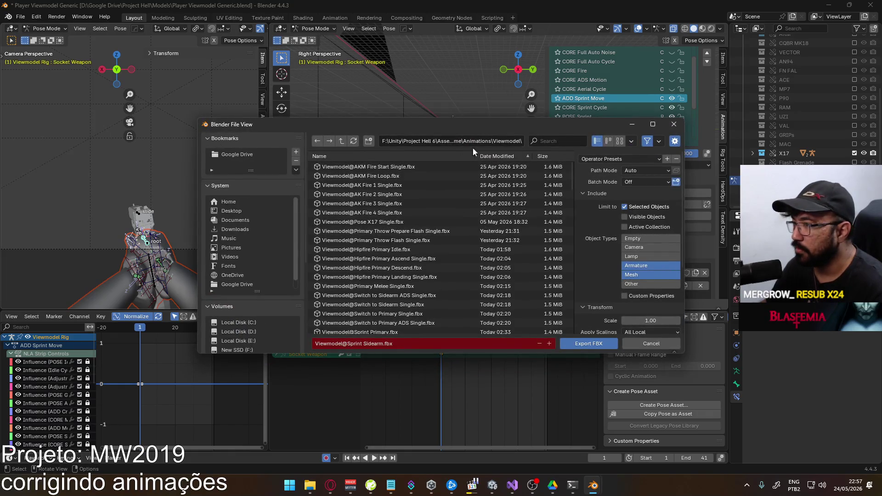
type("sprint")
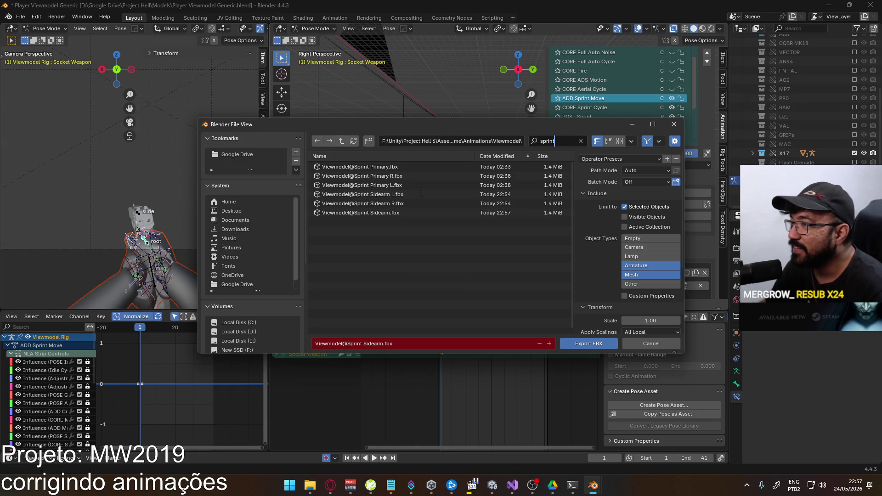
double_click(403, 185)
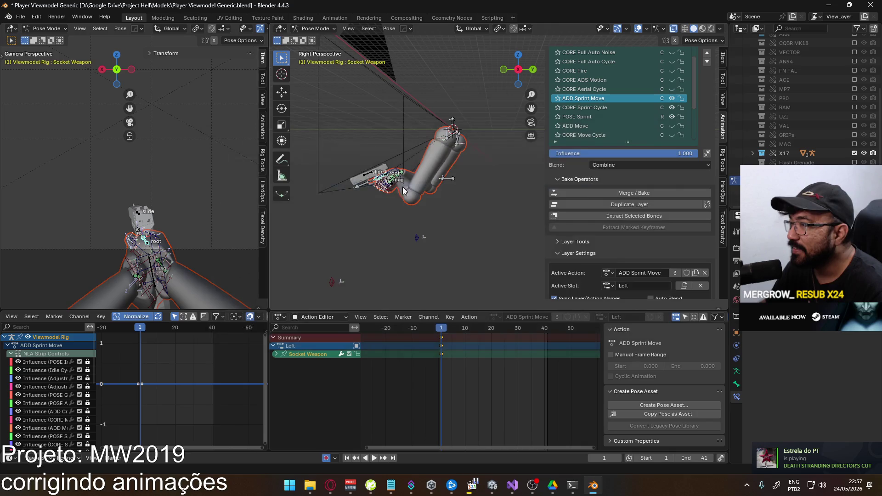
Play Untitled.mp4 from the Recordings folder on the D: drive.
mouse_move(310, 485)
left_click(429, 416)
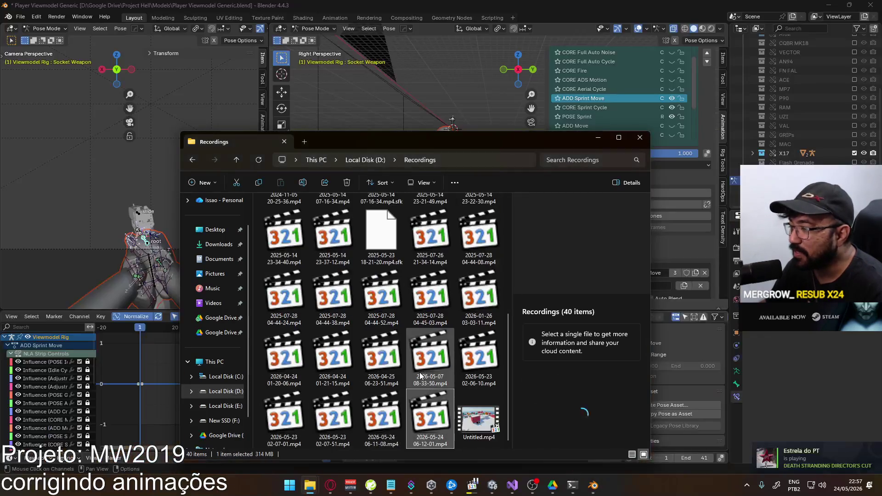
left_click(477, 418)
double_click(495, 398)
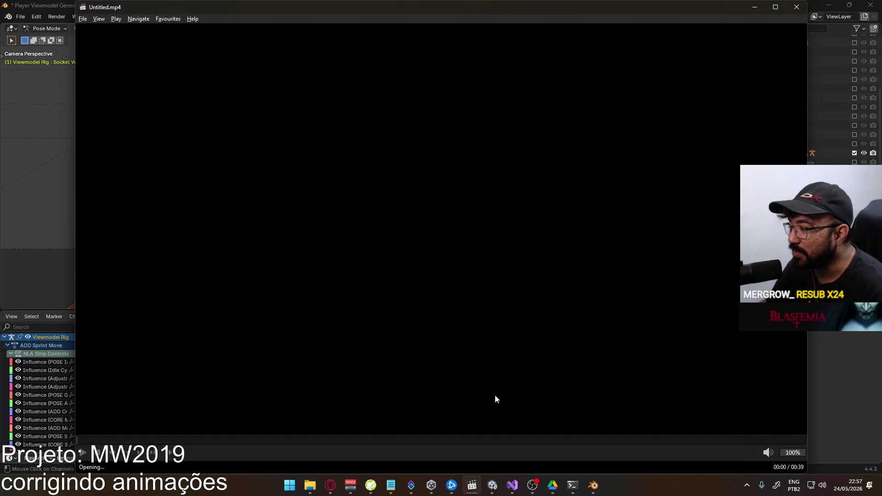
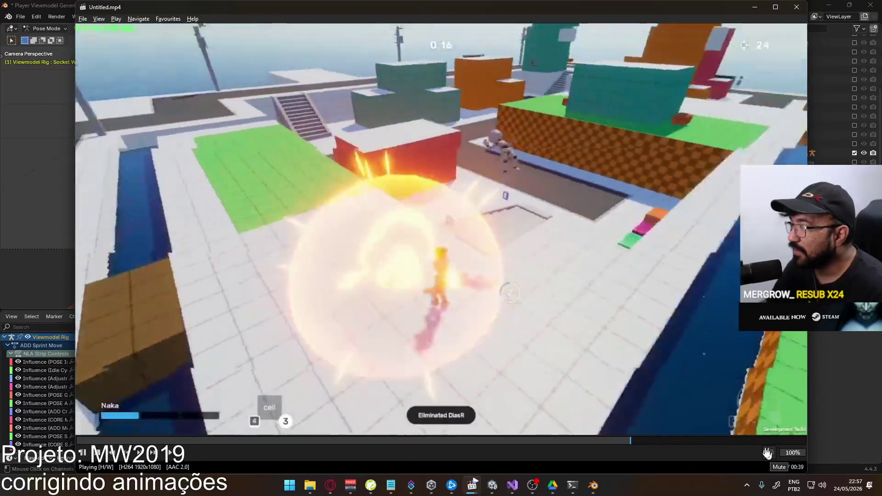
Pause the gameplay recording, then close MPC-HC and the Recordings folder to return to Blender.
key("space")
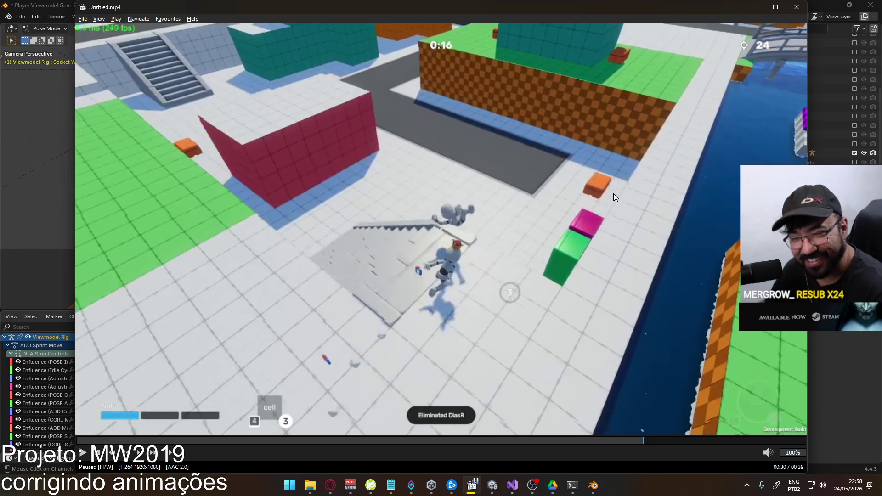
left_click(795, 12)
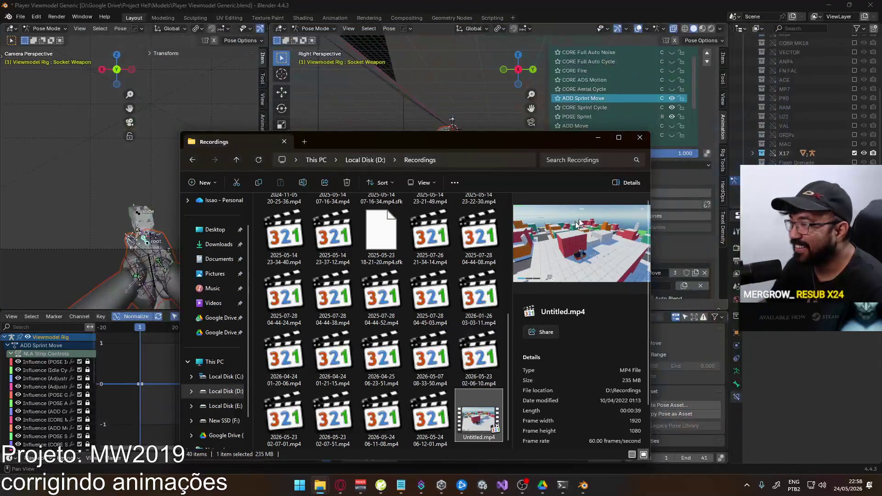
left_click(640, 137)
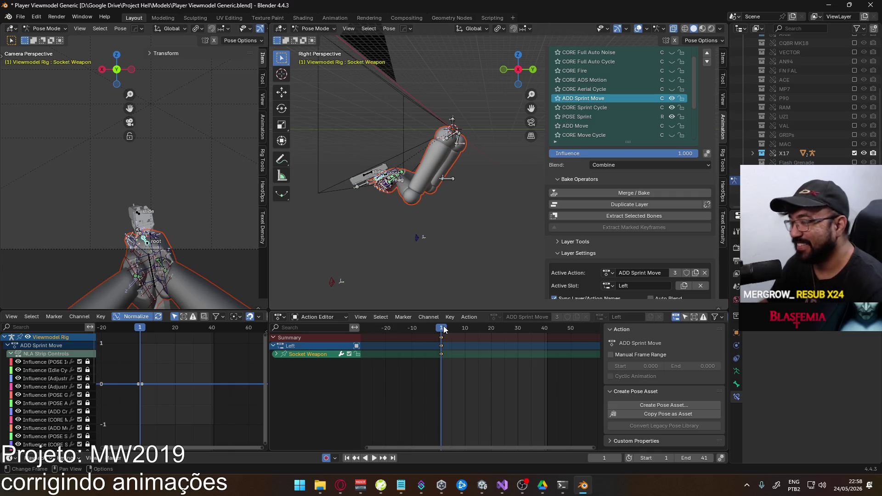
Preview ADD Sprint Move, return to frame 1, then activate CORE Sprint Cycle and select all its keyframes.
key("space")
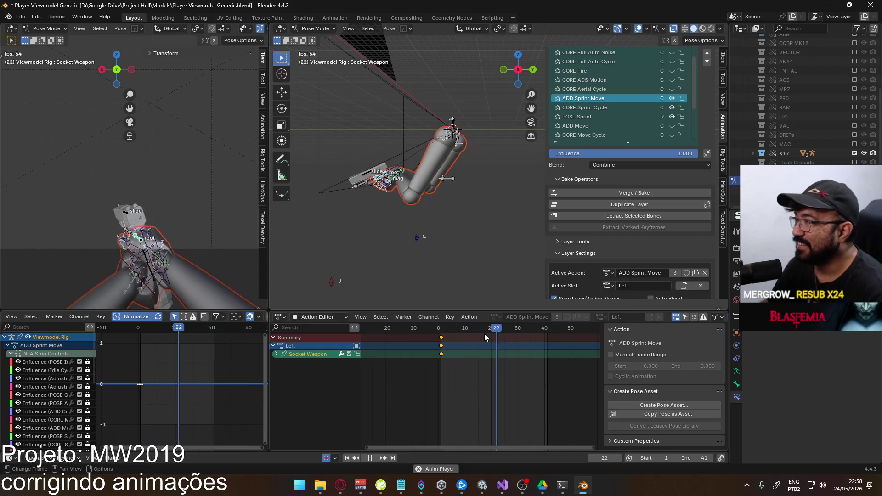
left_click(439, 329)
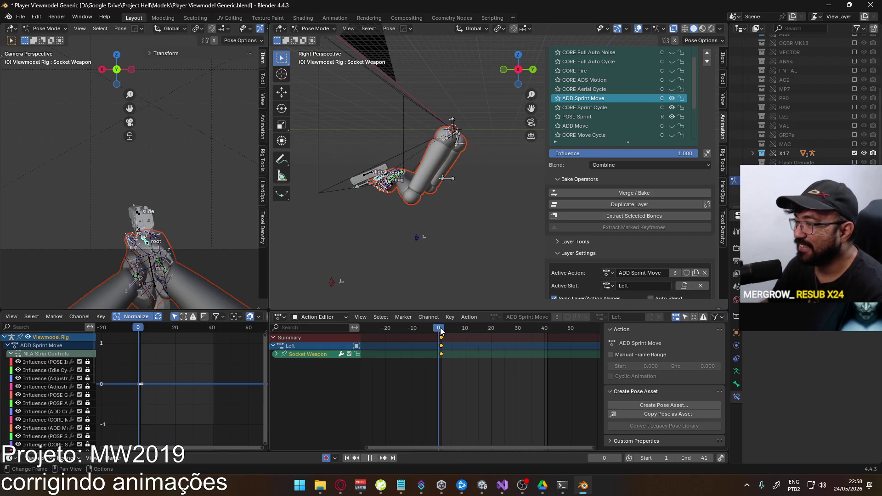
left_click_drag(440, 331, 441, 331)
left_click(623, 107)
left_click_drag(585, 387, 416, 325)
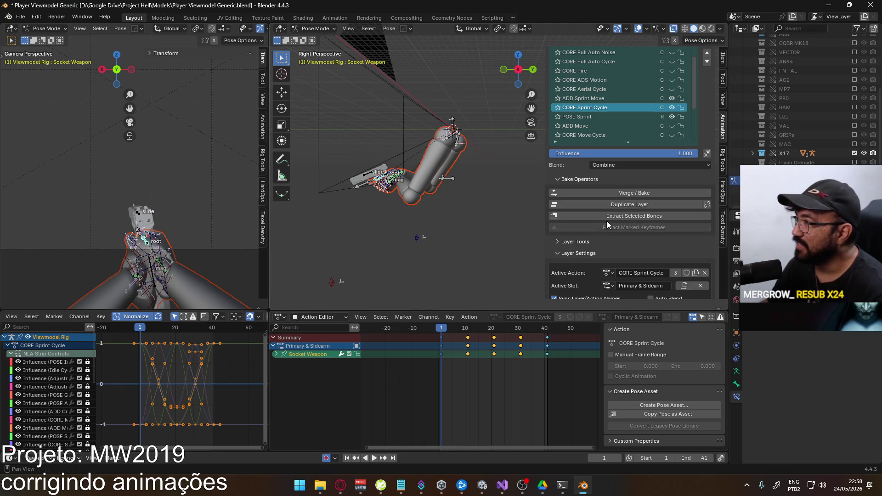
Rename the 'Primary & Sidearm' slot to 'Primary'.
scroll(641, 243, "down", 2)
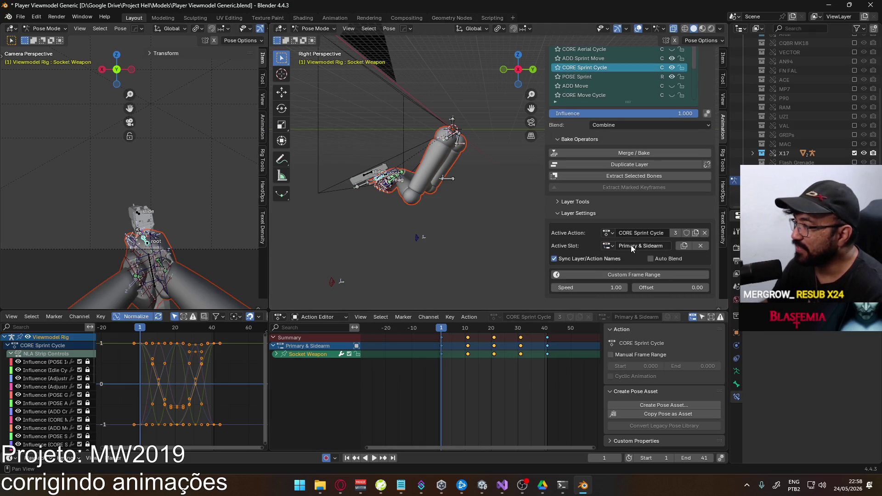
left_click_drag(637, 246, 682, 242)
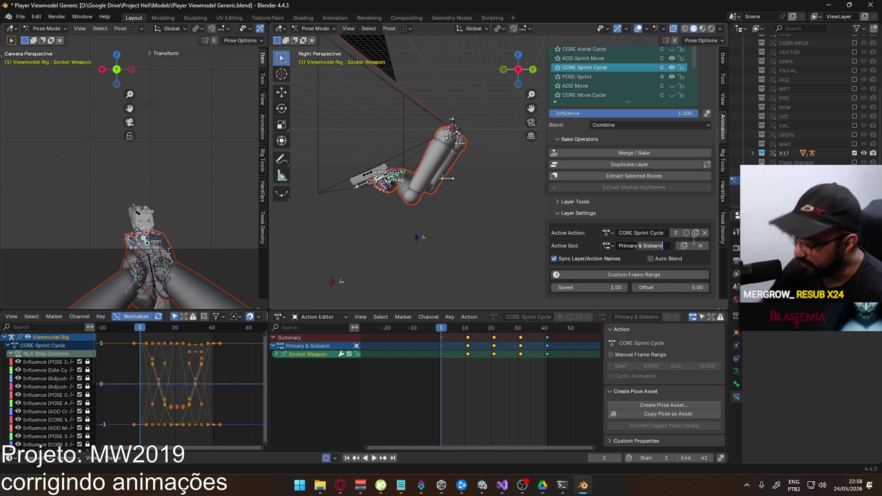
key("BackSpace")
key("Return")
Add a new action slot named 'Sidearm'.
left_click(684, 246)
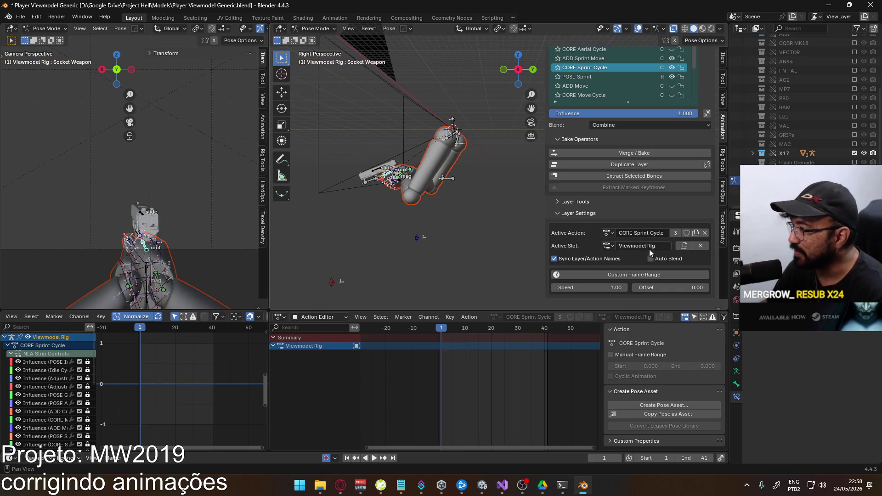
double_click(653, 245)
type("Sidearm")
key("Return")
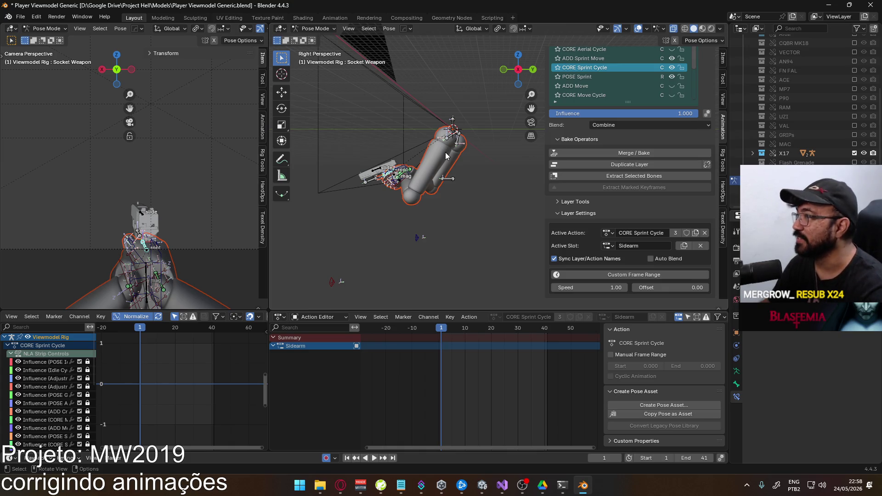
Key the weapon socket at frame 1, paste the copied sprint keys into Sidearm, and preview them.
key("i")
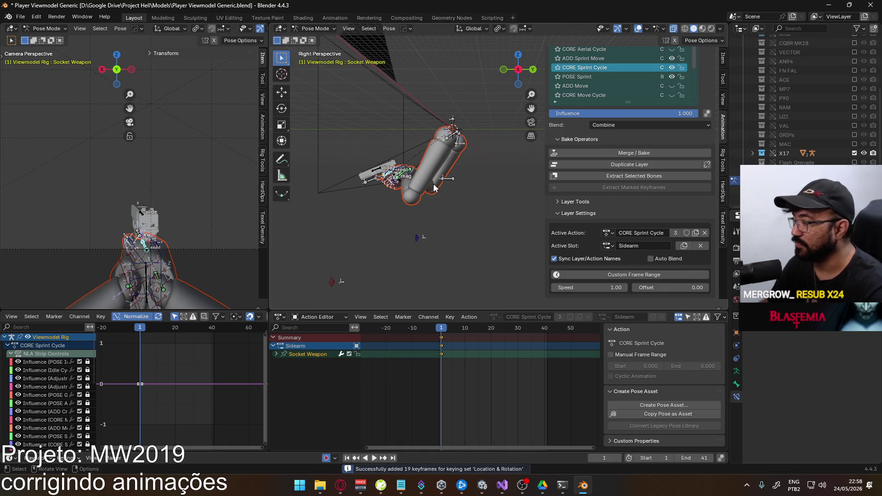
key("ctrl+v")
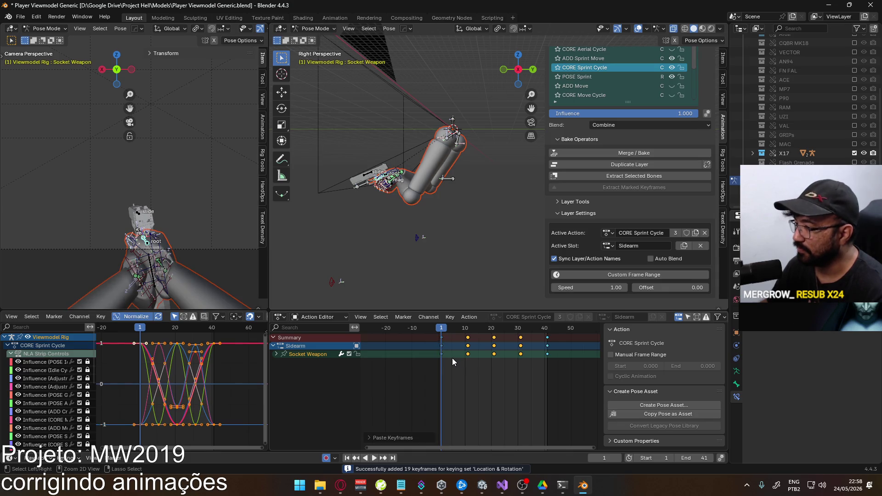
left_click_drag(444, 328, 555, 332)
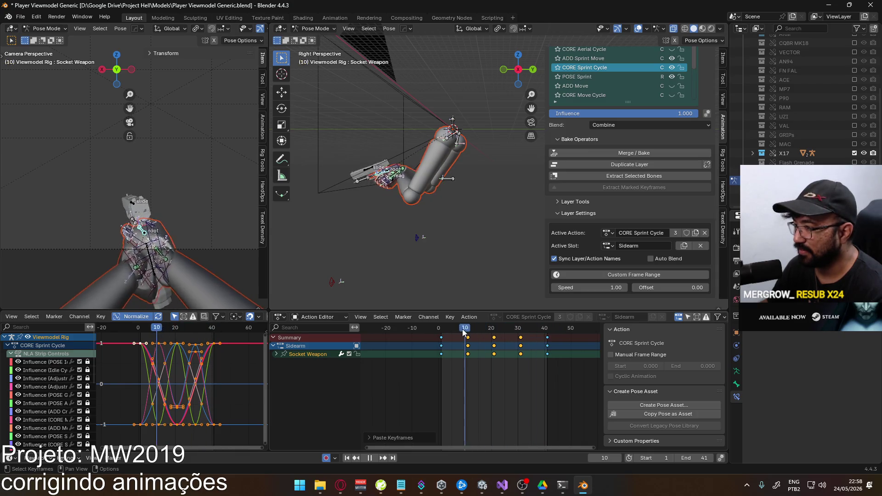
key("Escape")
Make the Socket Weapon curves cyclic and select the Y Quaternion Rotation channel.
left_click(277, 353)
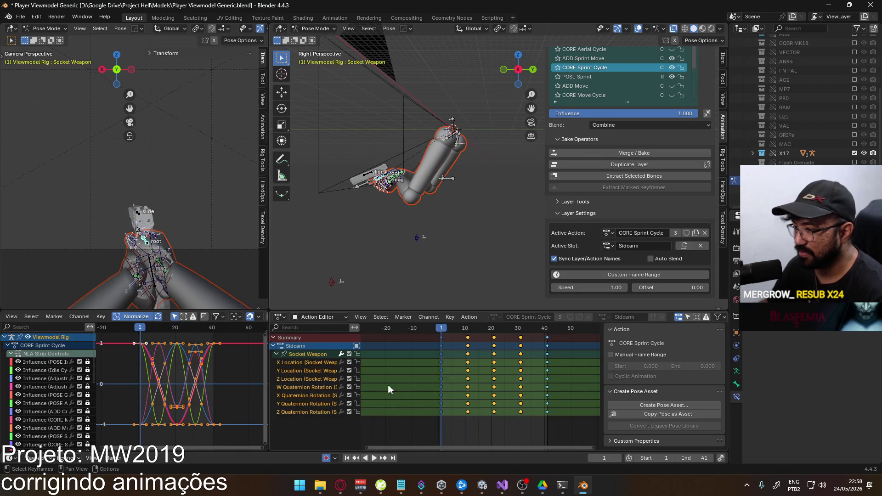
key("shift+e")
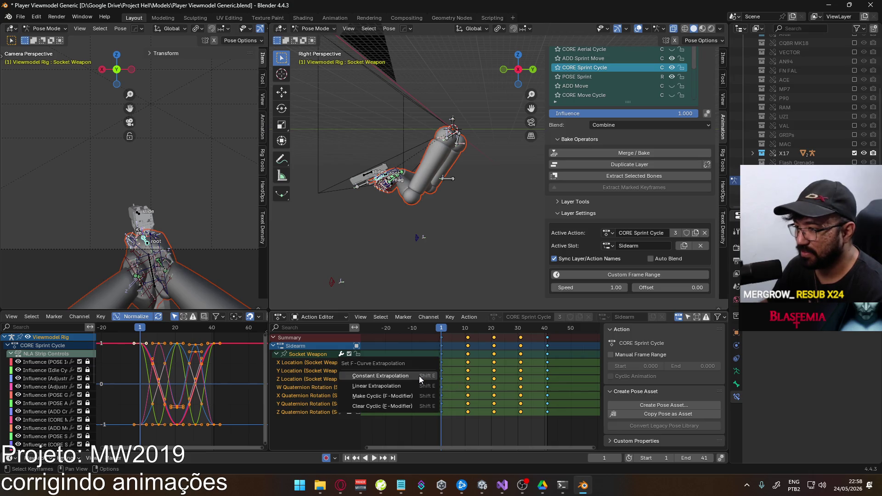
left_click(400, 395)
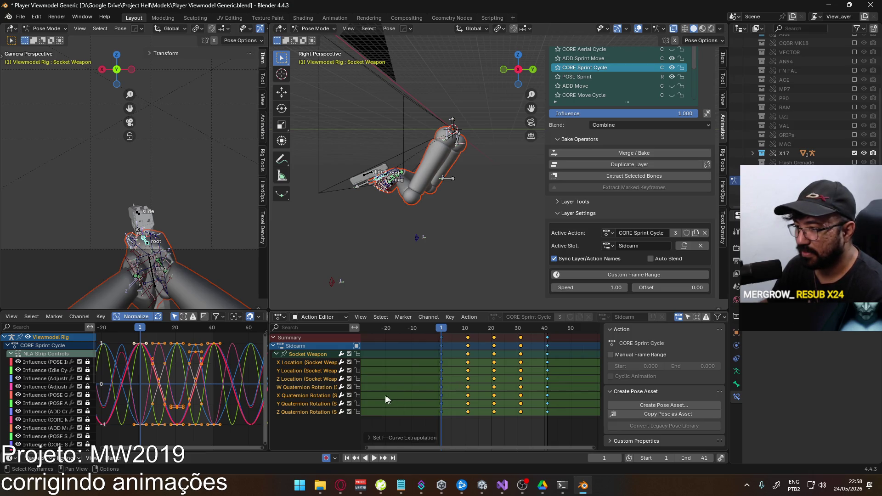
left_click(313, 402)
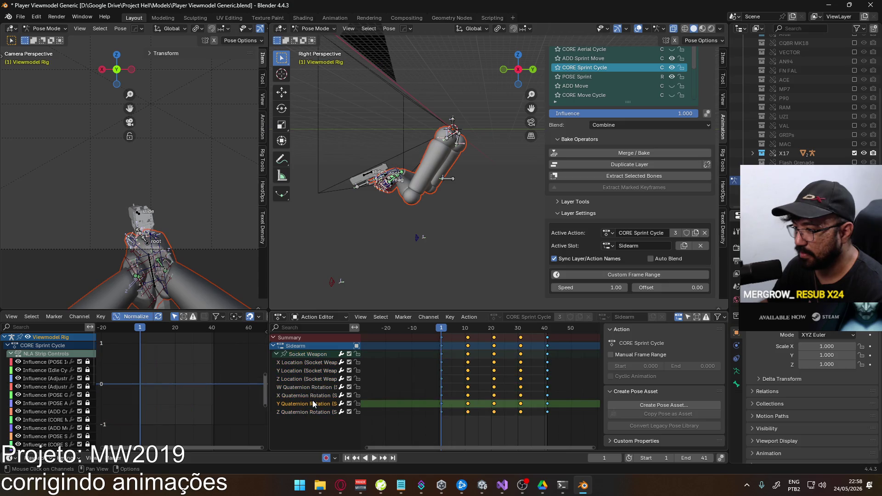
Play the looping sprint and select the Y Quaternion Rotation keys at frames 10 and 30.
left_click(305, 355)
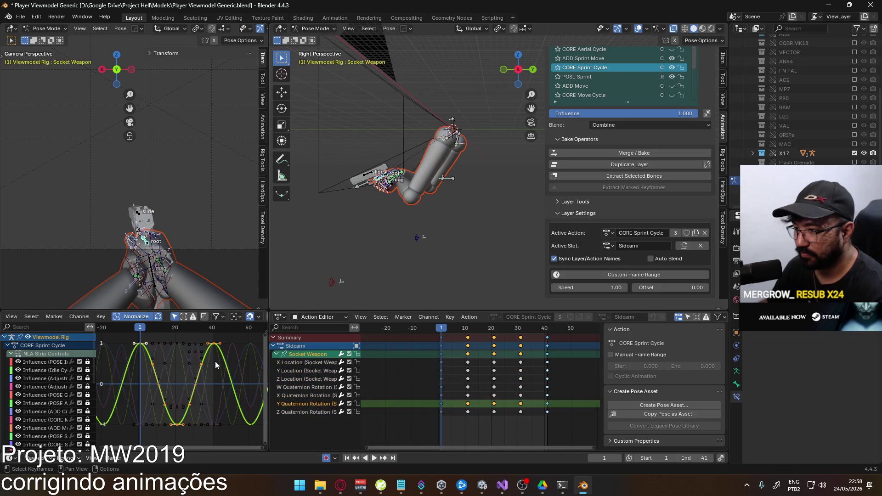
key("space")
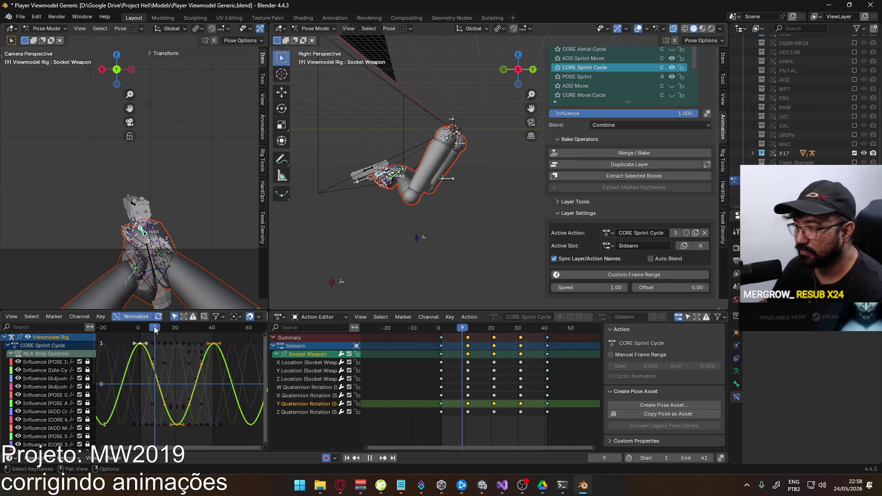
key("space")
left_click(520, 404)
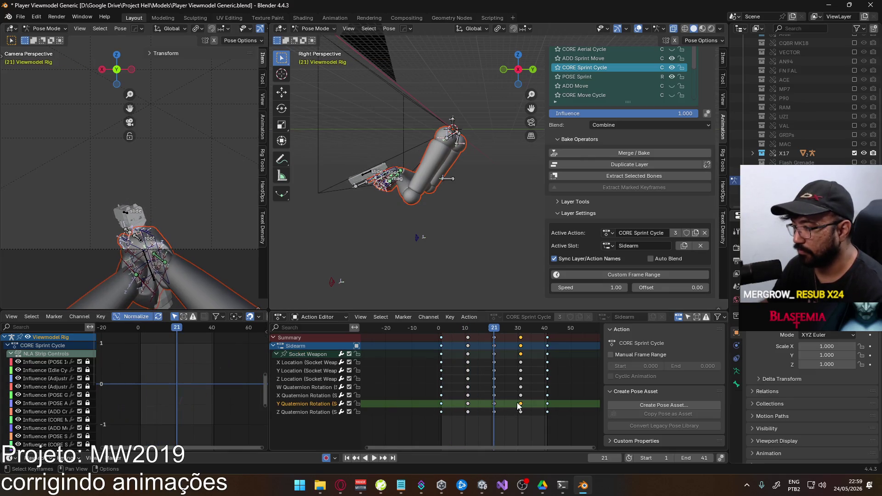
left_click(468, 403, "shift")
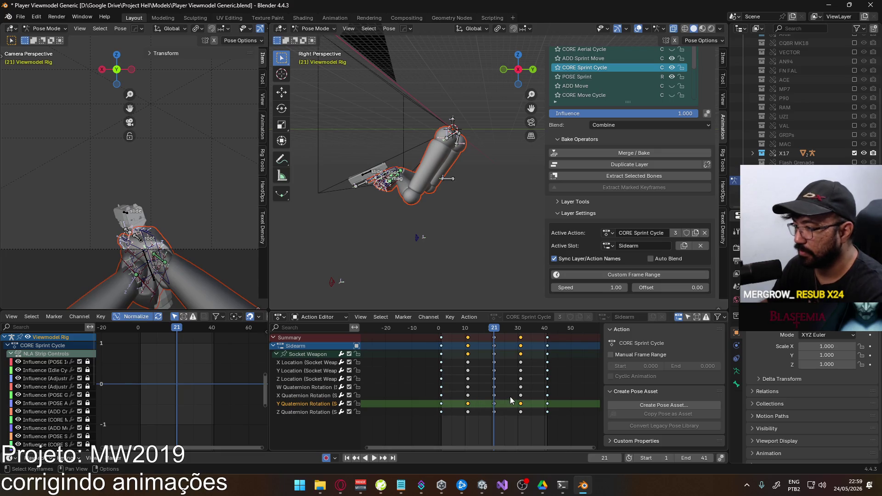
left_click(298, 353)
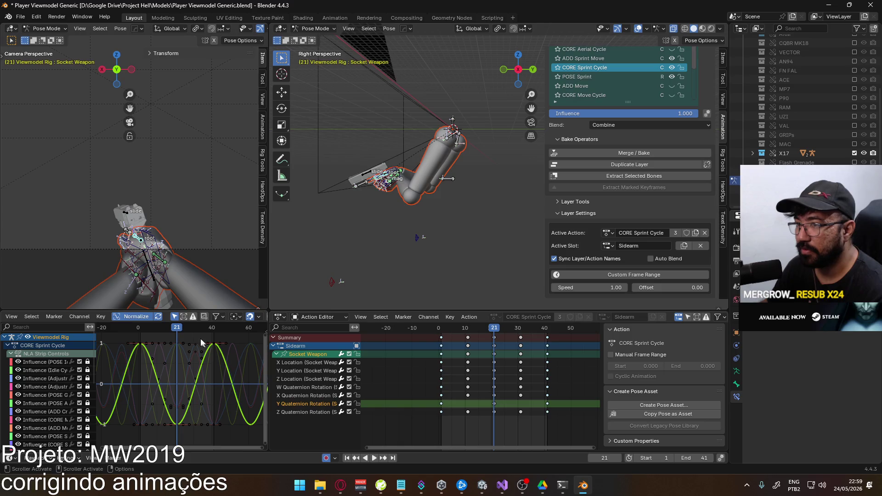
left_click(494, 415)
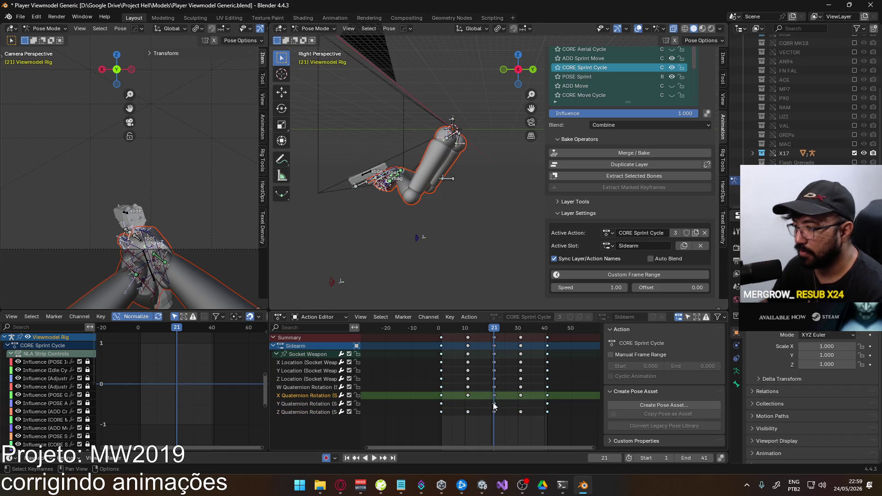
left_click(316, 354)
Shift those Y rotation keys vertically, check the sway in playback, and reselect Socket Weapon.
key("g")
key("y")
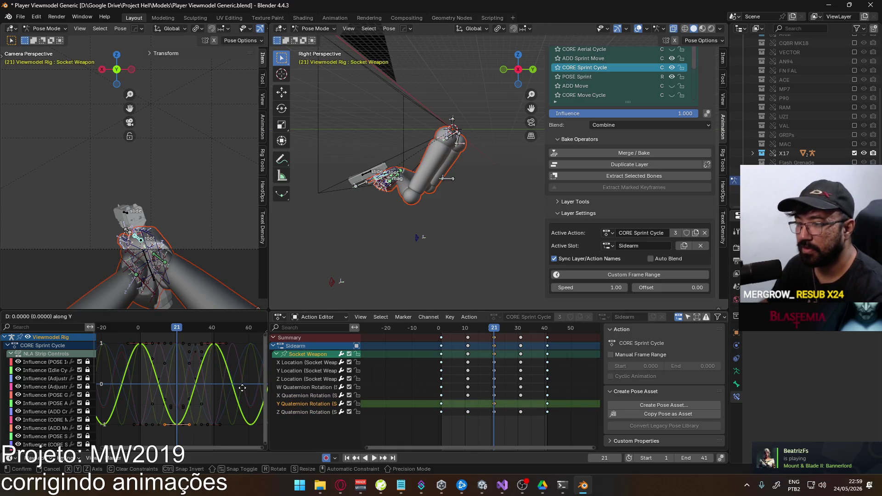
left_click(243, 347)
key("space")
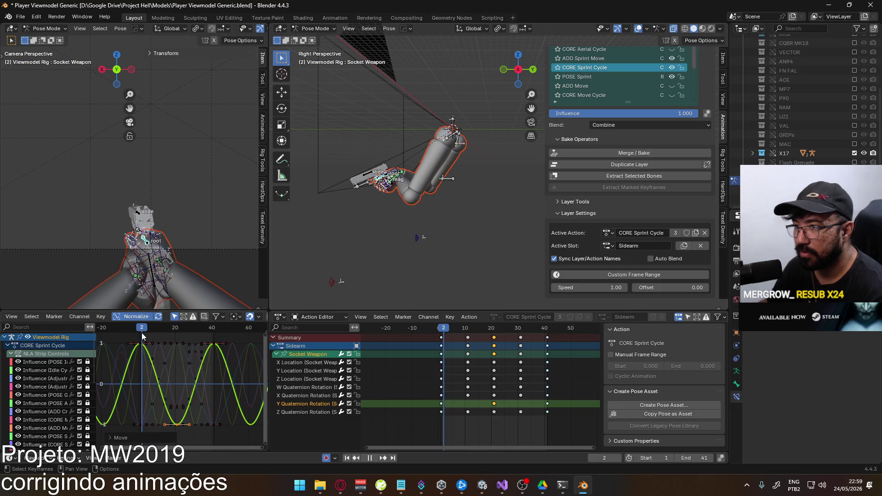
left_click_drag(139, 332, 177, 340)
key("space")
left_click(329, 412)
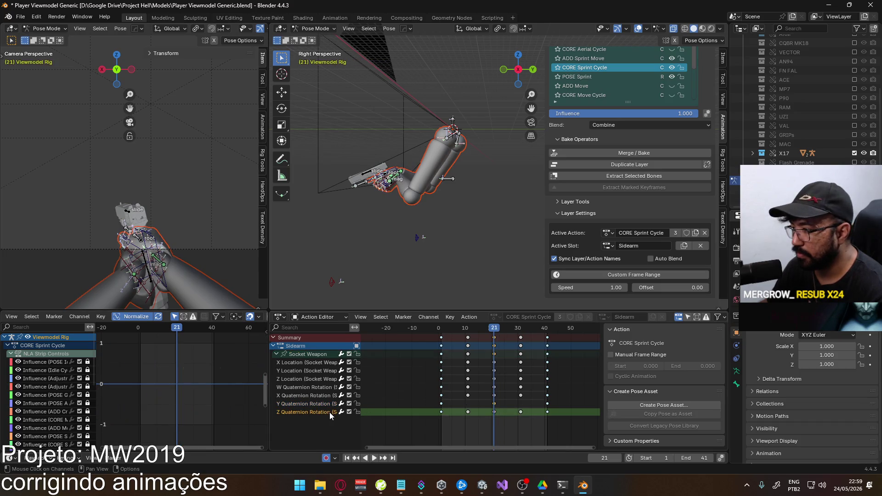
left_click(287, 355)
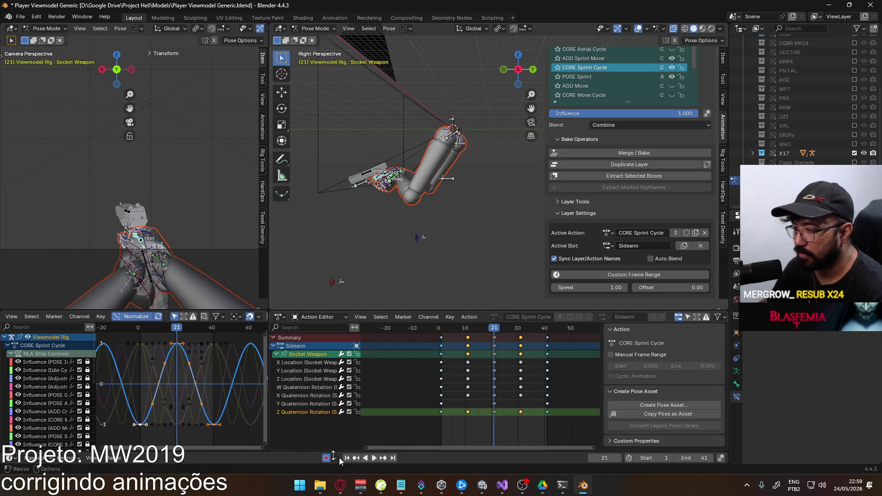
Glance at the YouTube music video in the browser, then return to Blender.
left_click(341, 487)
scroll(362, 291, "down", 4)
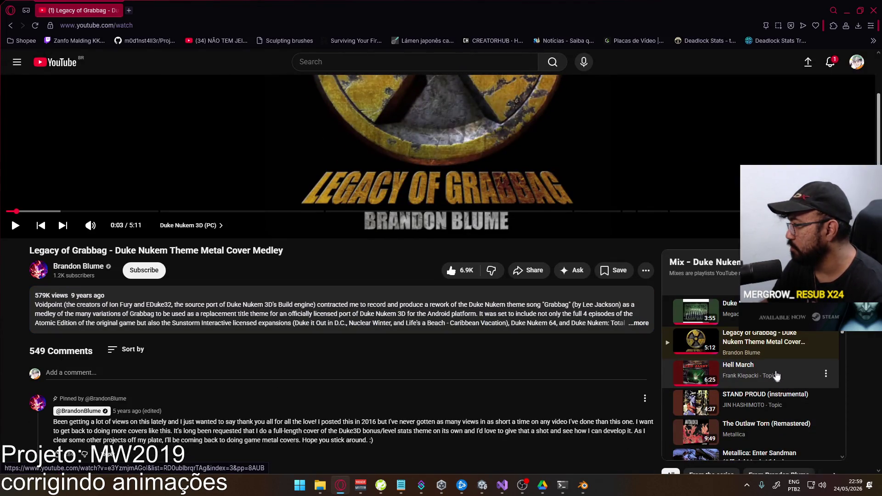
key("alt+Tab")
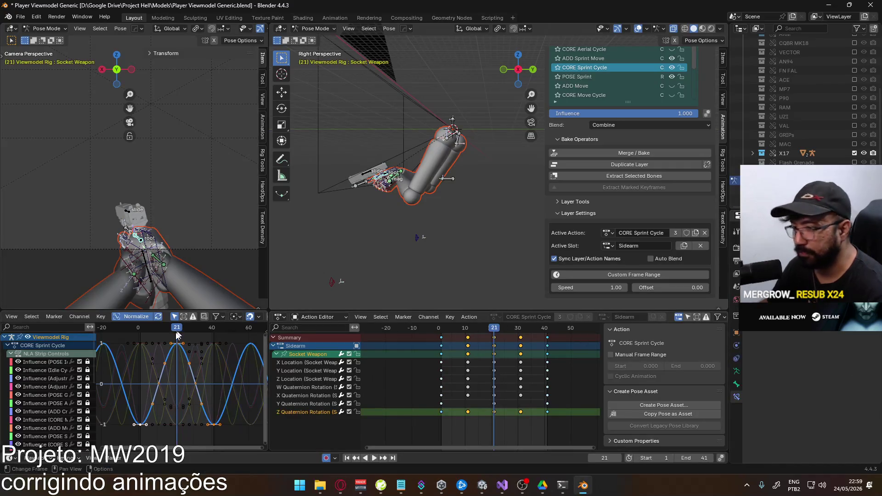
Delete the Z Quaternion Rotation keys at frames 10 and 30 and preview the cycle.
left_click(159, 384)
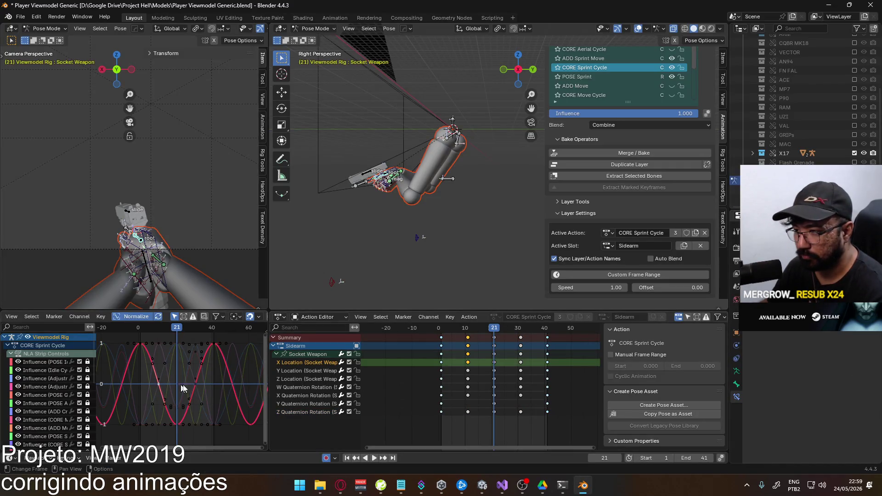
left_click(467, 411)
key("Delete")
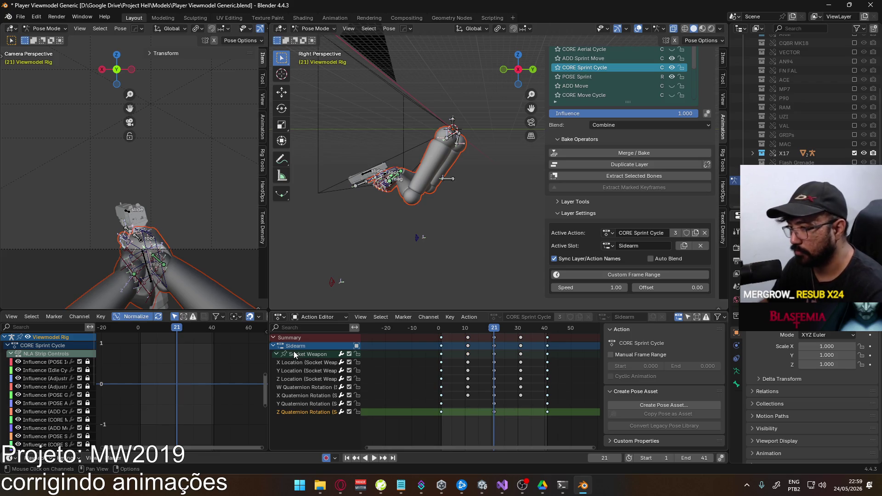
left_click(294, 352)
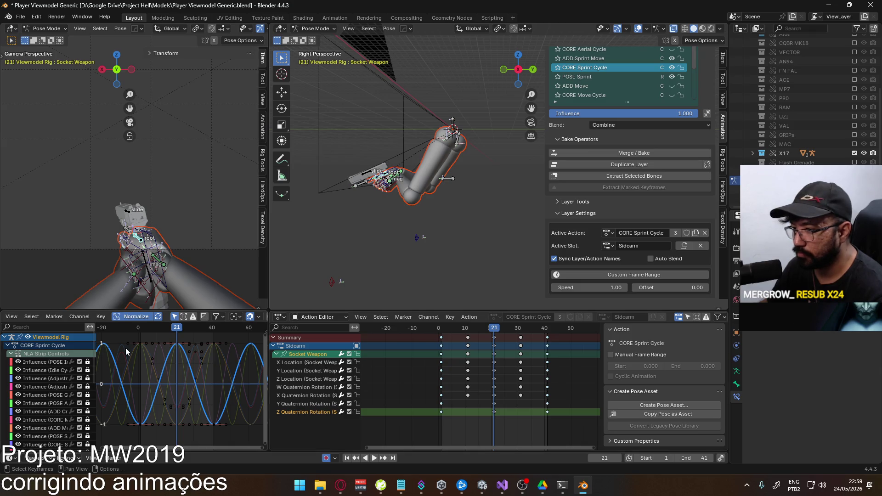
key("space")
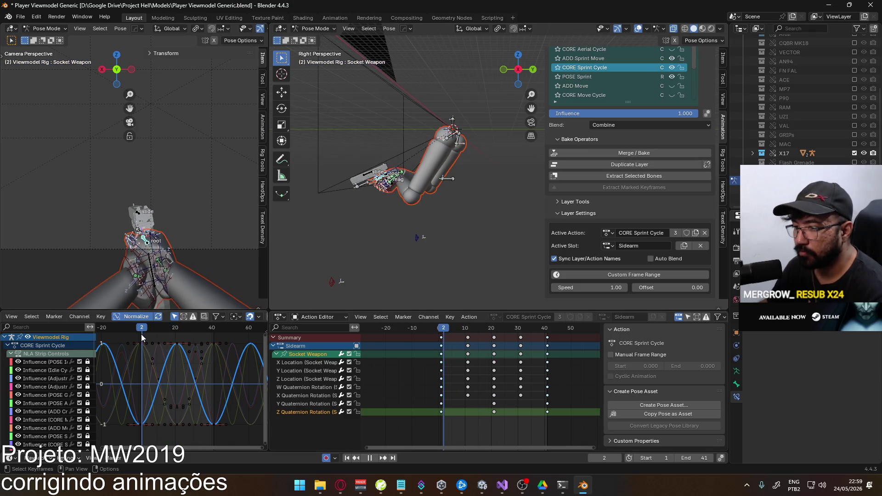
key("Escape")
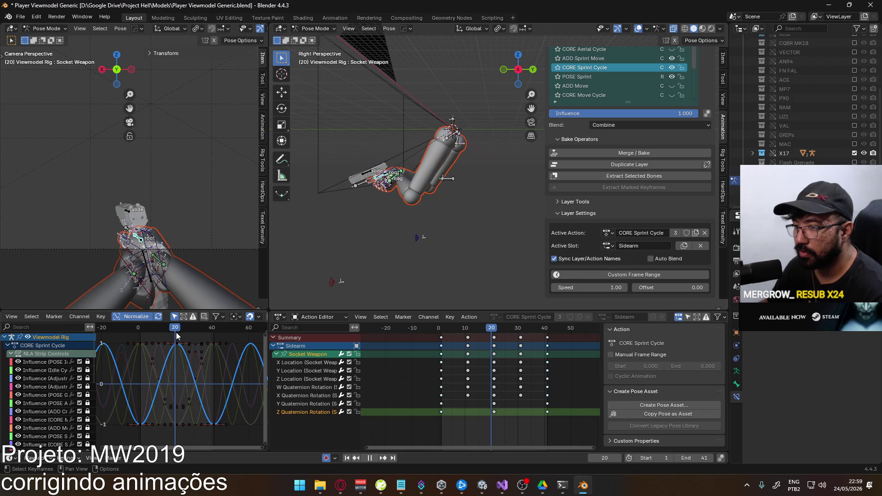
Lower the peak keyframes of the Socket Weapon curves and play the cycle to check.
left_click(200, 351)
key("g")
key("y")
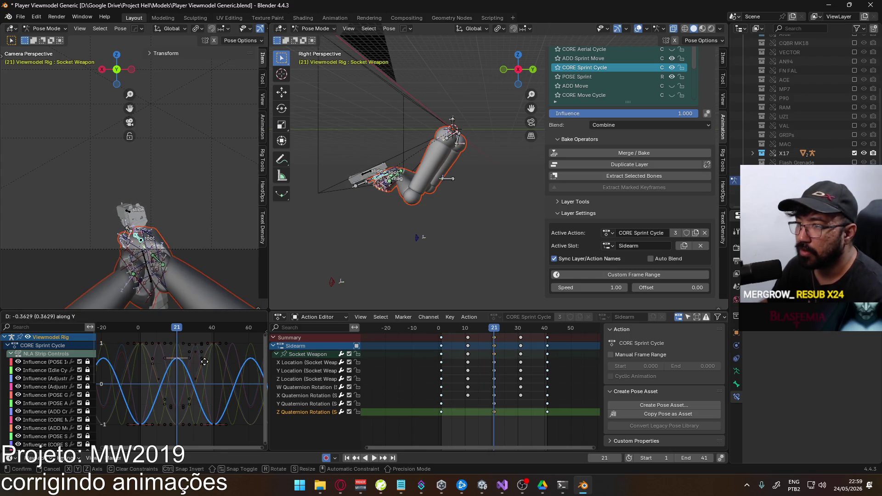
left_click(193, 416)
key("space")
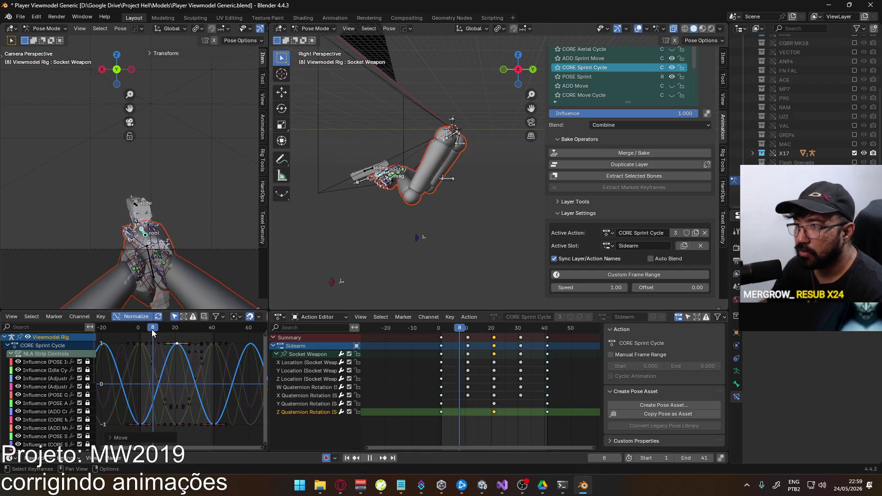
key("Escape")
Nudge the selected keys once more and scrub back to the start of the cycle.
key("g")
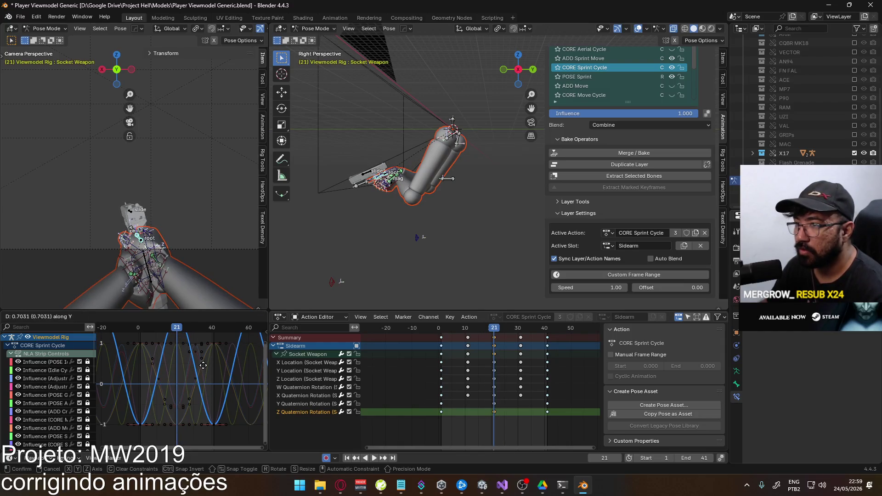
left_click(203, 384)
scroll(202, 382, "down", 2)
key("g")
key("Escape")
mouse_move(183, 333)
left_mouse_down()
mouse_move(152, 333)
mouse_move(205, 329)
mouse_move(150, 332)
mouse_move(178, 329)
left_mouse_up()
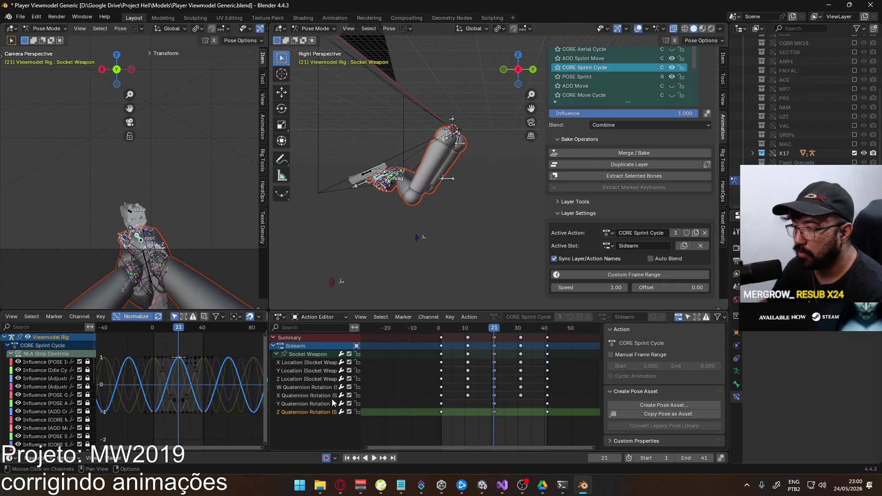
left_click(319, 376)
left_click(467, 379)
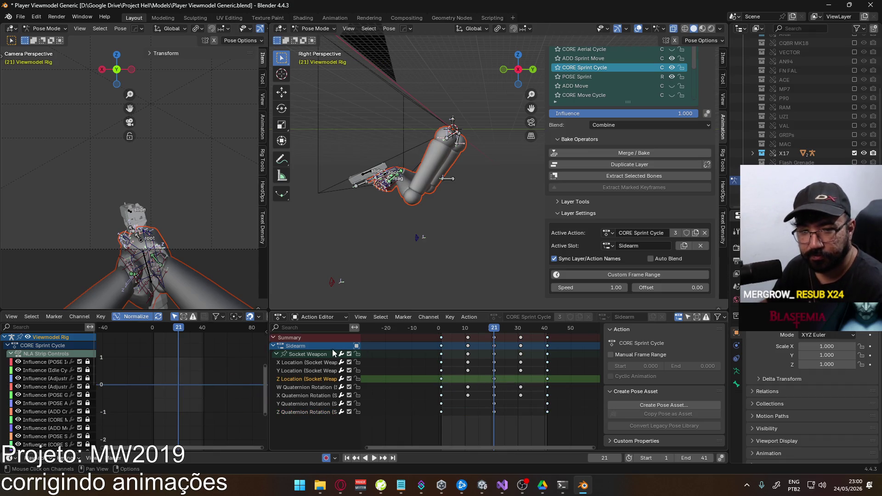
left_click(304, 354)
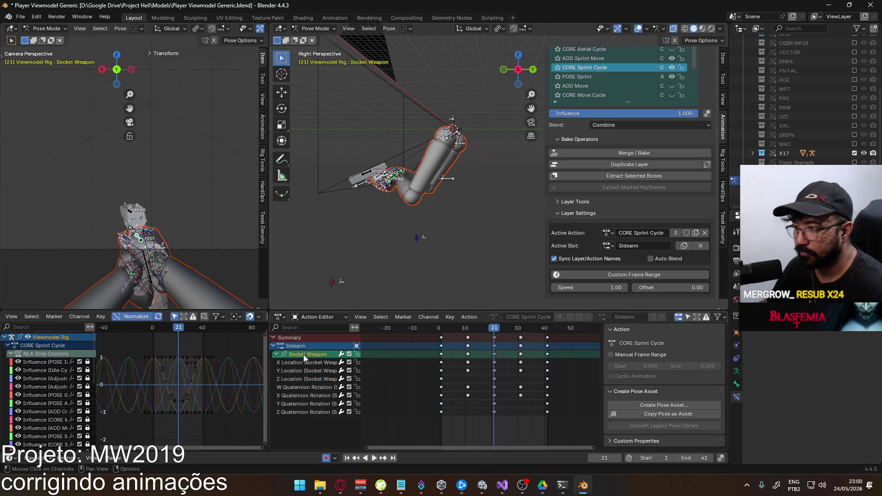
left_click(310, 377)
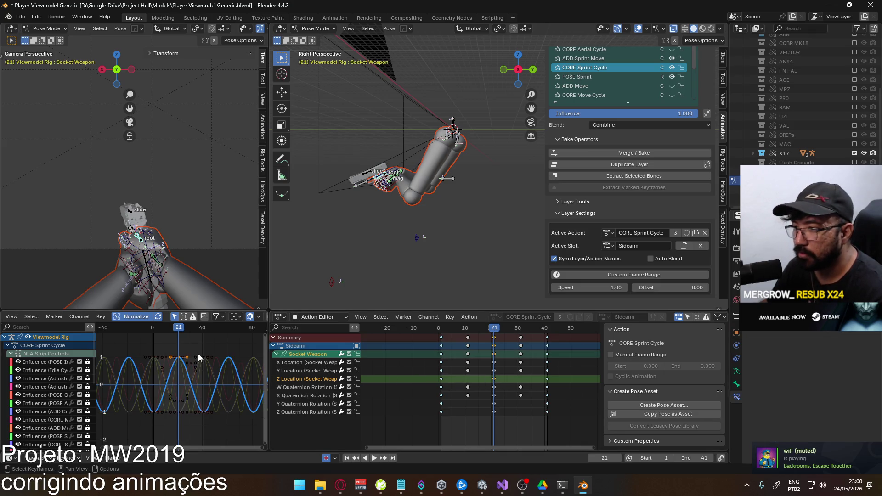
key("g")
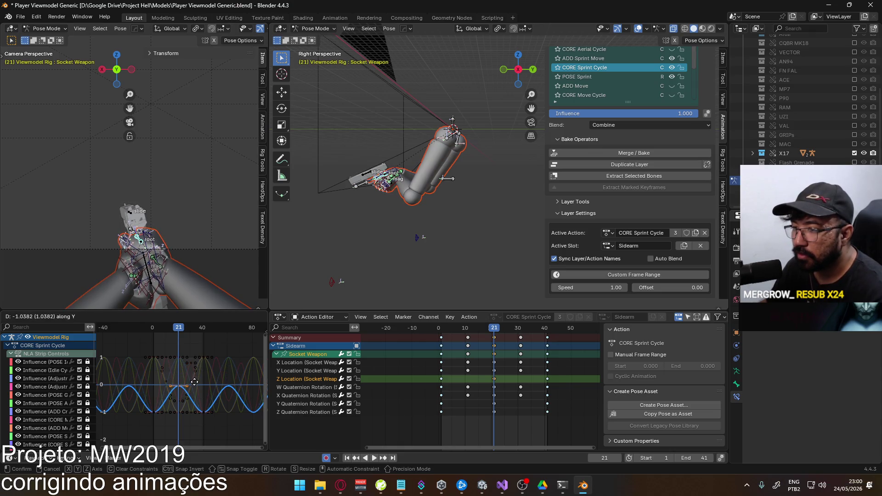
left_click(165, 344)
mouse_move(179, 331)
left_mouse_down()
mouse_move(153, 333)
mouse_move(217, 332)
left_mouse_up()
key("Escape")
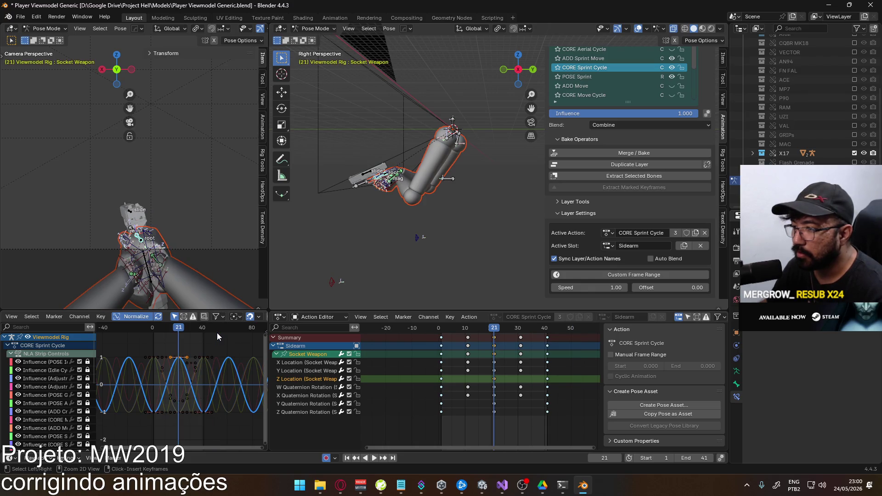
left_click(200, 339)
key("ctrl+z")
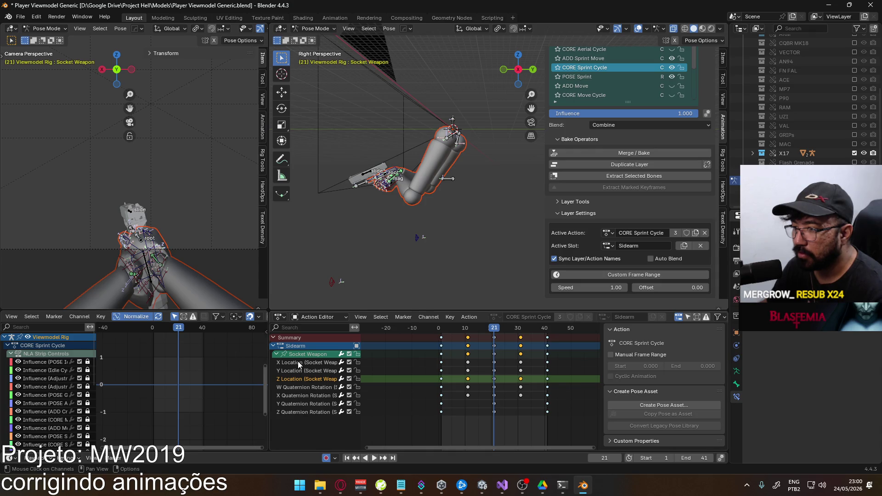
scroll(192, 369, "up", 2)
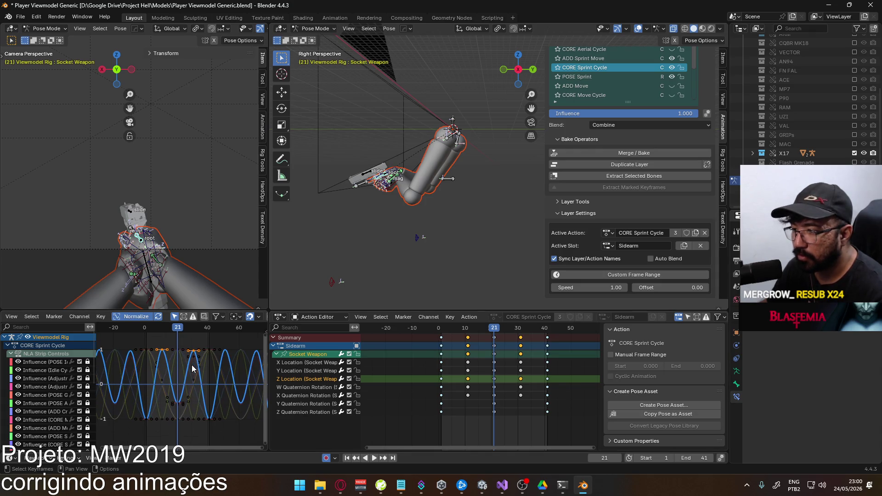
key("shift+ctrl+space")
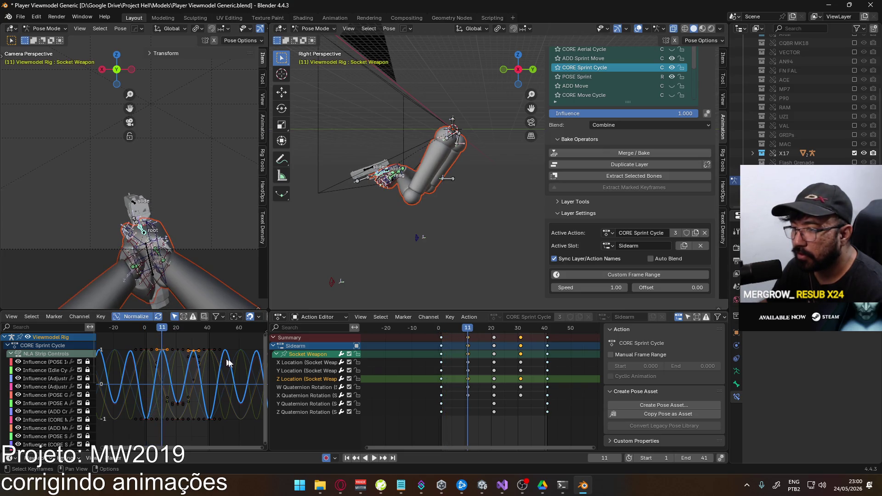
Lower the peak Z Location key near frame 11 and review the curve in playback.
left_click(193, 350)
left_click(193, 350)
left_click(192, 349)
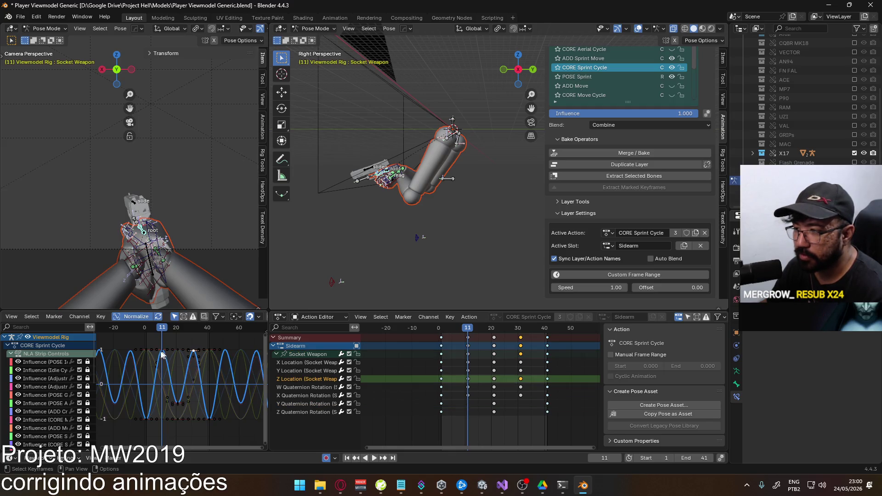
key("g")
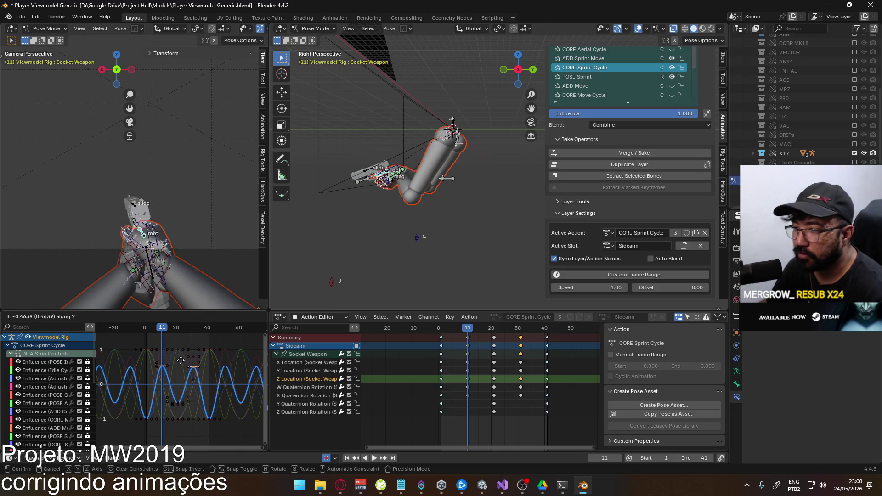
left_click(161, 336)
key("space")
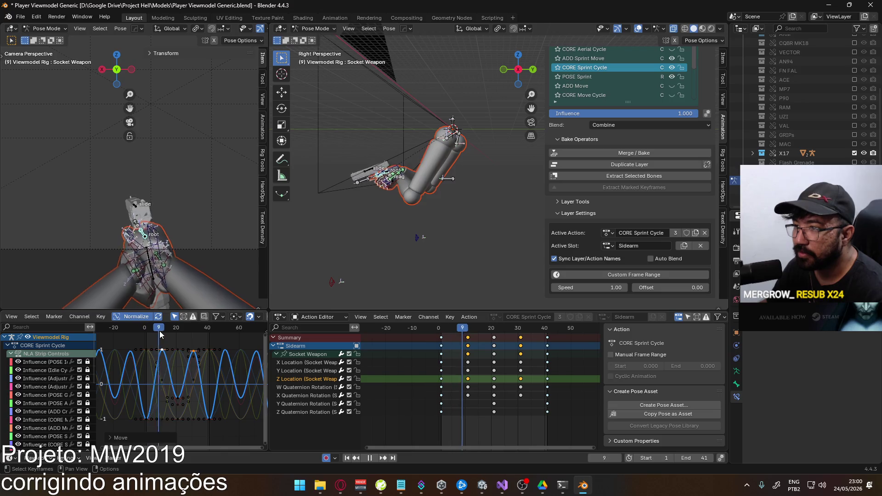
mouse_move(208, 327)
left_mouse_down()
mouse_move(155, 330)
mouse_move(177, 334)
left_mouse_up()
left_click(178, 333)
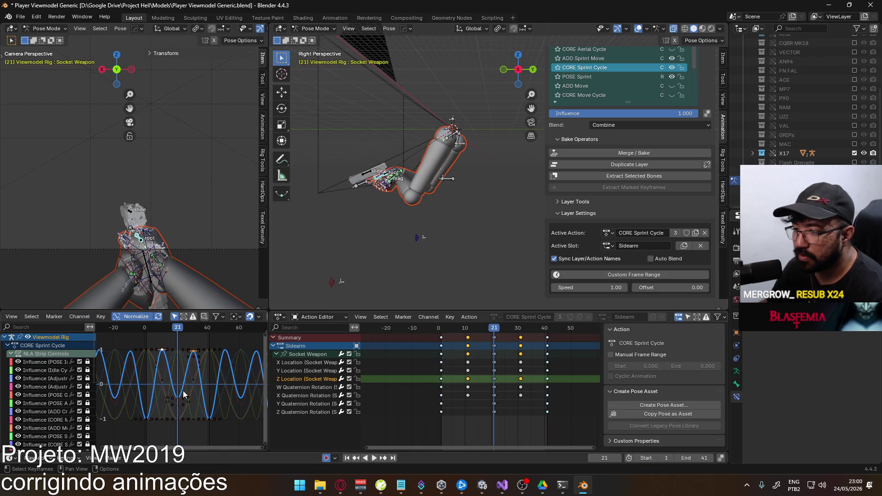
left_click_drag(198, 393, 199, 409)
mouse_move(178, 327)
left_mouse_down()
mouse_move(147, 338)
mouse_move(211, 333)
mouse_move(162, 337)
left_mouse_up()
Select the frame-30 keys, shift them vertically to the peak, and play the cycle.
left_click(161, 352)
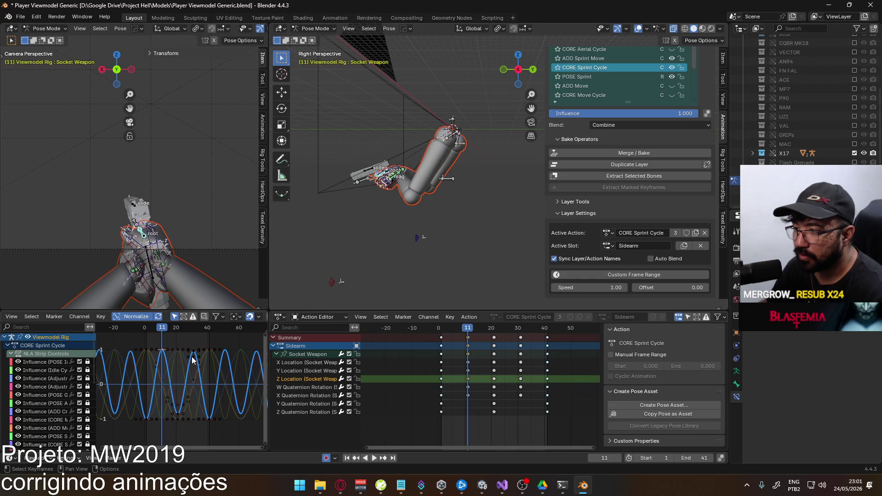
left_click(193, 354)
key("g")
key("y")
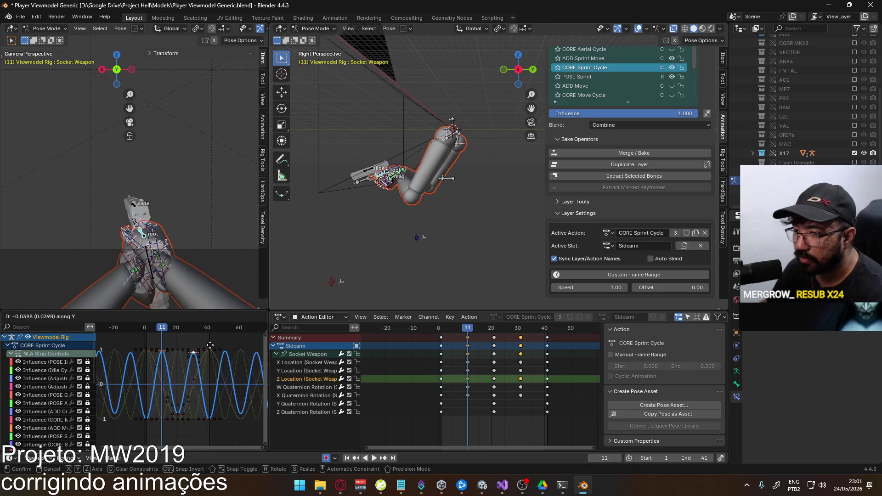
left_click(186, 351)
key("space")
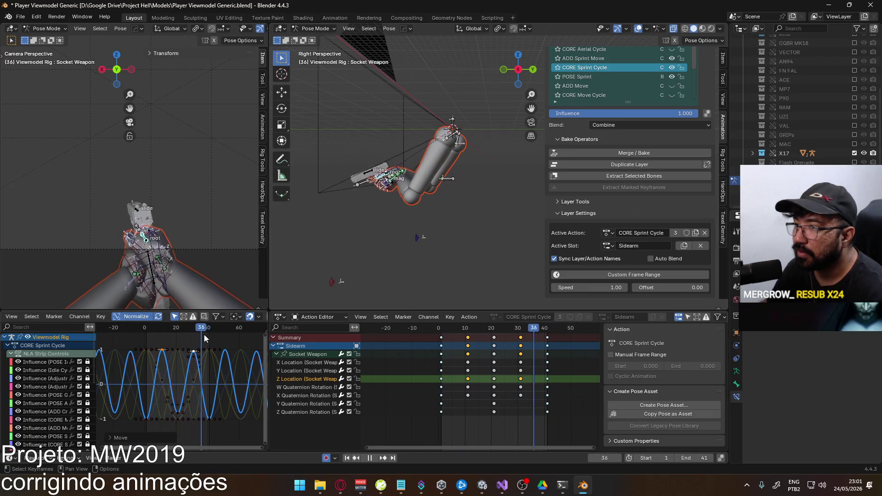
key("Escape")
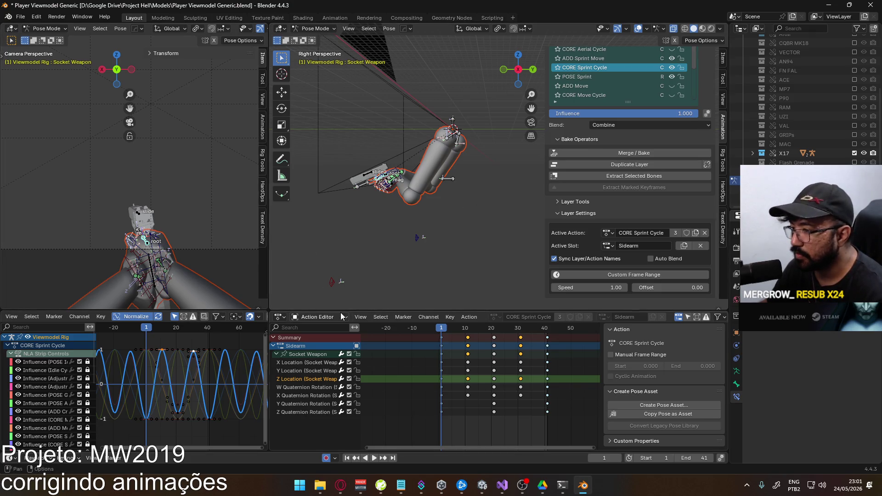
Activate POSE Sprint, rotate Socket Weapon slightly on local Z, preview it, and open the slot list.
left_click(617, 74)
key("r")
key("z")
key("z")
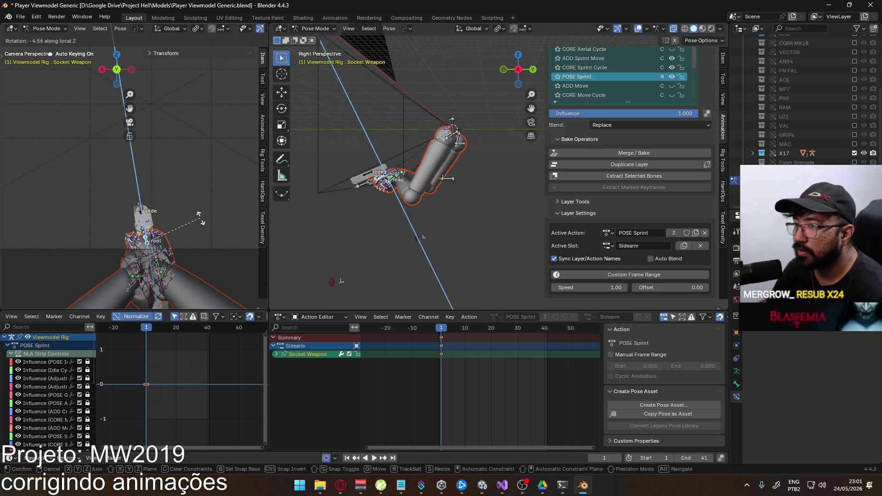
left_click(201, 220)
mouse_move(442, 328)
left_mouse_down()
mouse_move(568, 327)
mouse_move(395, 299)
mouse_move(404, 301)
left_mouse_up()
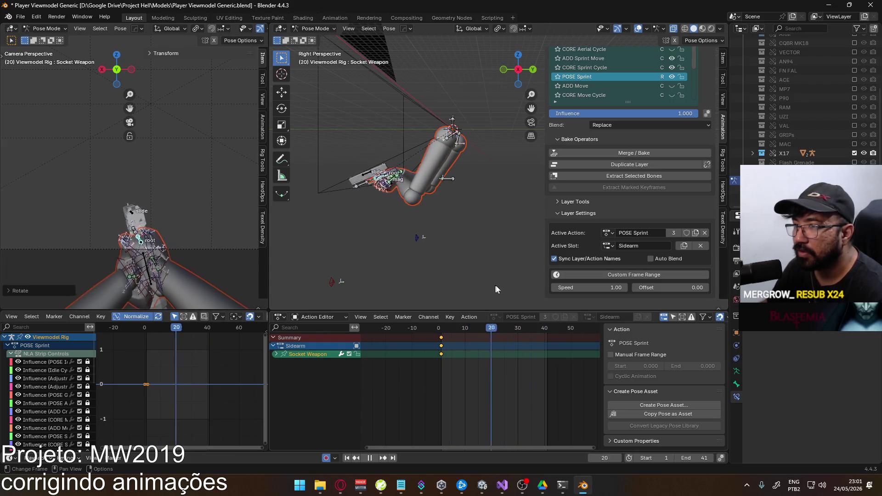
key("Escape")
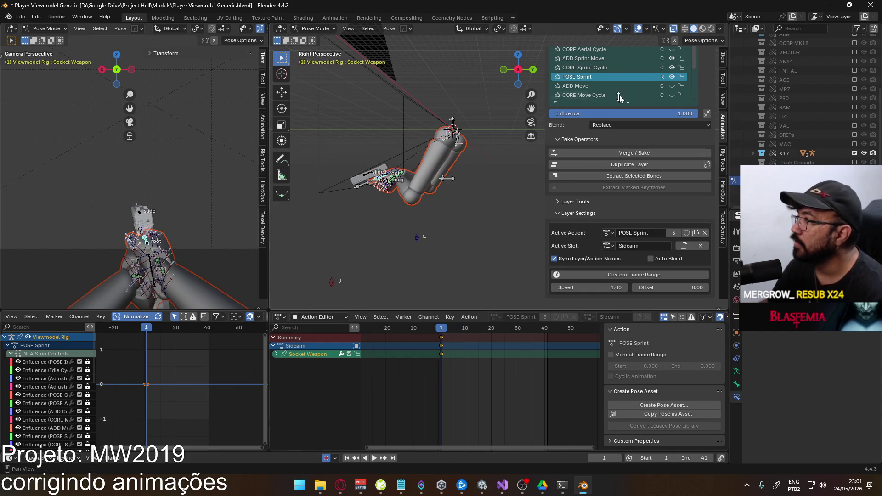
scroll(637, 68, "up", 2)
left_click(609, 246)
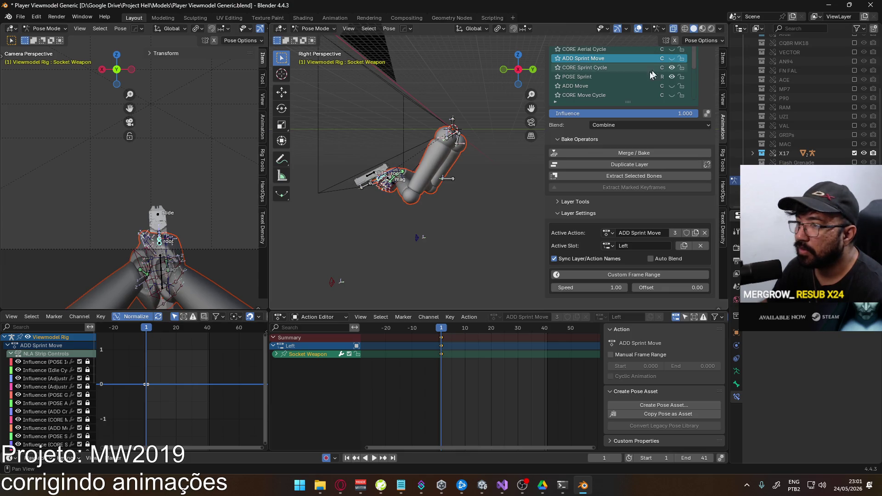
Reselect POSE Sprint at frame 1 and rotate Socket Weapon on global Z and local X.
key("space")
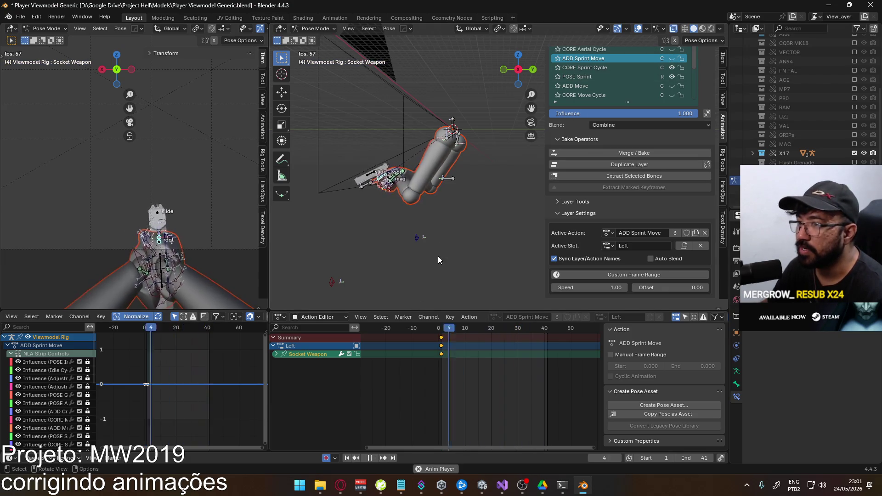
left_click(597, 77)
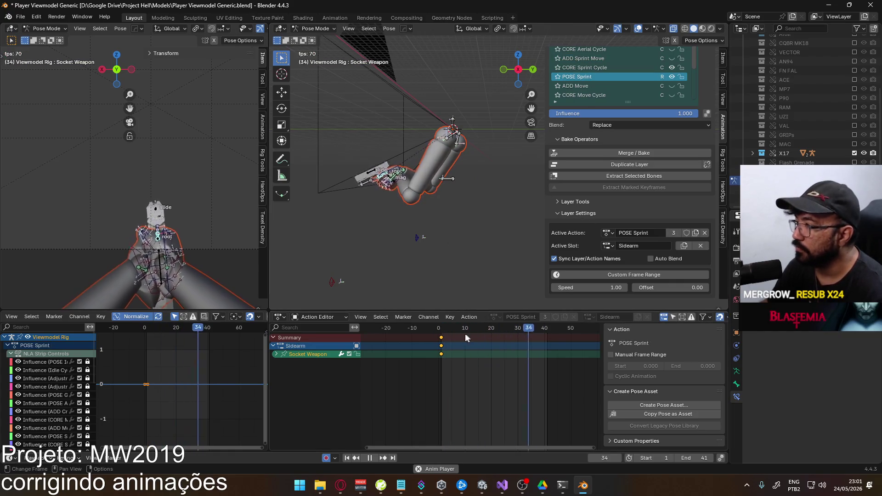
left_click(442, 329)
key("r")
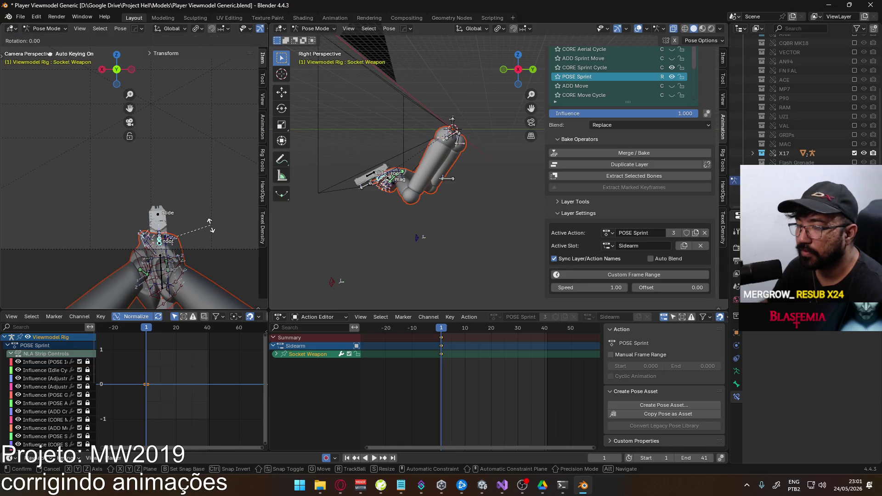
key("z")
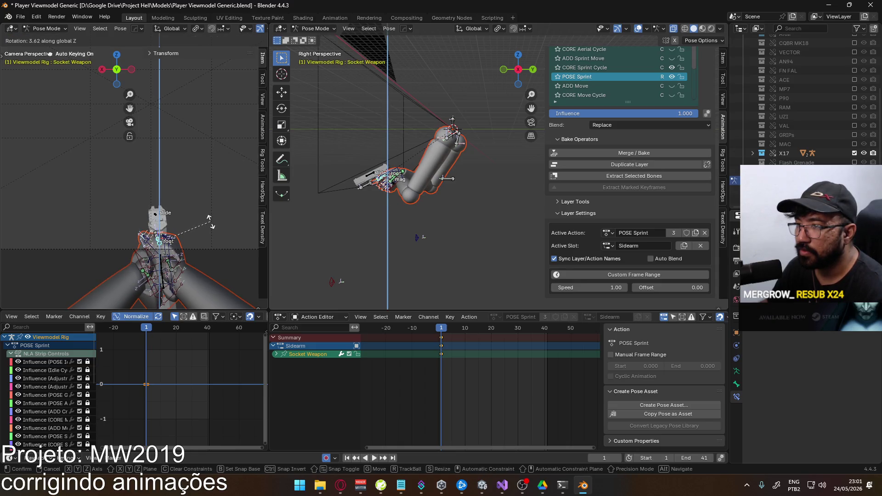
left_click(210, 220)
key("r")
key("x")
key("x")
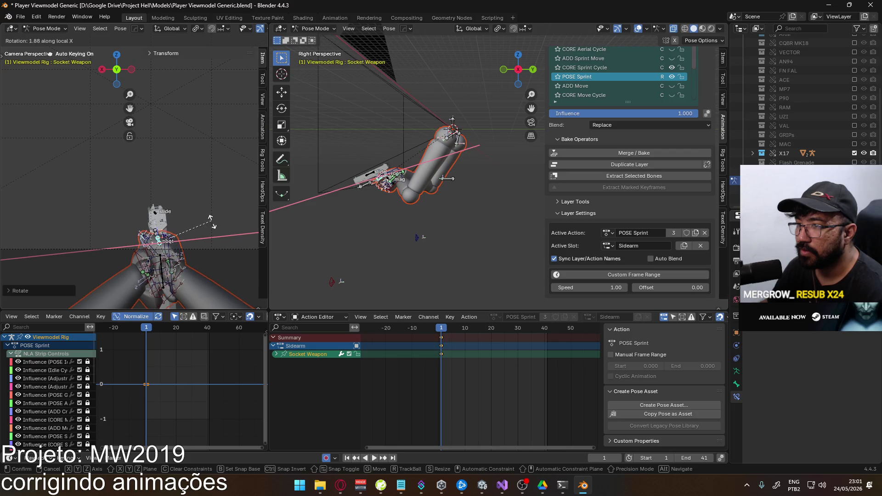
left_click(212, 222)
Move Socket Weapon along global X, rotate it 1.28 around global Z, and play back.
key("g")
key("x")
left_click(204, 222)
key("r")
key("z")
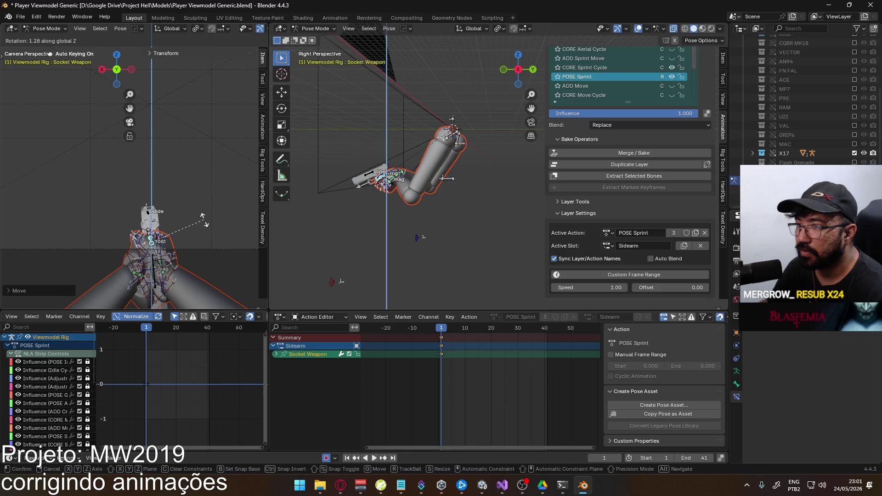
left_click(205, 217)
key("space")
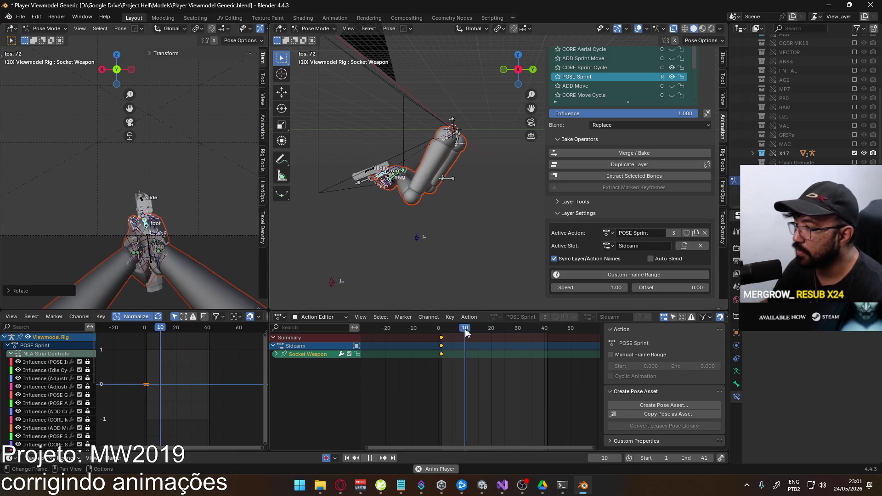
key("Escape")
Save the blend file and show the ADD Sprint Move and CORE Sprint Cycle layers.
key("ctrl+s")
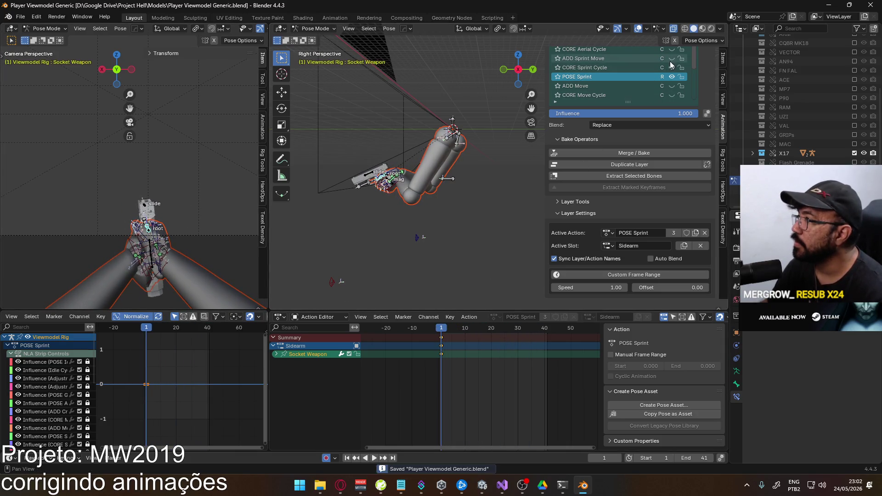
left_click_drag(675, 59, 675, 67)
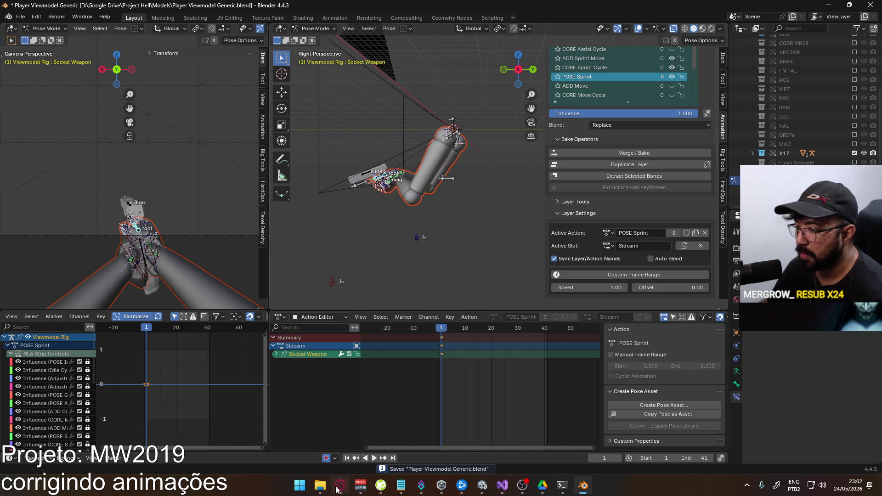
left_click(336, 489)
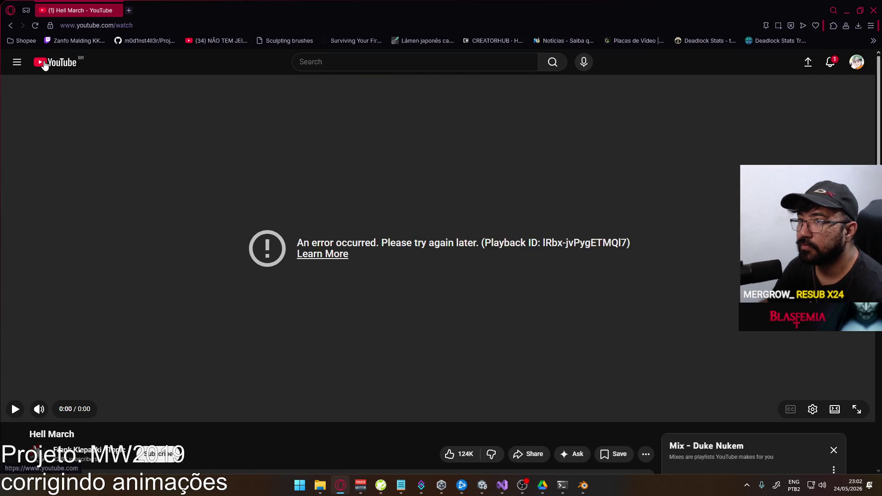
left_click(583, 485)
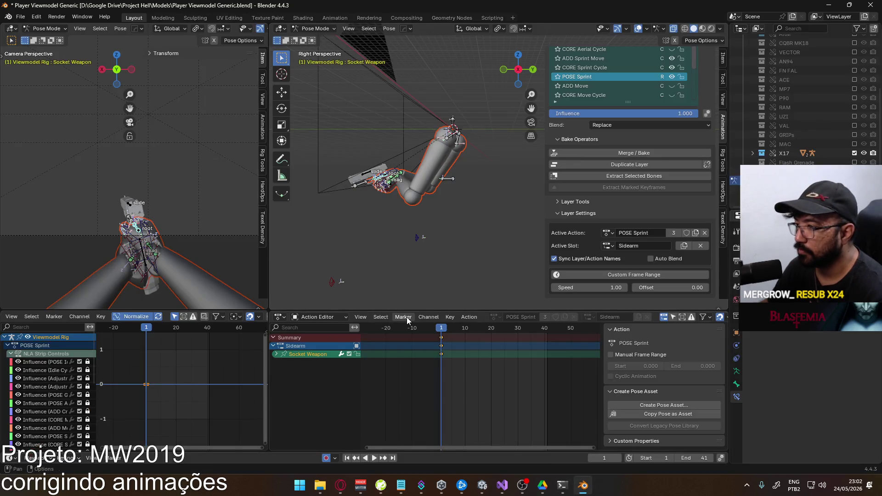
Activate ADD Sprint Move and add a new slot named 'Left Sidearm'.
left_click(599, 57)
left_click(607, 246)
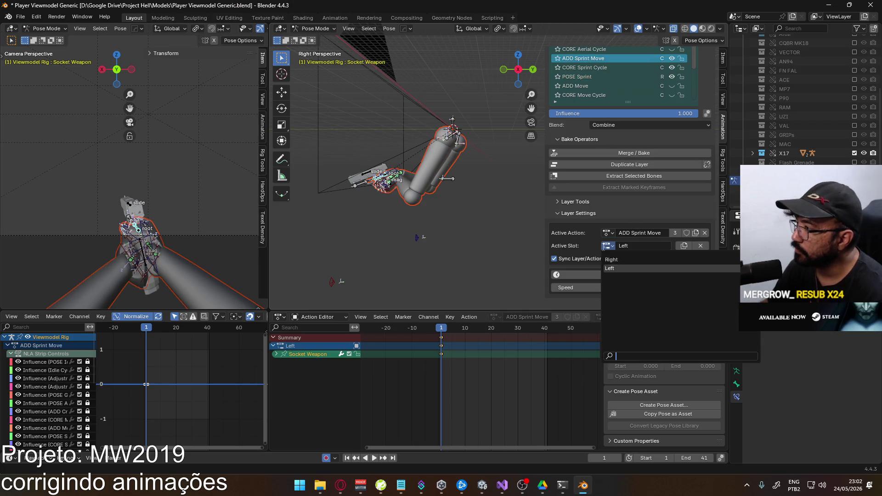
left_click(678, 249)
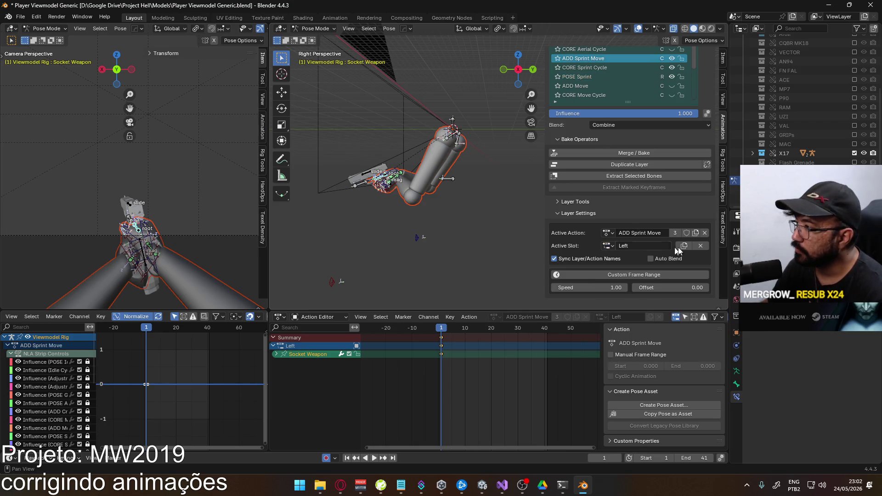
left_click(684, 245)
left_click(664, 246)
type("Sidearm")
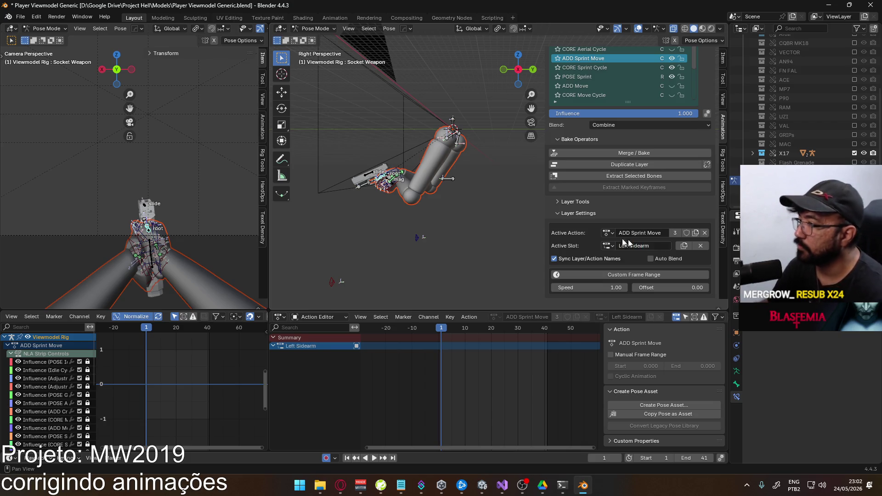
Move Socket Weapon sideways, rotate it around global Z, and shift it along global X.
key("g")
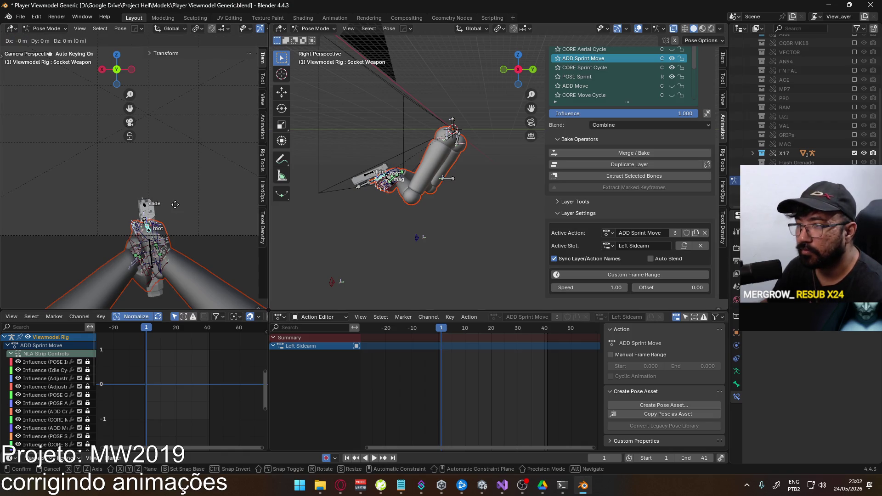
left_click(157, 202)
key("r")
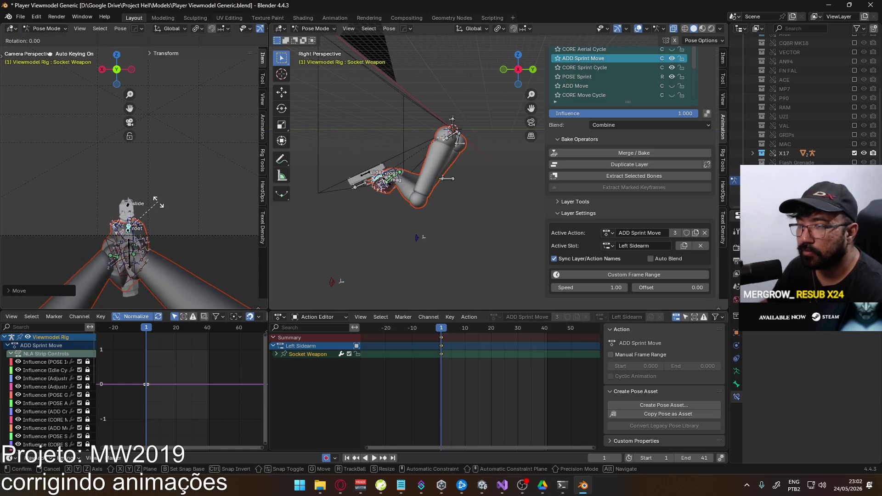
key("z")
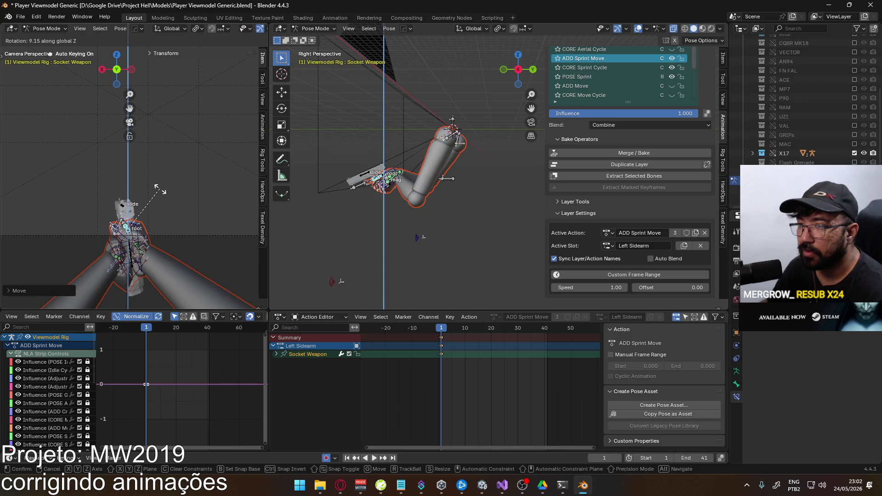
left_click(160, 189)
key("g")
key("x")
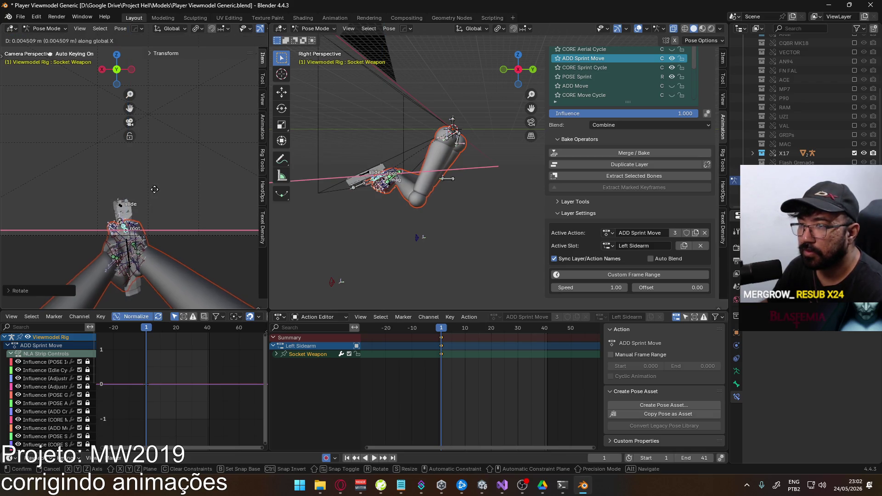
left_click(154, 189)
Rotate the socket again around global Z, move it along global Y, and compare layers.
key("r")
key("z")
left_click(143, 186)
key("g")
key("y")
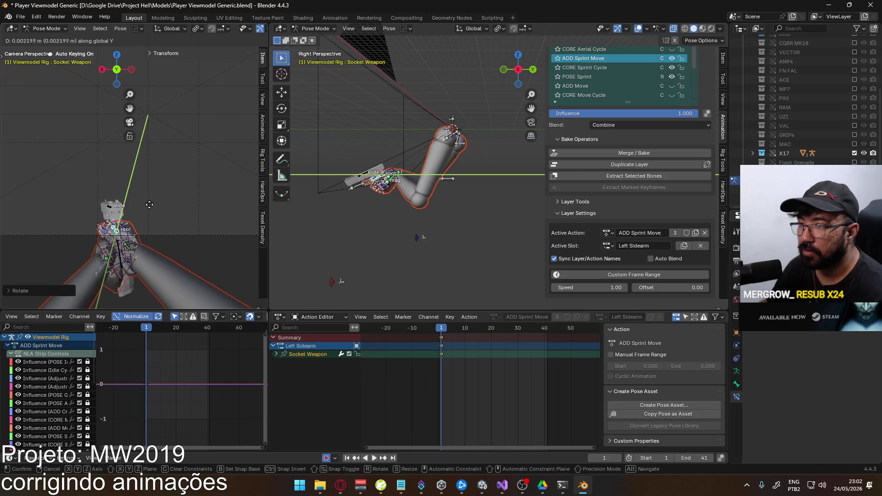
left_click(147, 225)
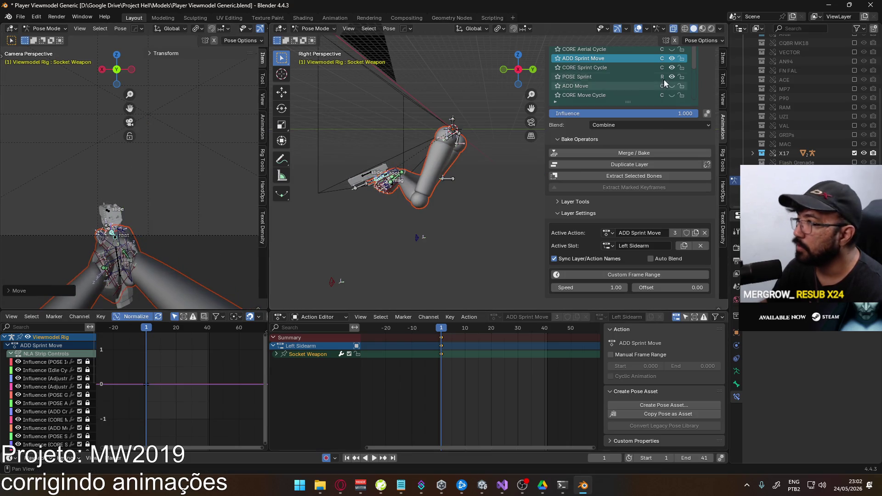
left_click(672, 58)
left_click(672, 59)
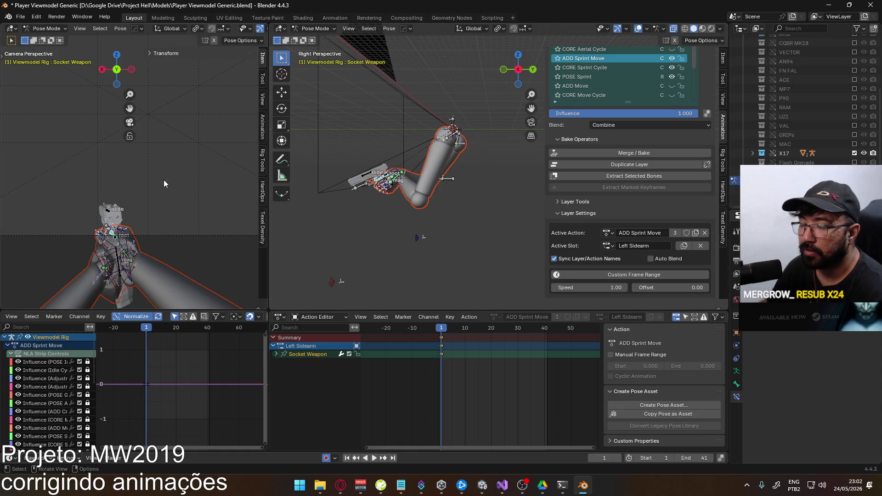
Rotate Socket Weapon -6.94 on local Y, preview the offset against the hidden layer, and return to frame 1.
key("r")
key("y")
key("y")
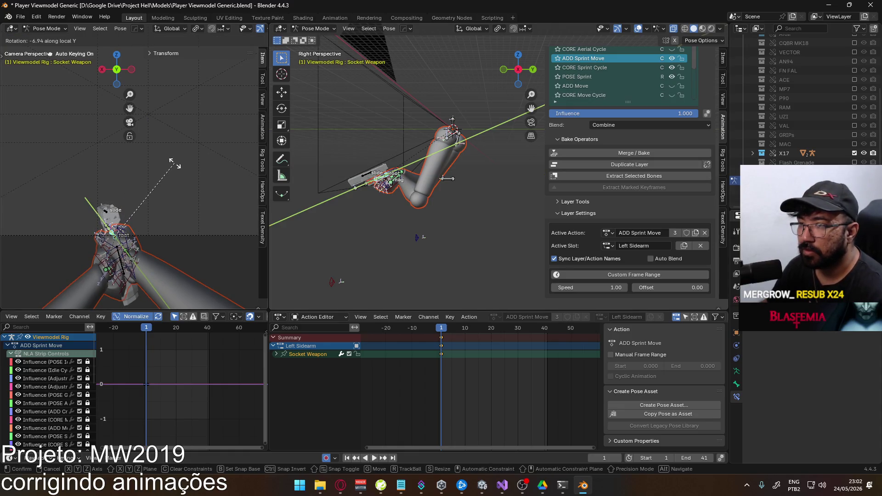
left_click(175, 162)
key("space")
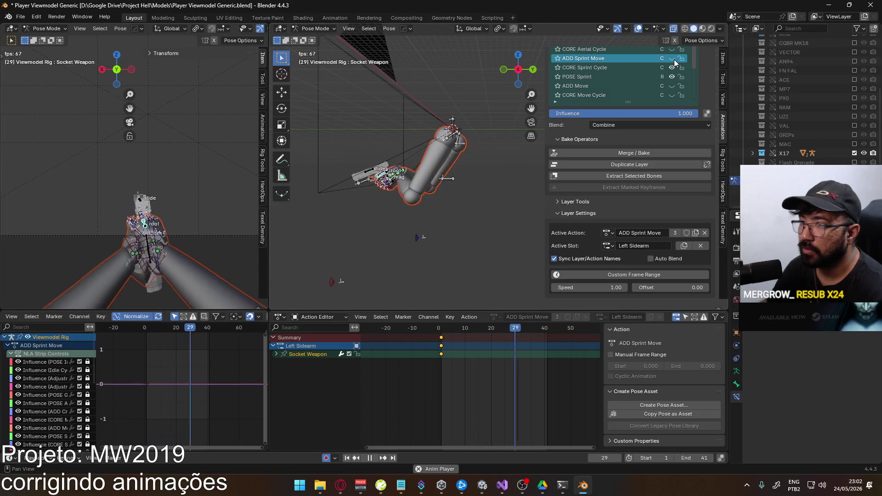
left_click(674, 60)
key("space")
key("space")
left_click(147, 328)
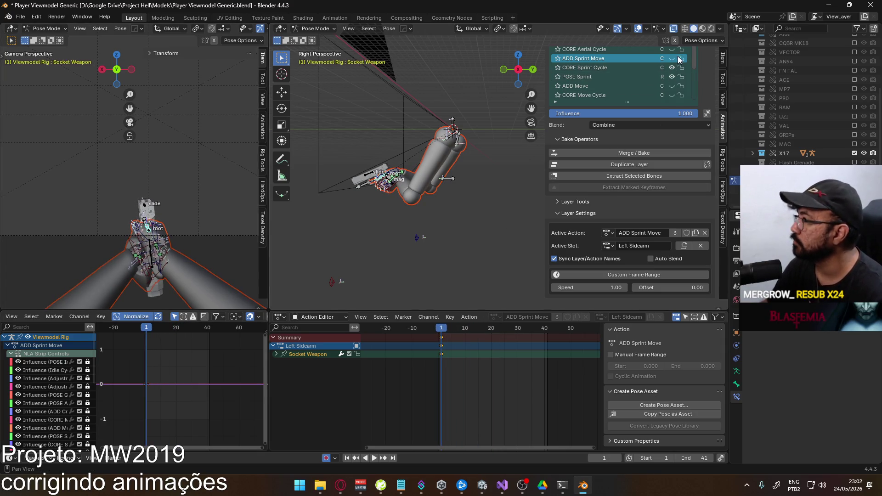
Create a new slot named Right Sidearm in the ADD Sprint Move action.
left_click(684, 246)
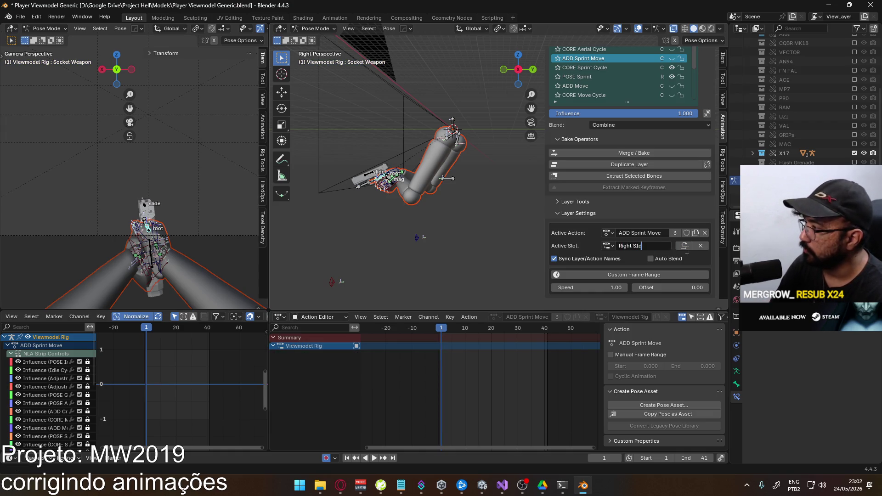
key("Return")
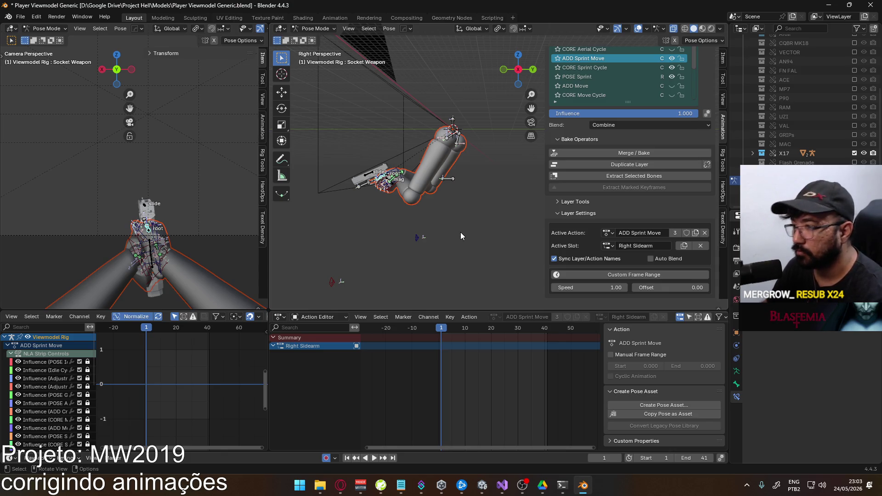
Key the rig, then select the Socket Weapon keyframes in the Left Sidearm slot for copying.
key("i")
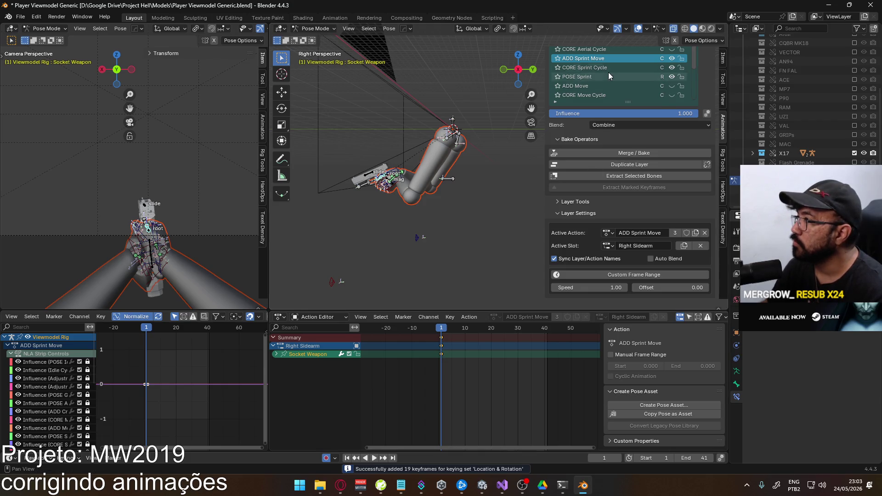
left_click(610, 244)
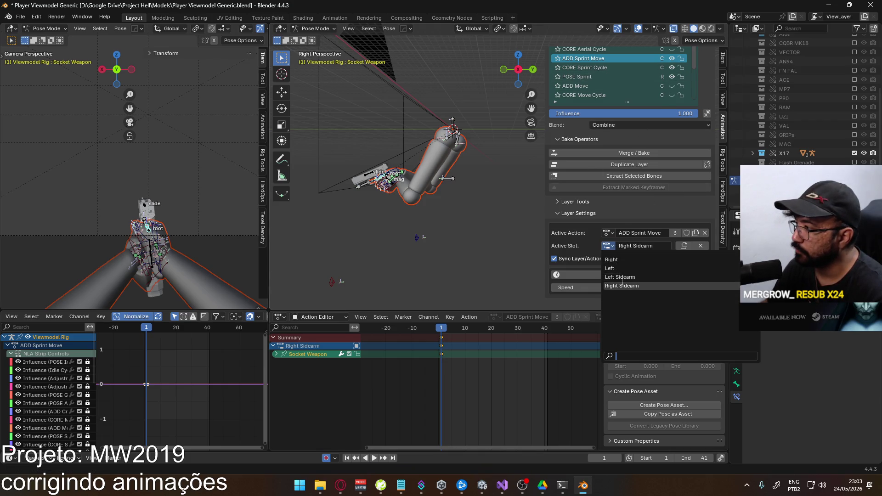
left_click(624, 277)
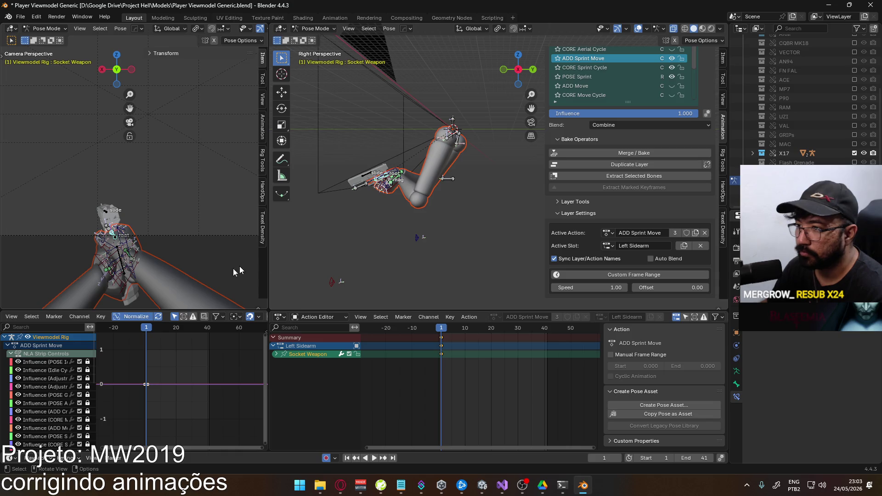
left_click(275, 354)
left_click(356, 346)
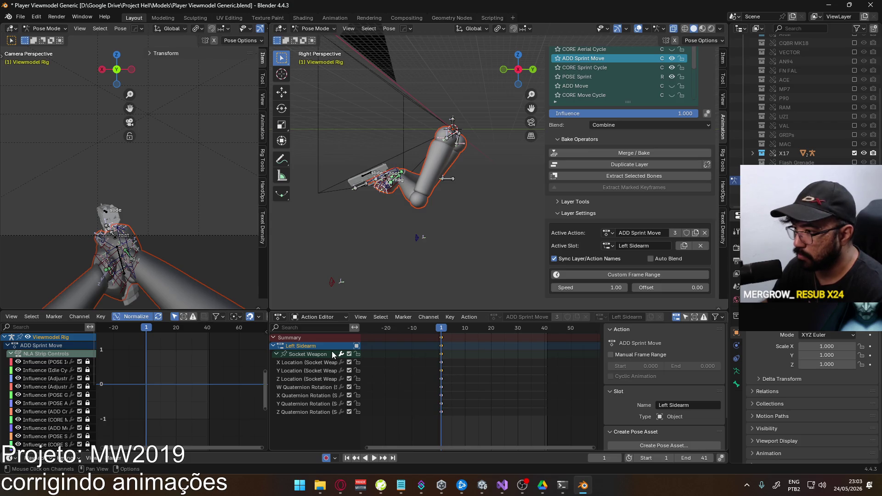
left_click(320, 354)
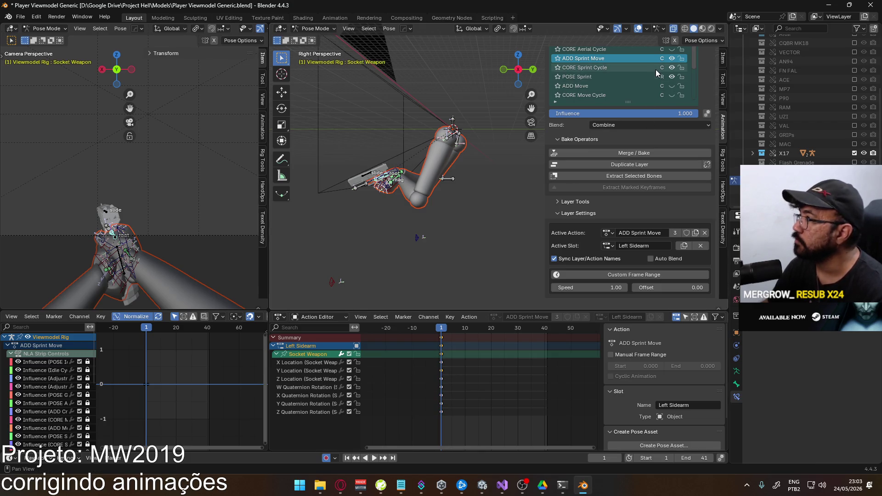
Paste the copied Socket Weapon keyframes into the Right Sidearm slot.
left_click(607, 246)
left_click(634, 285)
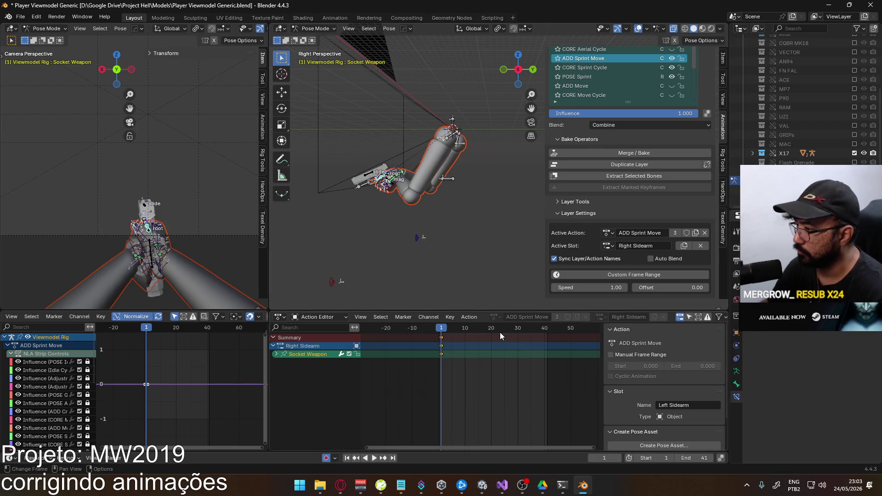
left_click(276, 354)
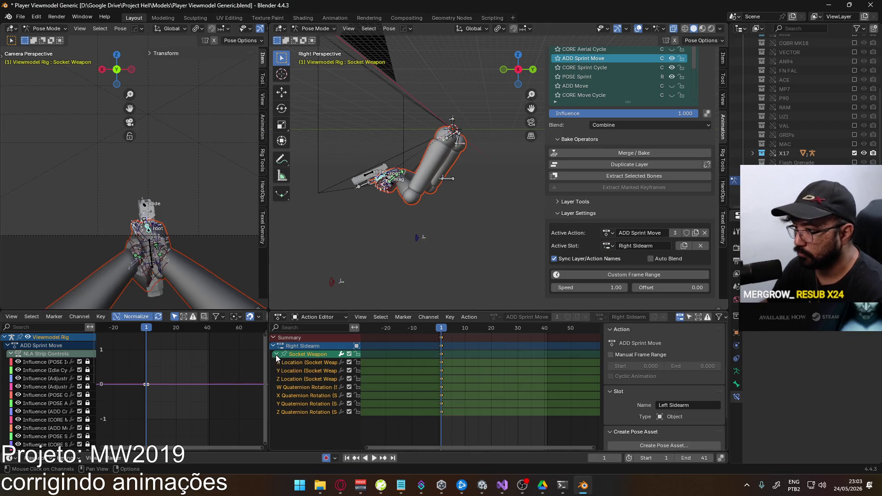
left_click(356, 346)
key("ctrl+v")
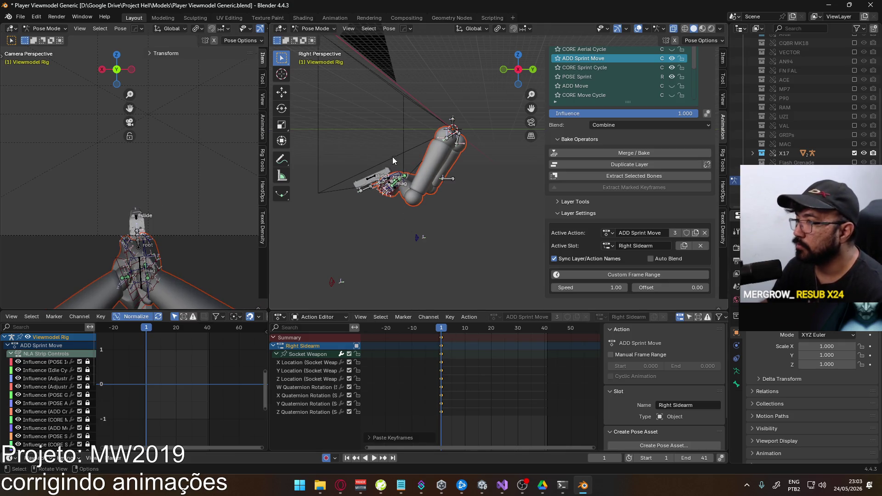
Offset Socket Weapon with an X move, rotations about global Z and local Y, and another X move.
left_click(380, 184)
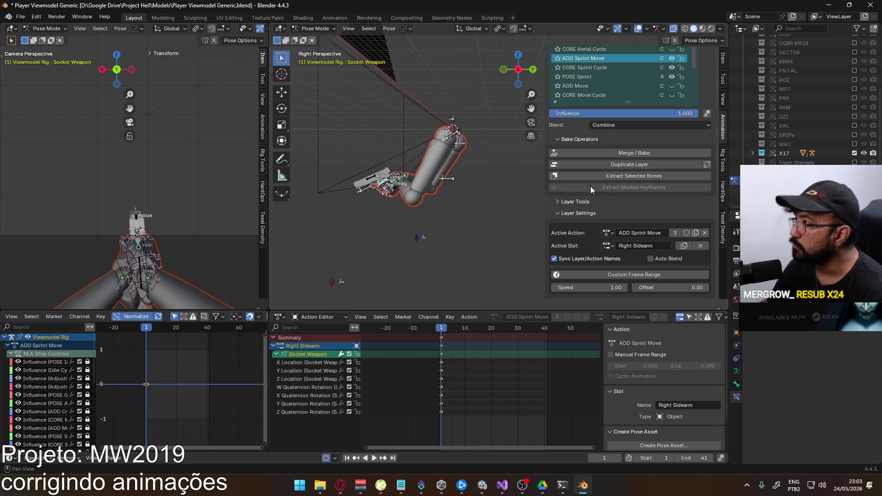
key("g")
key("x")
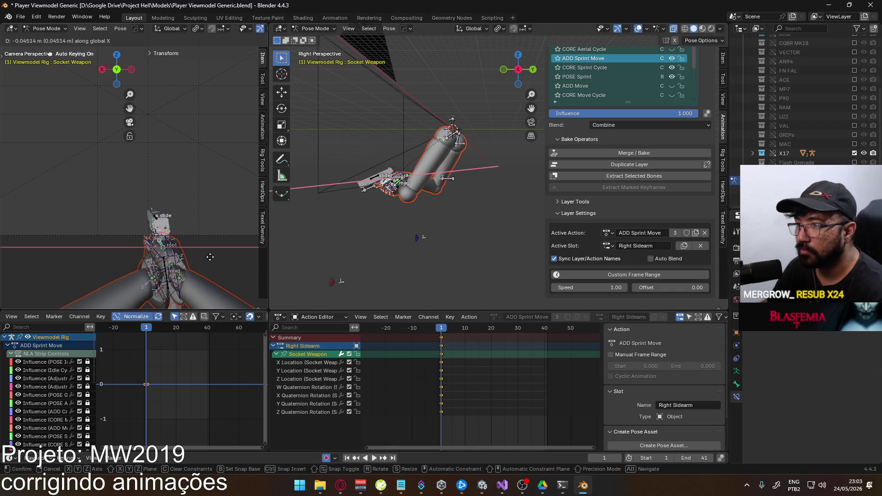
left_click(213, 256)
key("r")
key("z")
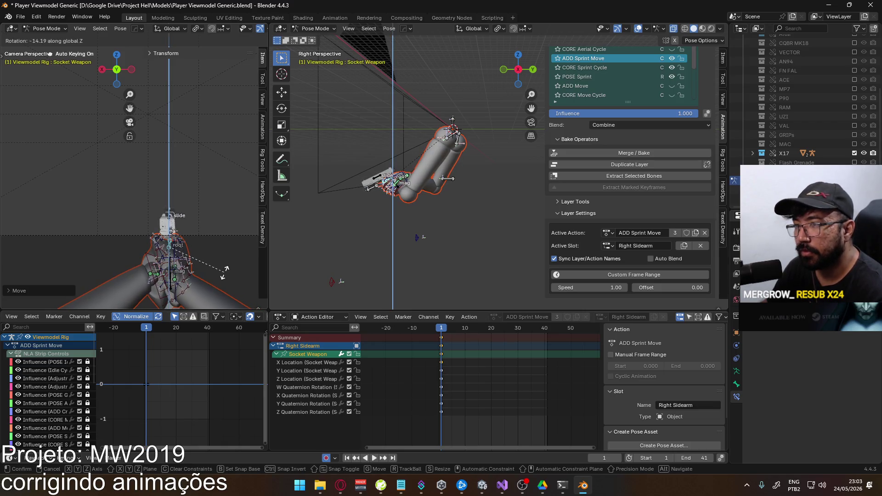
left_click(225, 268)
key("r")
key("y")
key("y")
left_click(228, 272)
key("g")
key("x")
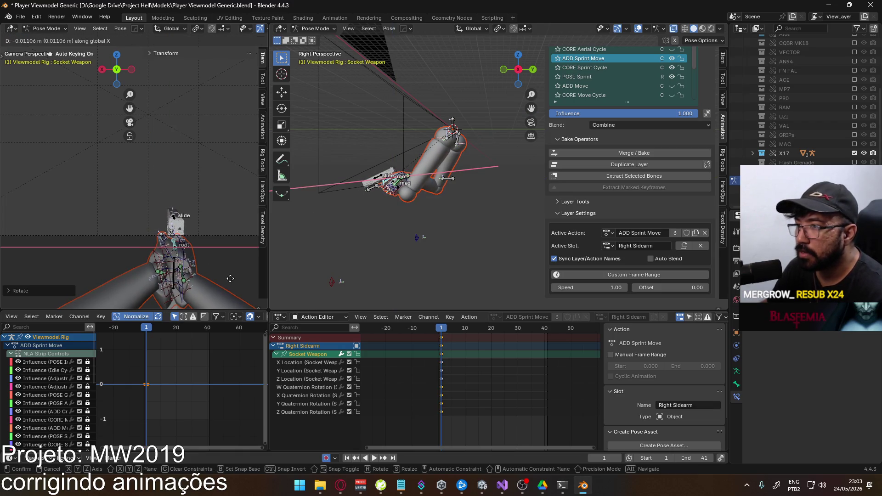
left_click(230, 278)
Play the sprint, toggle ADD Sprint Move off and on to compare, and shift the socket along Z.
key("space")
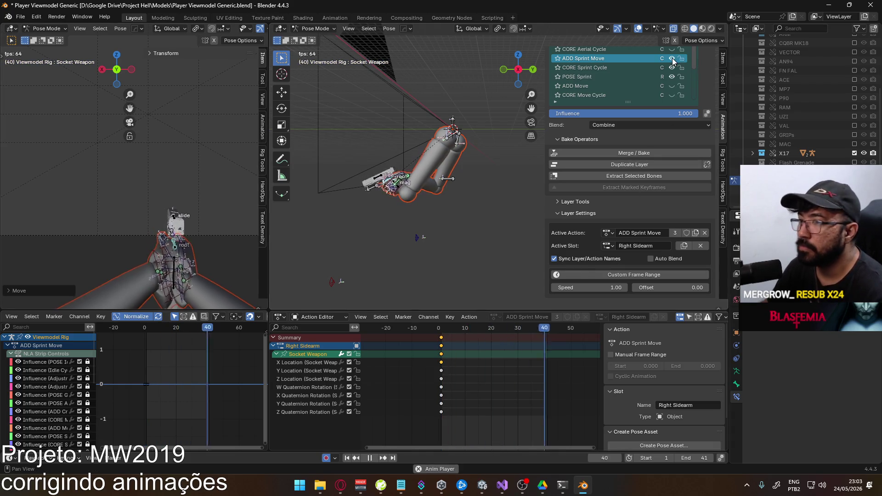
left_click(671, 58)
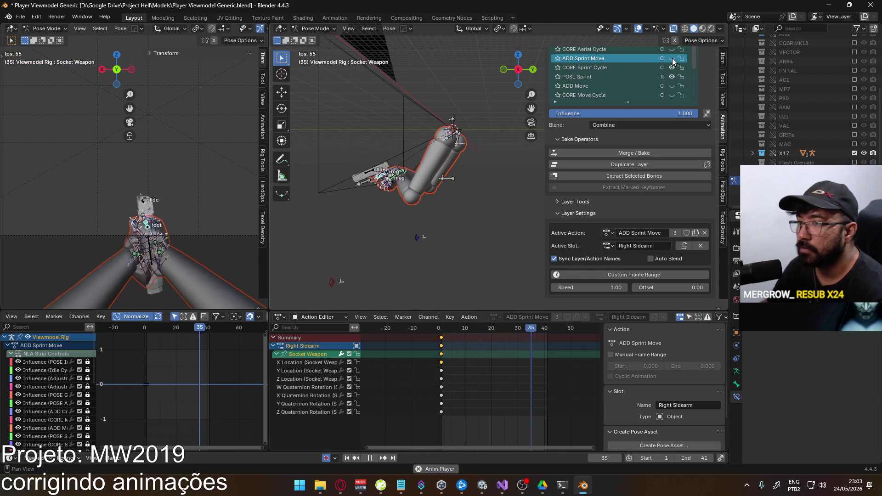
left_click(672, 58)
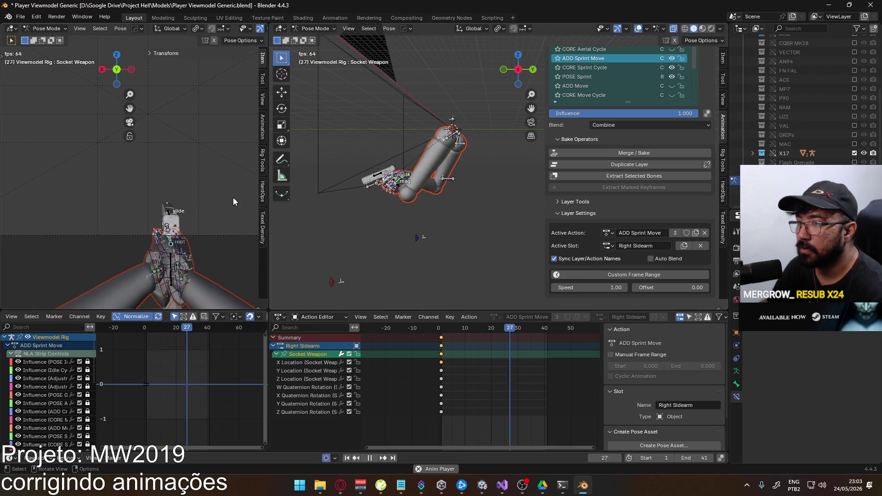
key("g")
key("z")
left_click(228, 198)
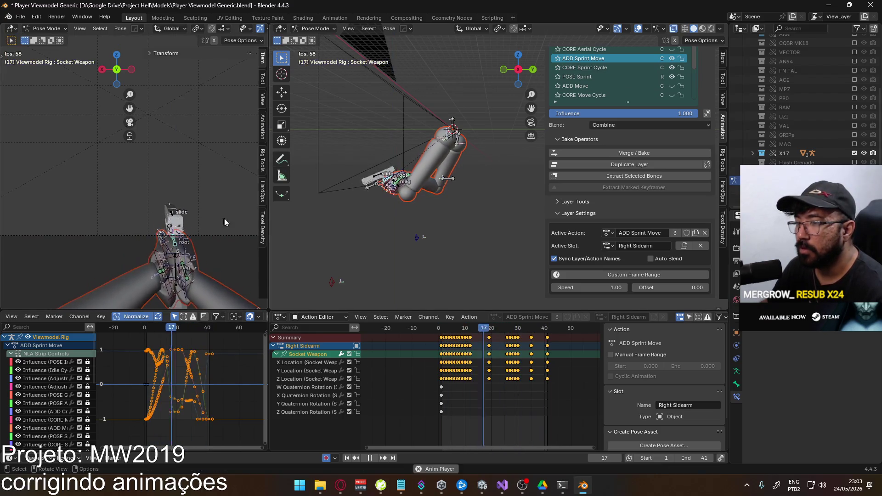
Stop playback, undo the auto-recorded keys, re-move the socket along Z, and mute ADD Sprint Move.
key("space")
key("ctrl+z")
key("ctrl+z")
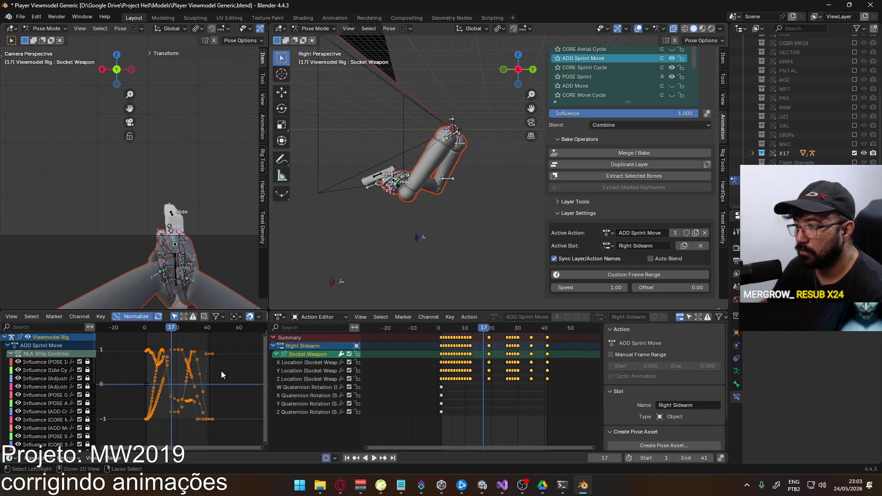
key("g")
key("z")
left_click(198, 248)
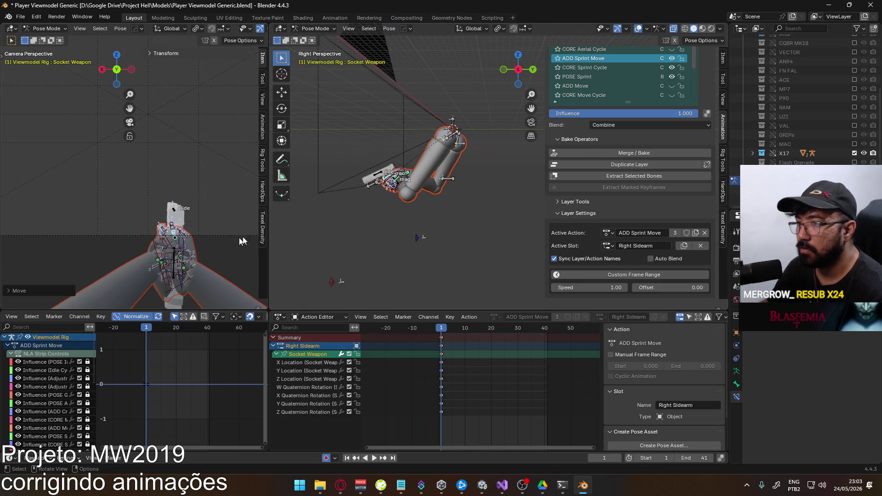
left_click(671, 62)
left_click(657, 66)
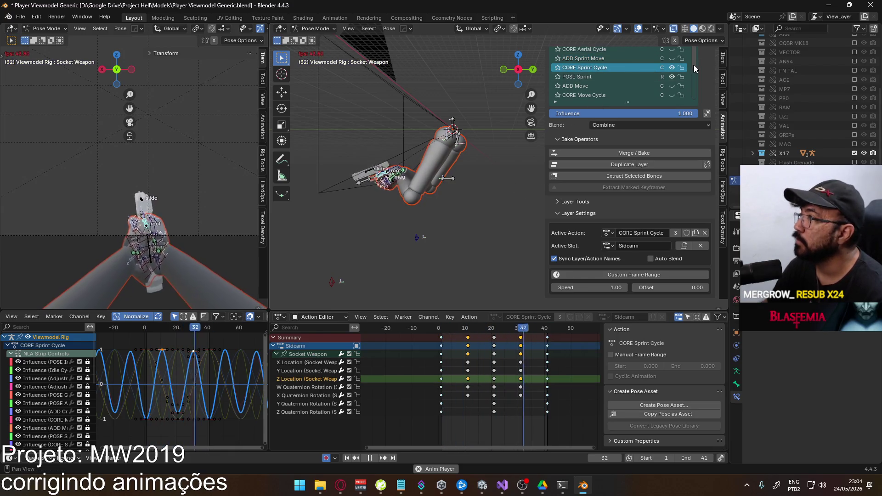
key("space")
key("ctrl+z")
key("ctrl+z")
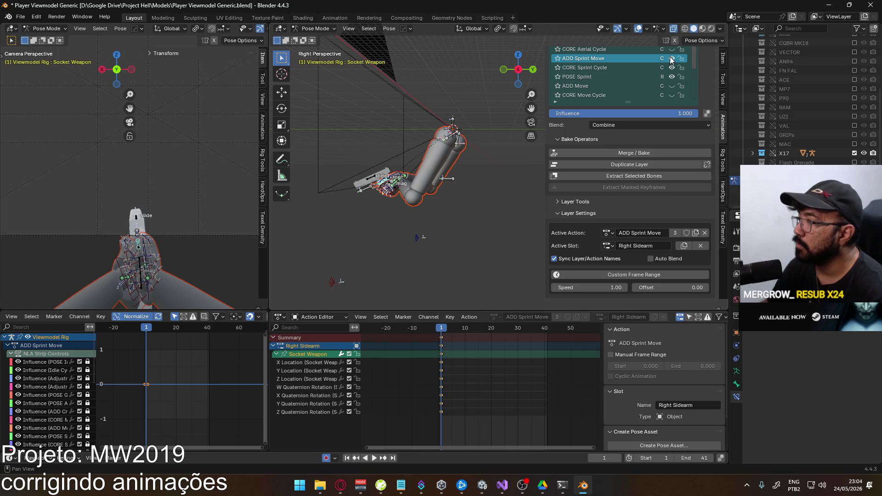
Preview the sprint in the camera view with solid shading, then return to frame 1.
key("space")
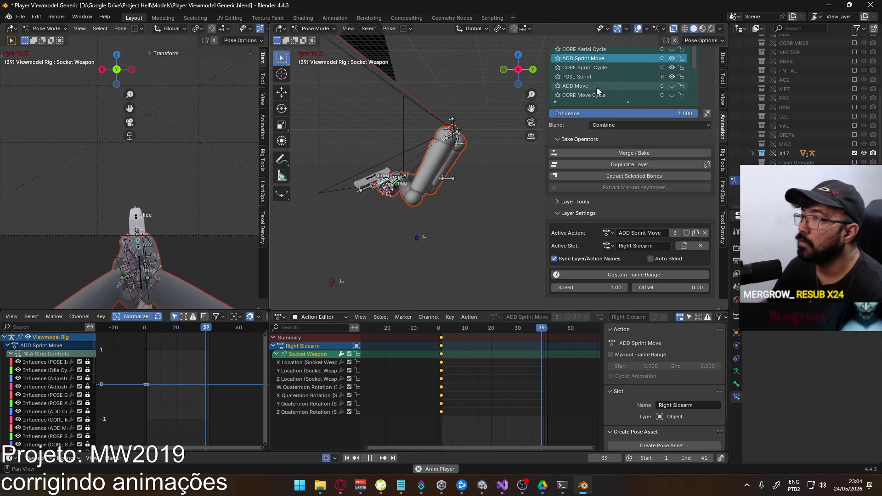
key("space")
key("shift+Right")
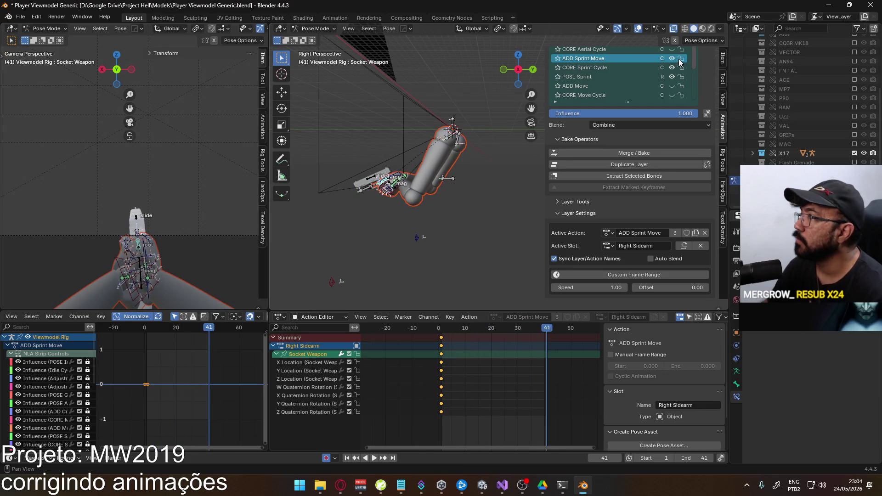
scroll(239, 32, "down", 5)
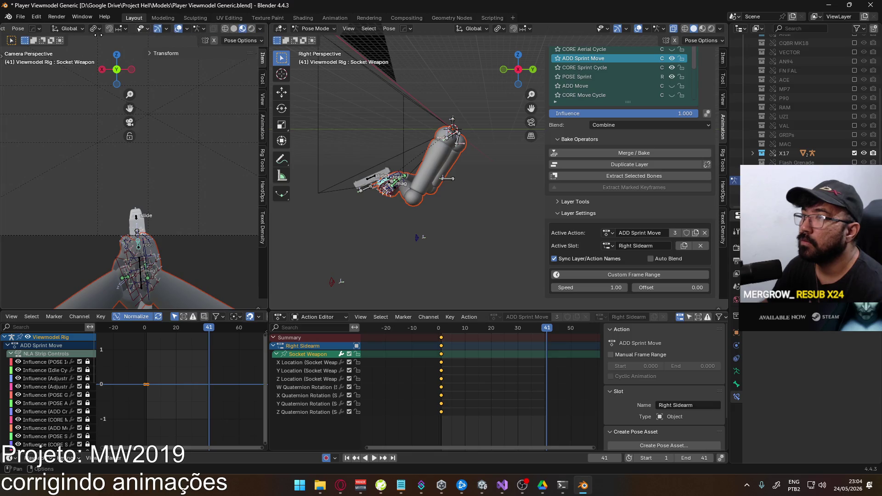
left_click(232, 30)
key("space")
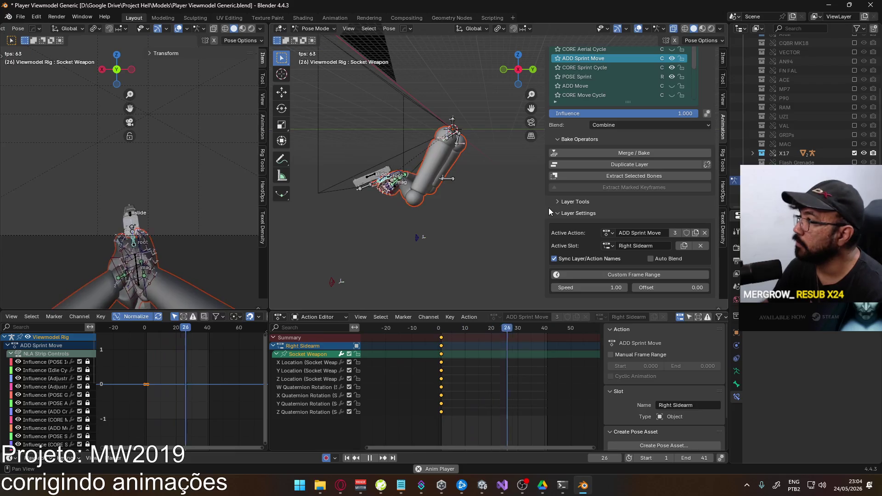
left_click(443, 337)
key("space")
left_click(441, 329)
Nudge Socket Weapon along global X, rotate it about global Z, and reposition it again.
key("g")
key("x")
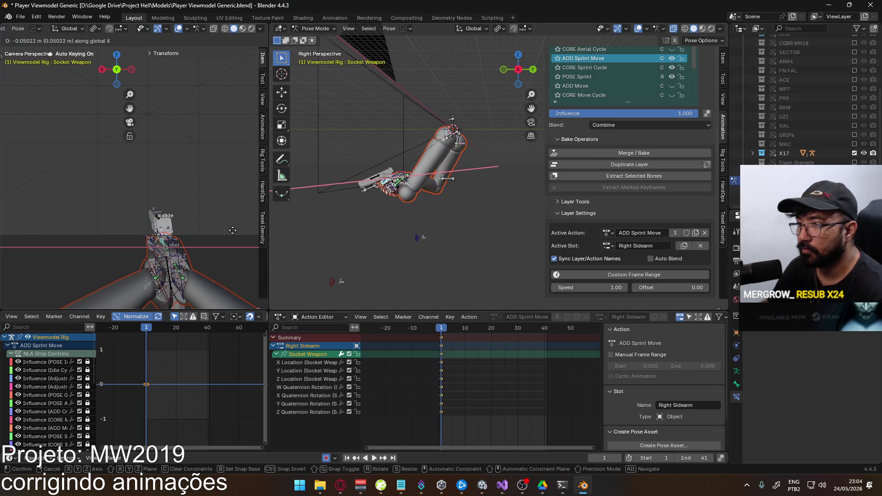
left_click(232, 231)
key("r")
key("z")
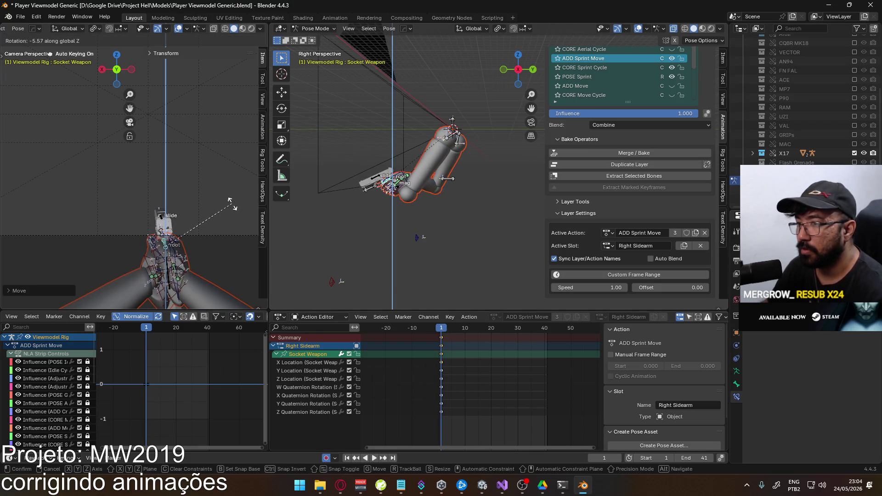
left_click(232, 200)
key("r")
key("y")
key("y")
key("Escape")
key("ctrl+z")
key("g")
left_click(242, 216)
Play the sprint, move the socket during playback, then stop and undo the recorded keys.
key("space")
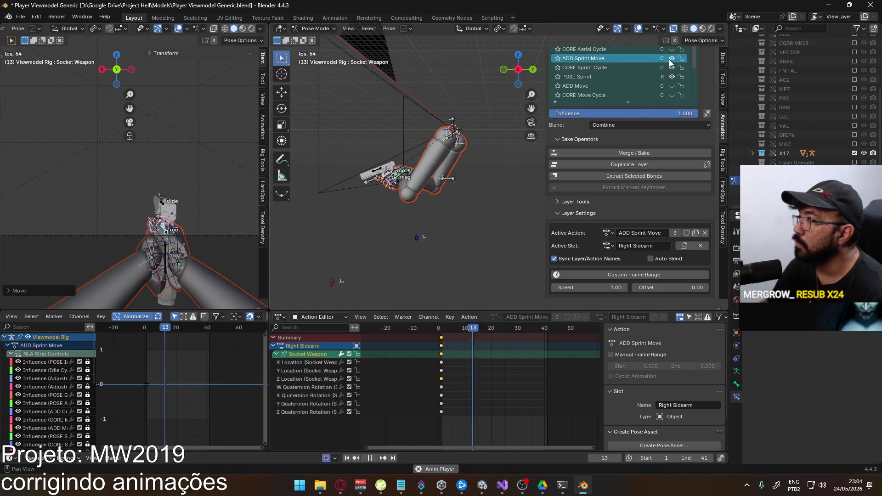
key("g")
left_click(214, 186)
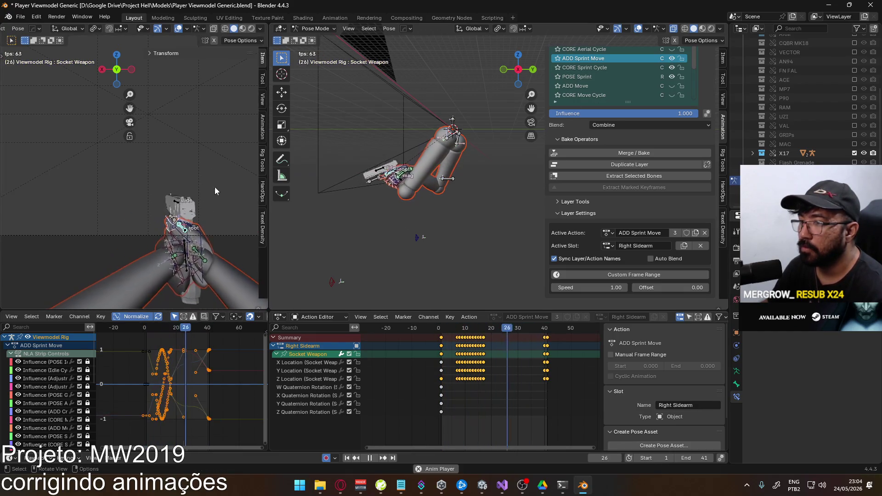
key("Escape")
key("ctrl+z")
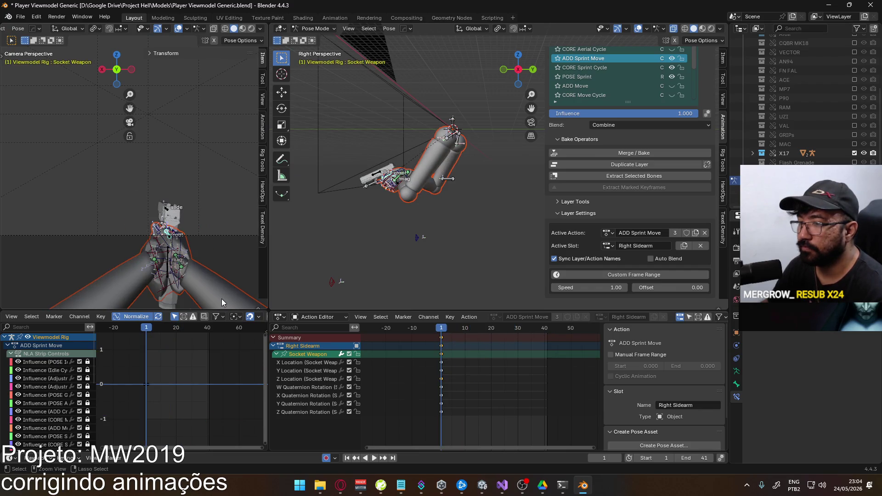
Move and rotate Socket Weapon once more in the Right Sidearm slot.
key("g")
left_click(222, 226)
key("r")
left_click(225, 227)
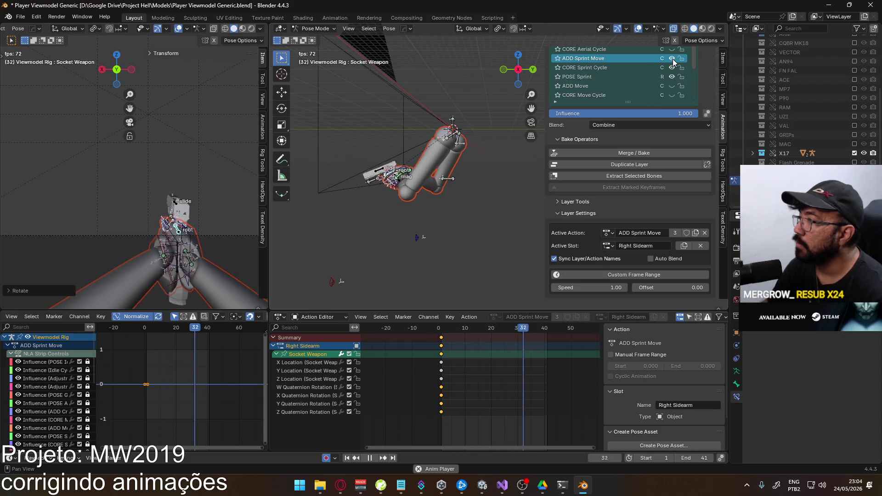
left_click(608, 245)
Switch to Left Sidearm and back to Right Sidearm, then move Socket Weapon along X and rotate it.
left_click(619, 275)
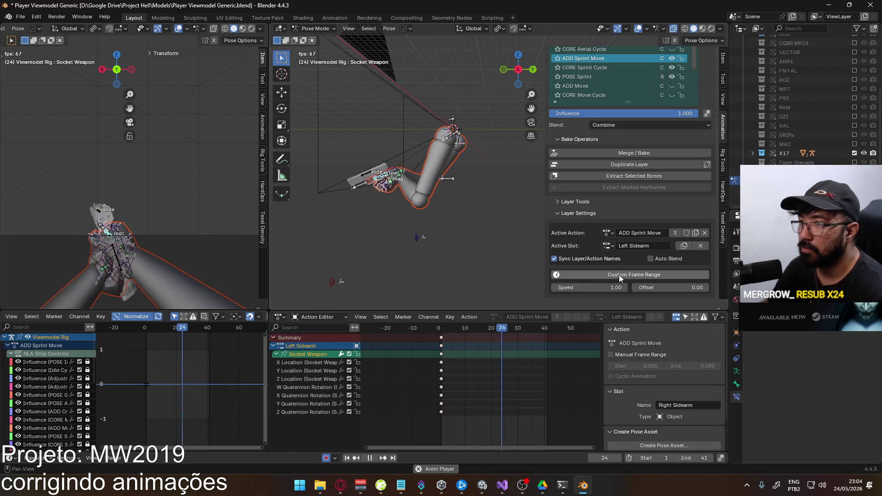
left_click(607, 246)
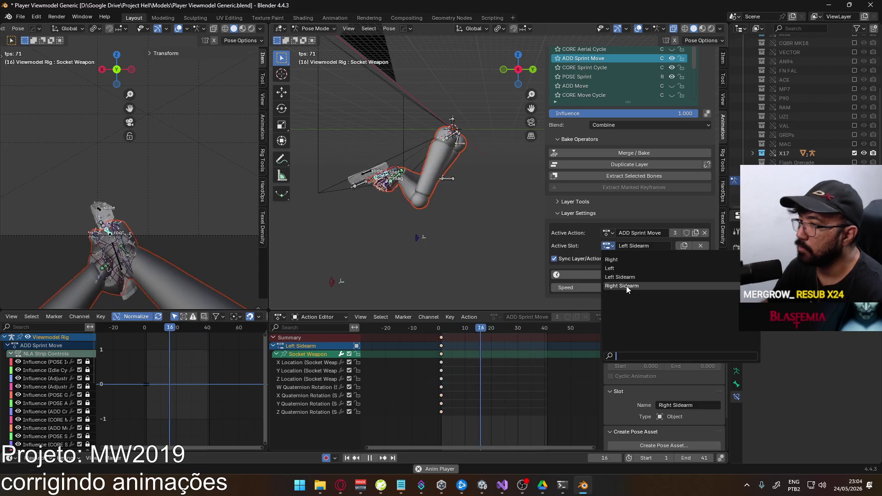
left_click(622, 286)
key("Escape")
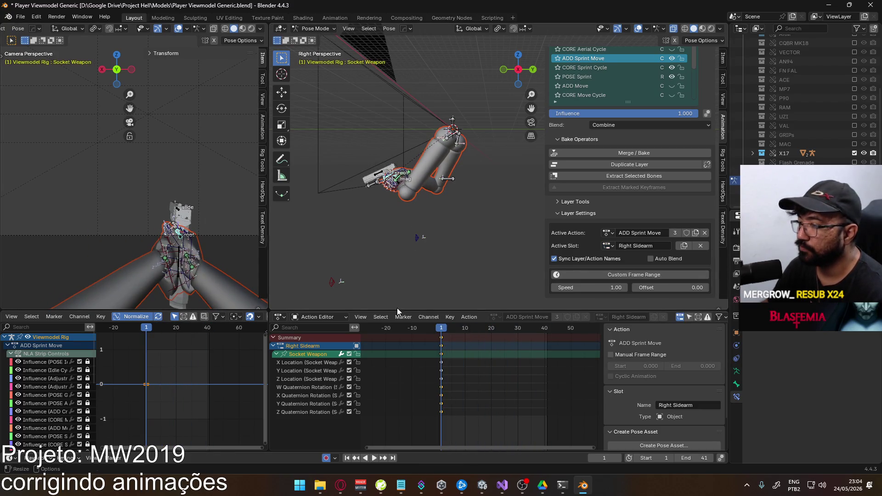
key("x")
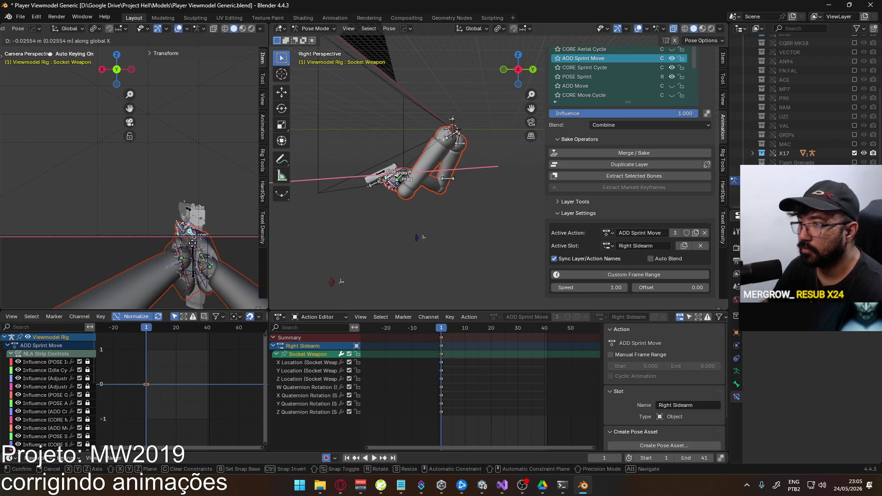
left_click(192, 245)
left_click(236, 212)
Shift Socket Weapon further along X, preview the sprint, and return to frame 1.
key("g")
key("x")
left_click(240, 217)
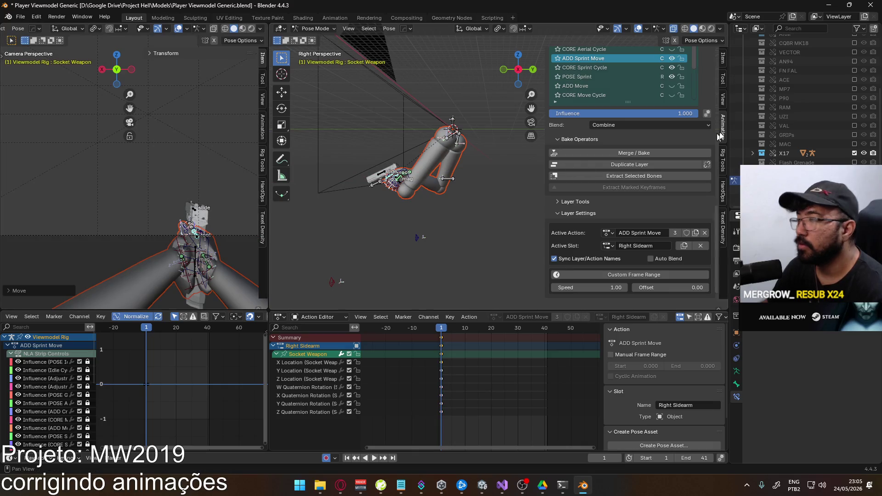
key("space")
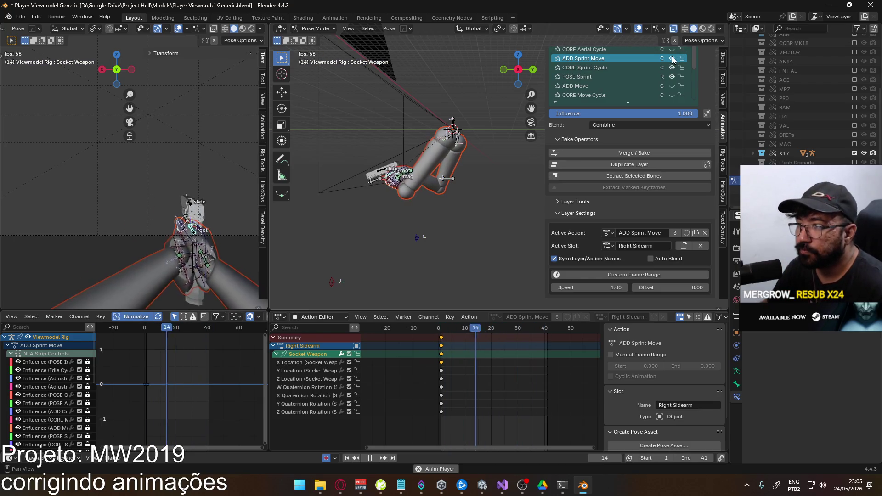
key("space")
left_click(441, 333)
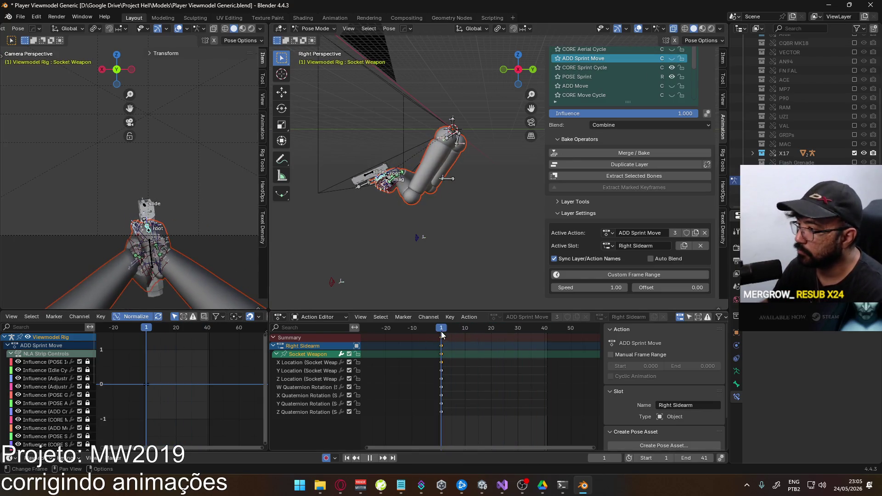
Open the FBX export browser, sort files newest first, and unmute ADD Sprint Move.
left_click(21, 18)
mouse_move(40, 158)
left_click(138, 235)
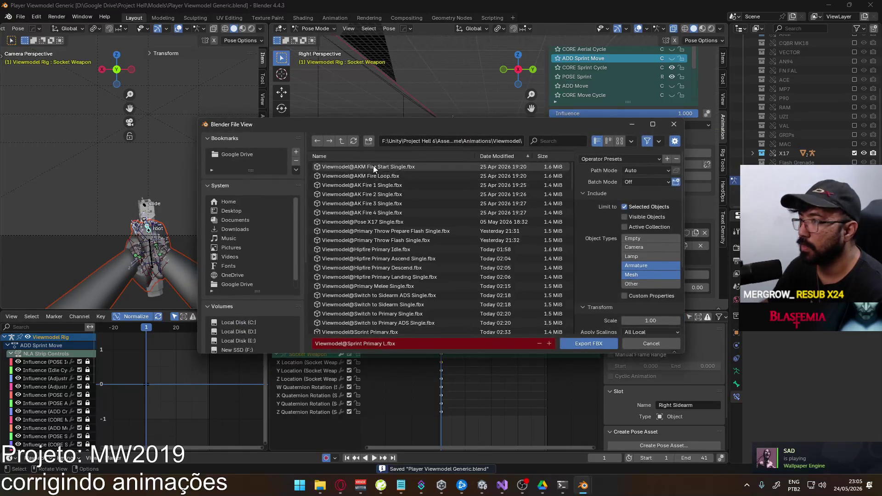
left_click(505, 157)
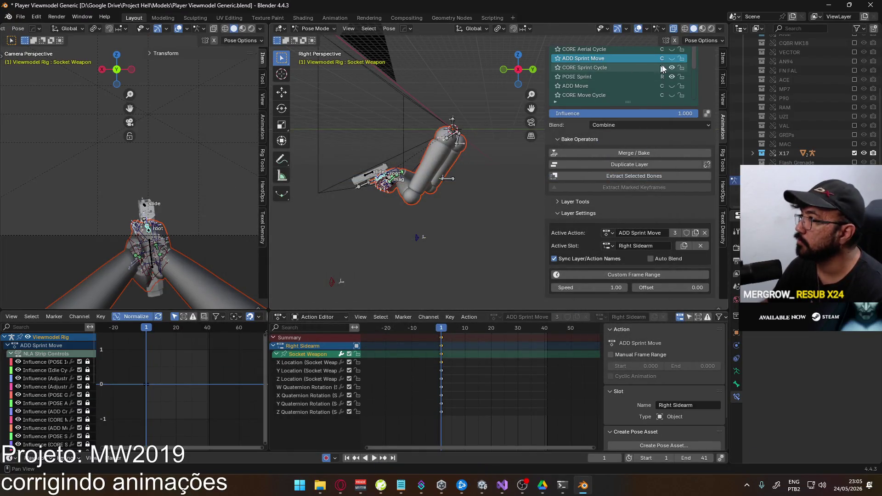
left_click(674, 58)
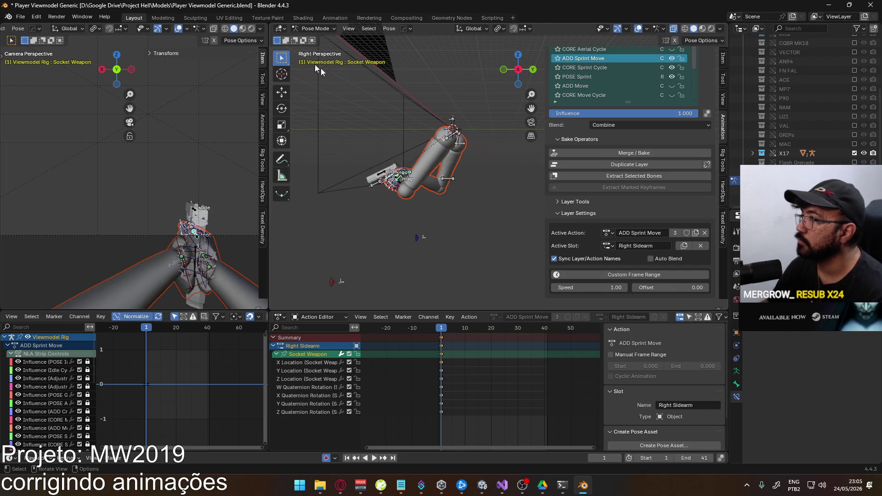
Export the rig as FBX over Viewmodel@Sprint Sidearm.fbx.
left_click(19, 16)
mouse_move(51, 155)
left_click(120, 239)
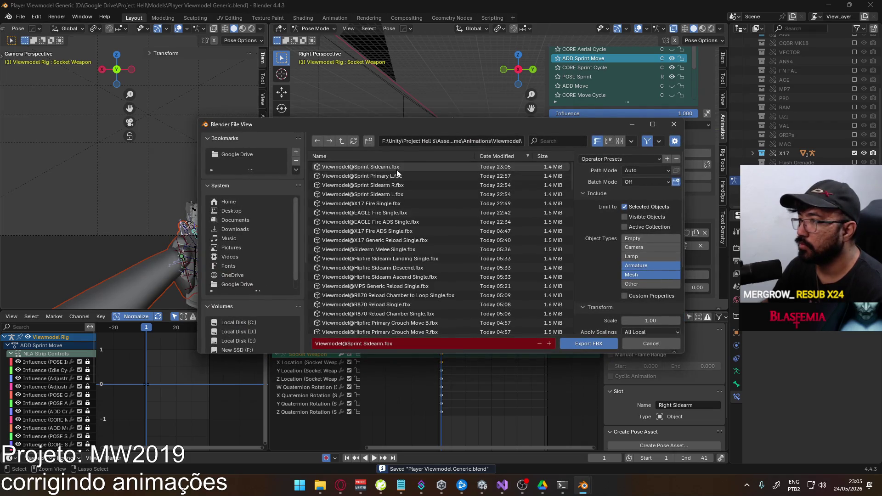
double_click(404, 185)
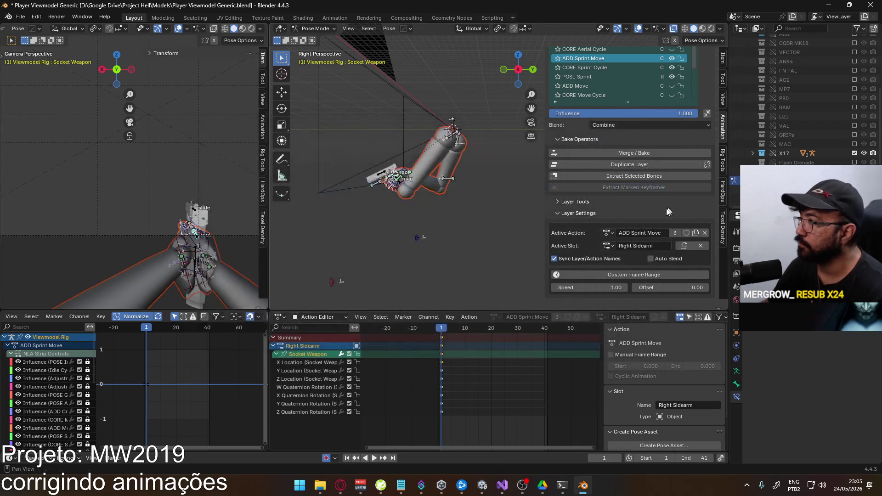
Switch to Left Sidearm, re-export over the Sprint Sidearm FBX, and bring Unity to the front.
left_click(609, 246)
left_click(620, 277)
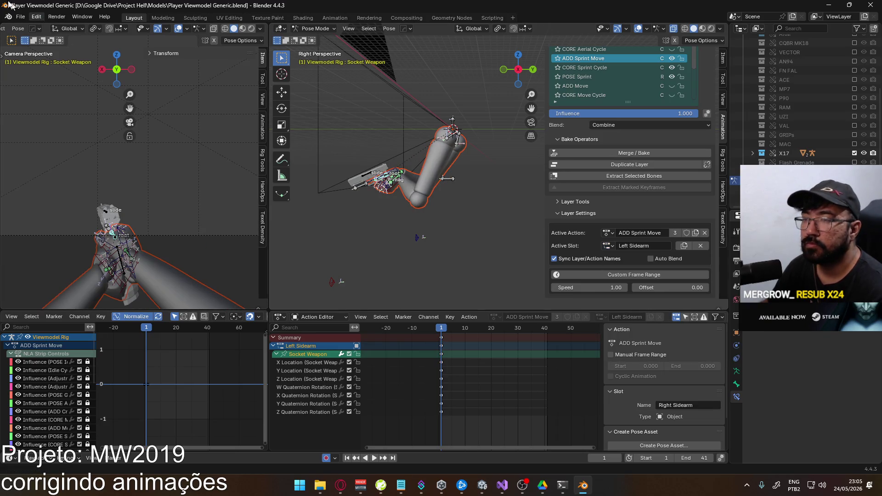
left_click(21, 15)
mouse_move(55, 157)
left_click(138, 238)
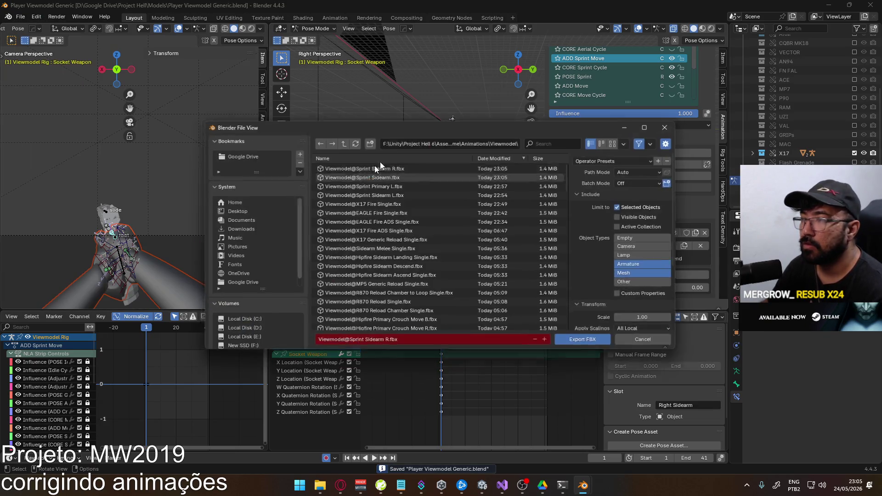
double_click(392, 195)
key("alt+Tab")
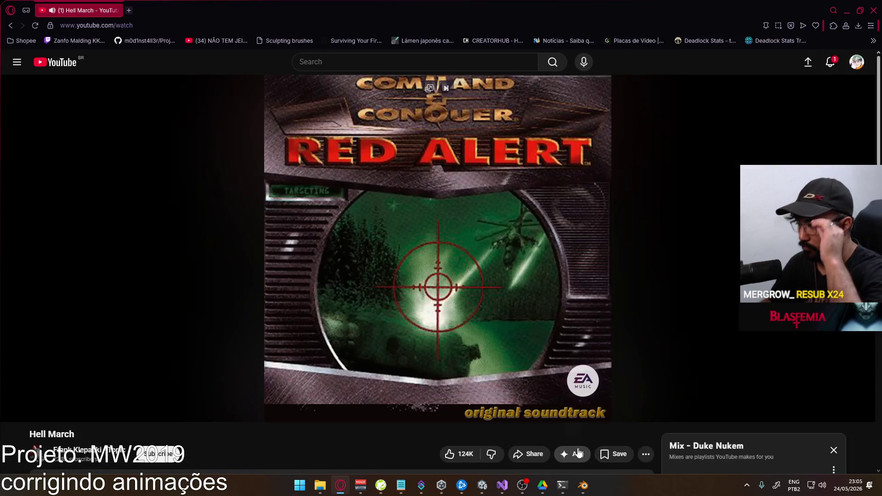
left_click(487, 490)
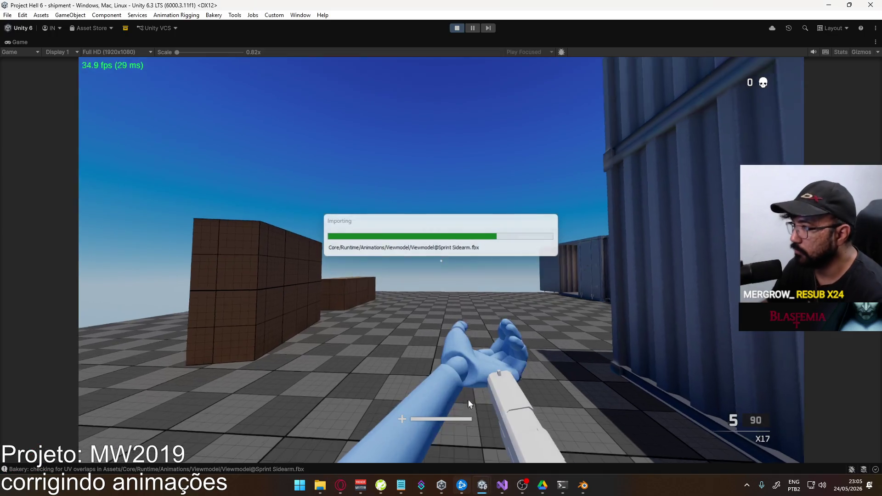
Sprint between the shipping containers and into the open area with the X17 pistol.
key("1")
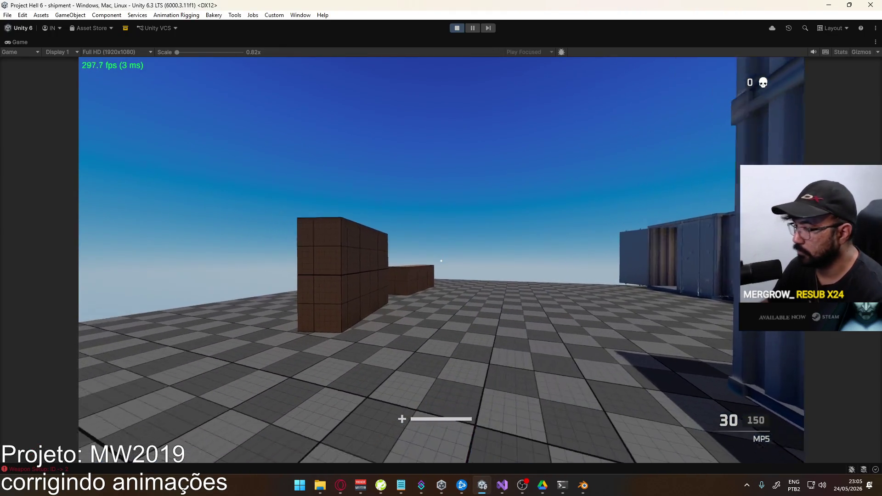
key("2")
key("w")
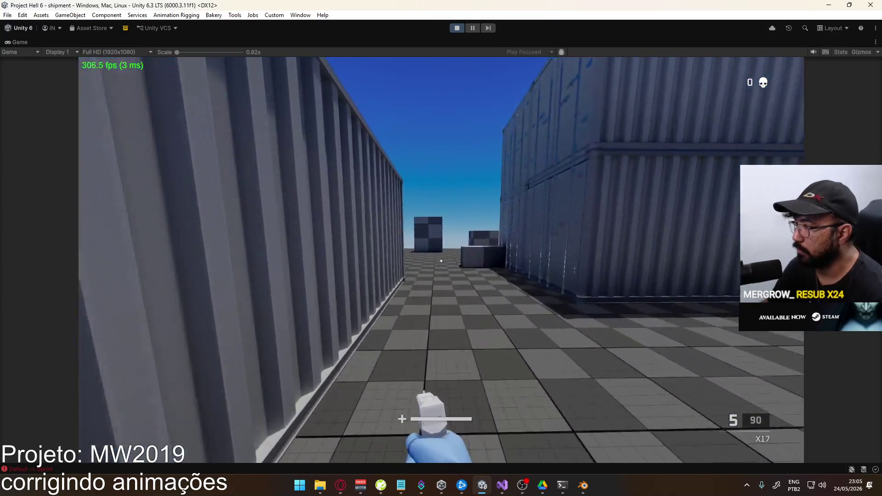
key("w")
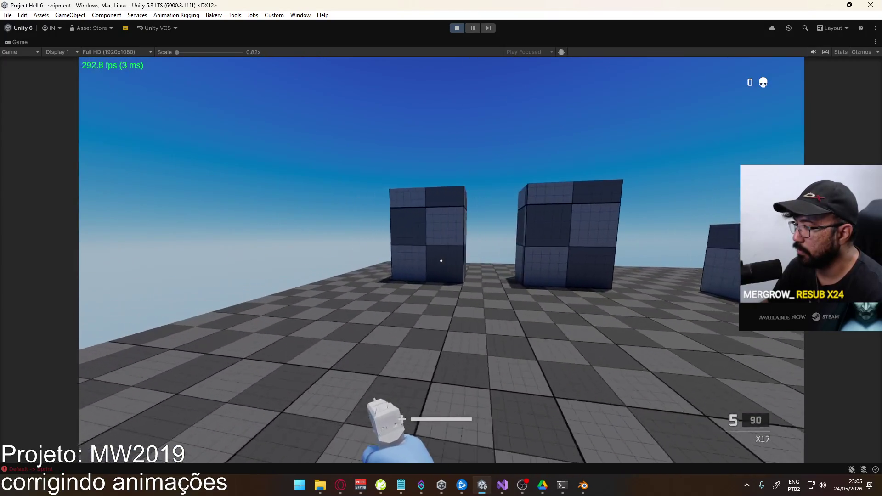
key("w")
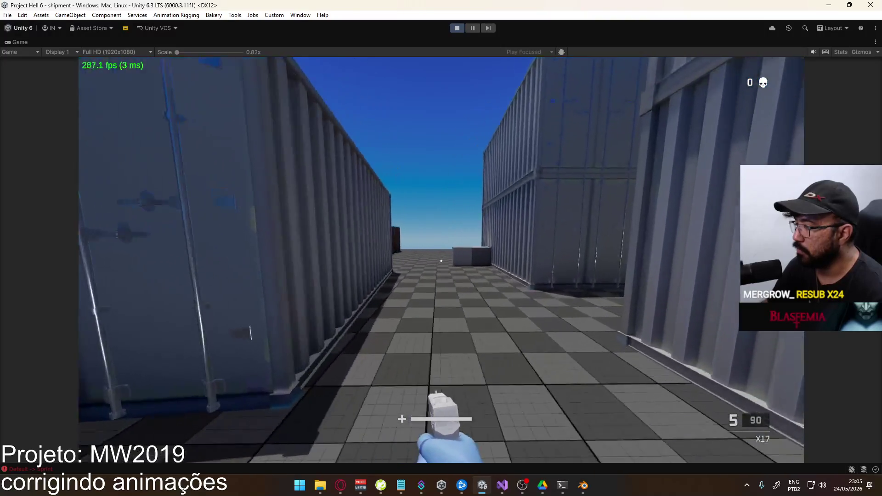
key("w")
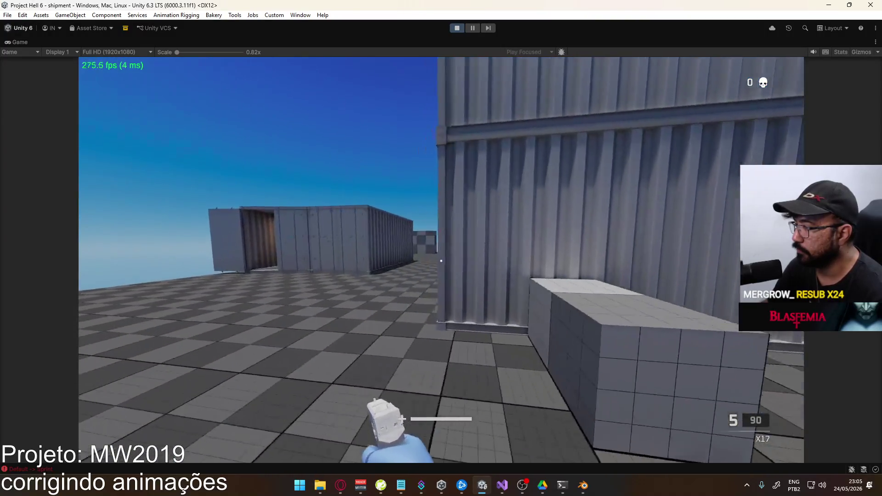
key("w")
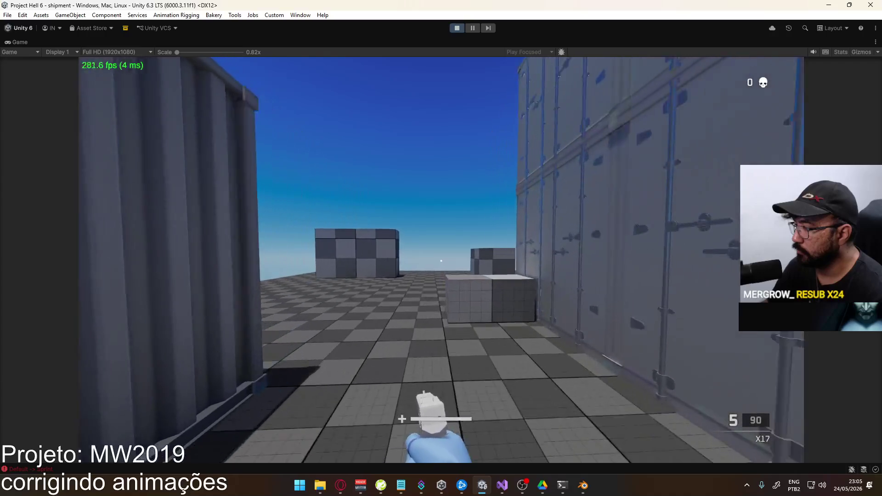
Switch to the MP5 and sprint through the container corridors, then return to Blender.
key("w")
key("2")
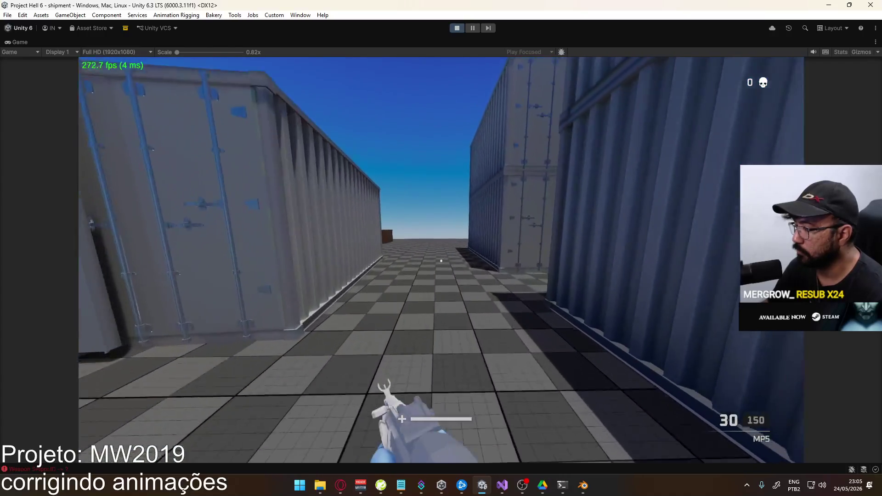
key("w")
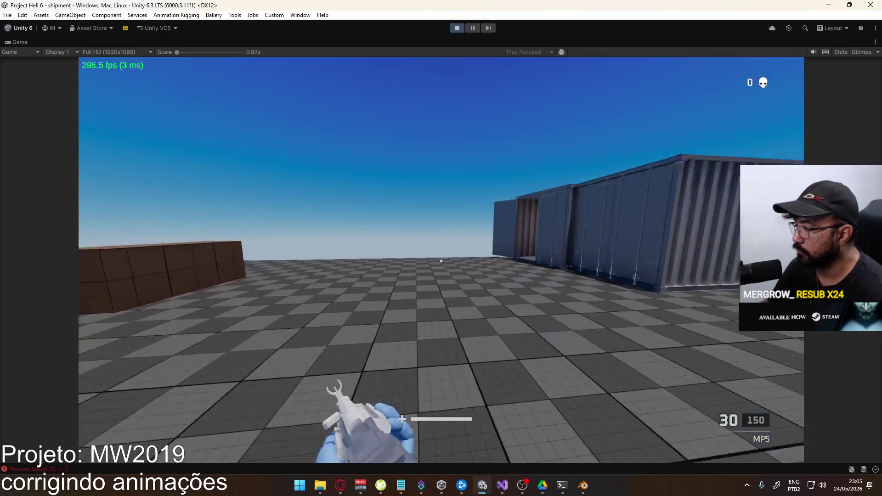
key("w")
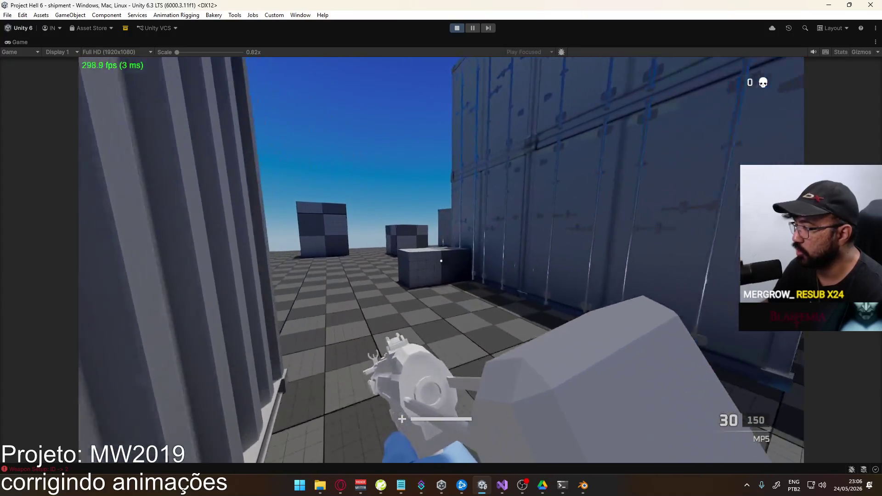
key("w")
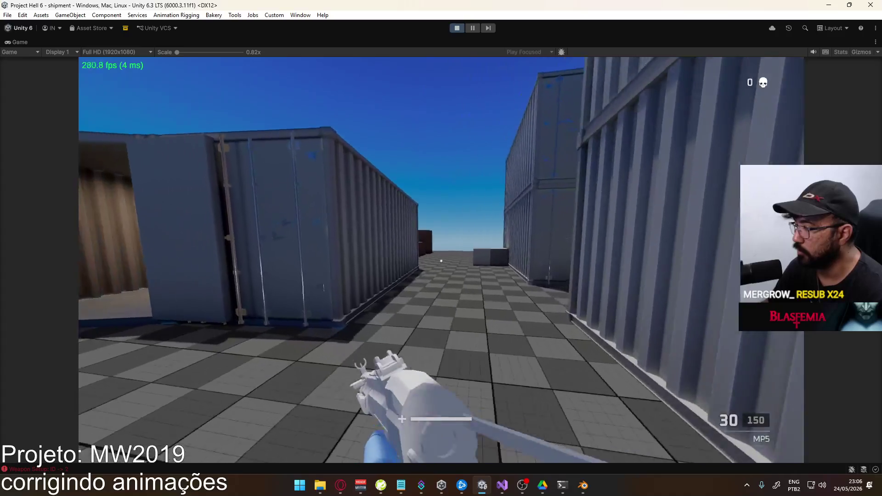
key("w")
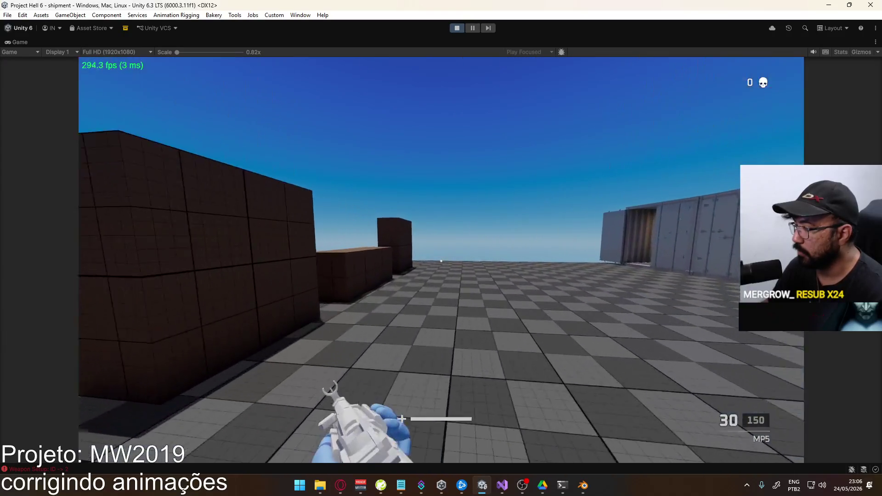
key("w")
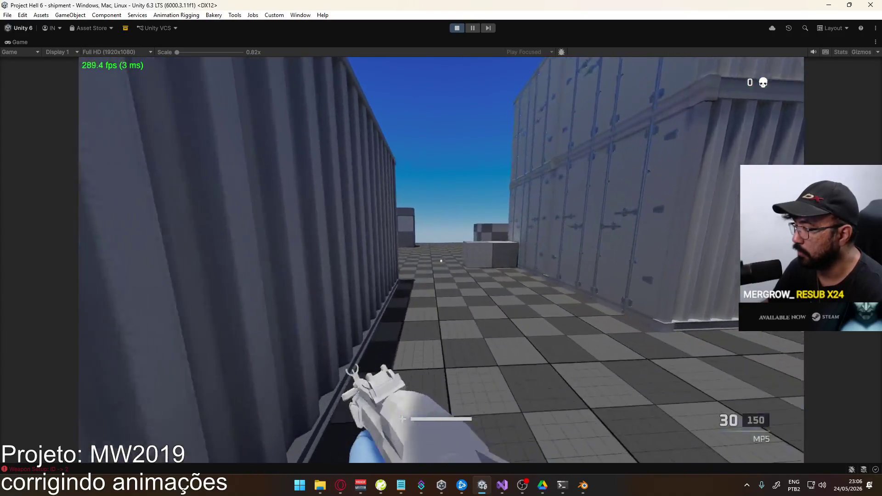
key("alt+Tab")
left_click(583, 484)
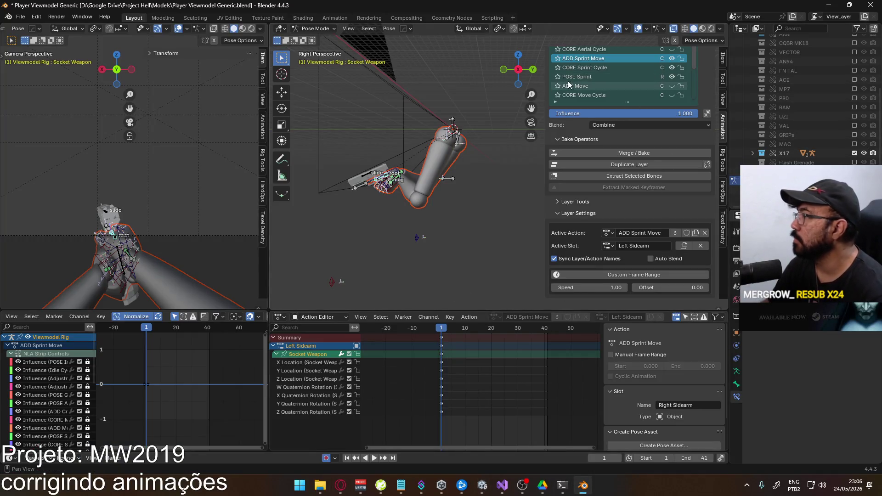
Set both the POSE Idle and POSE Sprint layers to their Primary slots.
scroll(617, 79, "down", 3)
left_click(604, 95)
left_click(607, 247)
left_click(616, 260)
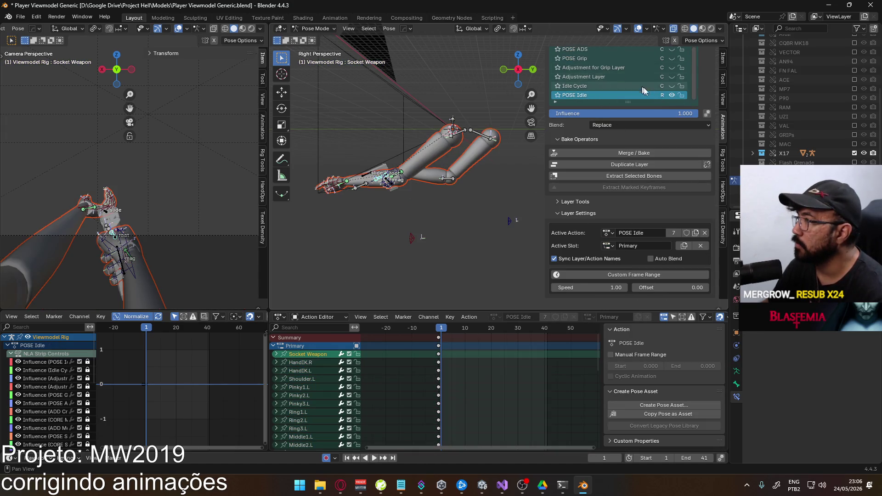
scroll(643, 128, "up", 6)
left_click(591, 133)
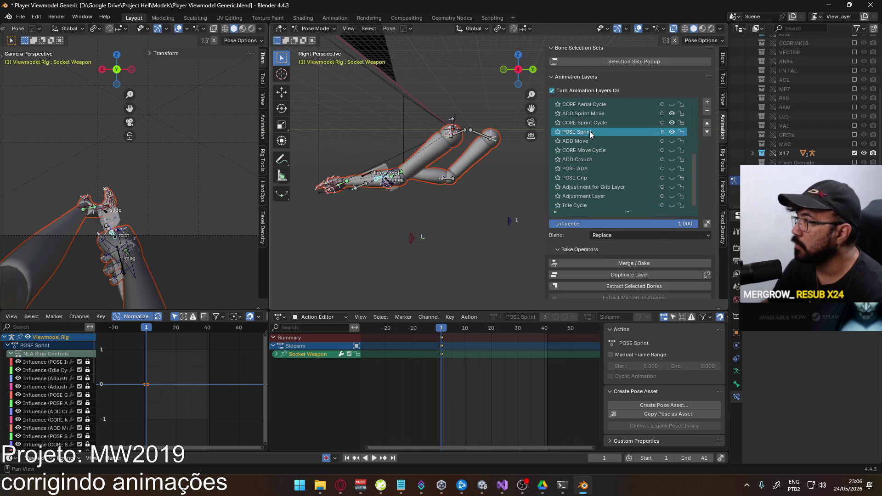
scroll(636, 242, "down", 5)
left_click(608, 247)
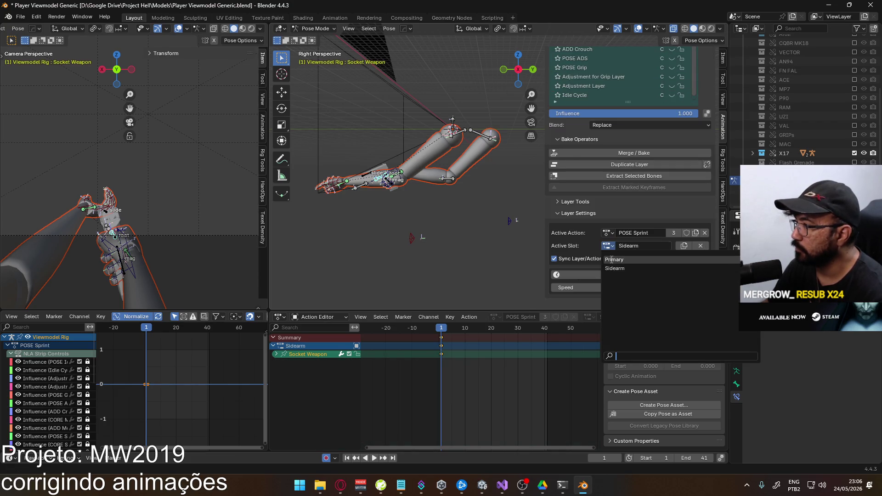
left_click(612, 260)
Select the ADD Sprint Move layer and switch it to the Left slot.
scroll(673, 108, "up", 3)
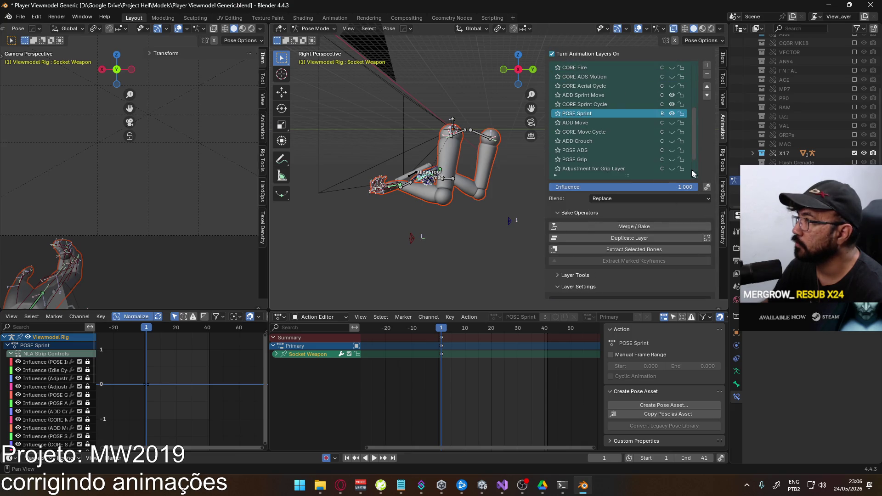
left_click(596, 105)
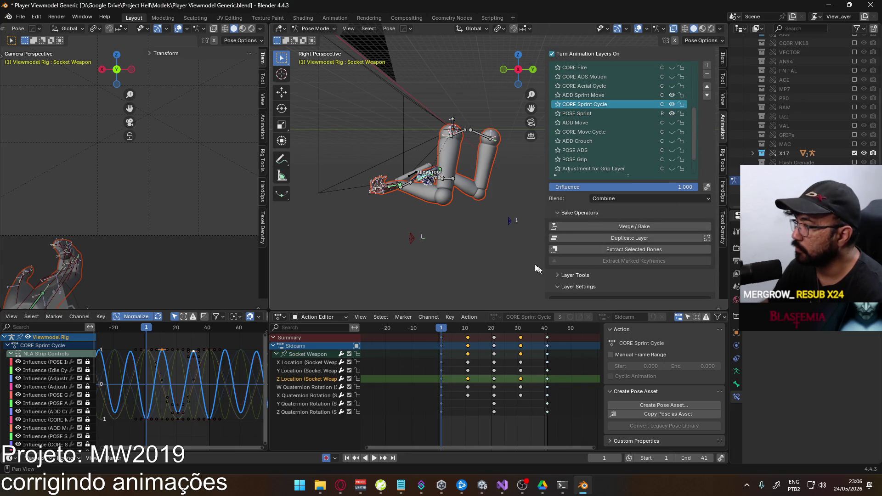
left_click(591, 95)
scroll(598, 279, "down", 3)
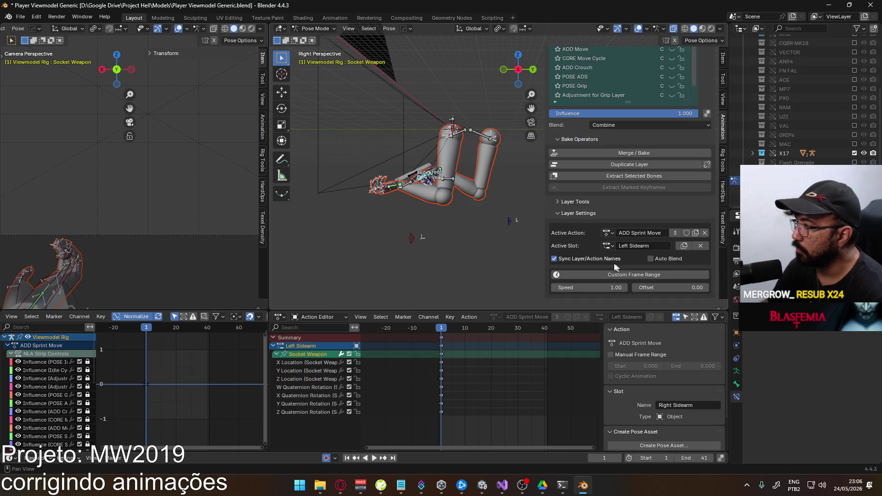
left_click(608, 246)
left_click(612, 268)
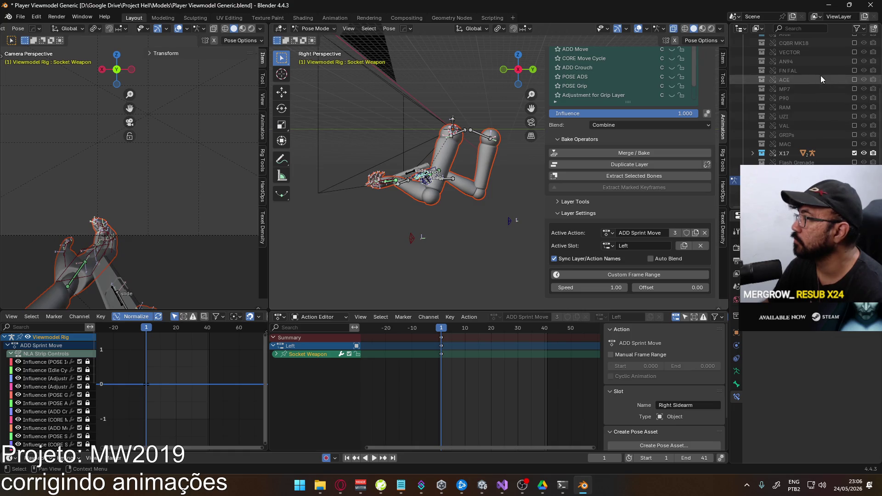
Show the MP5 weapon collection and play the sprint move back from the start.
scroll(837, 114, "up", 5)
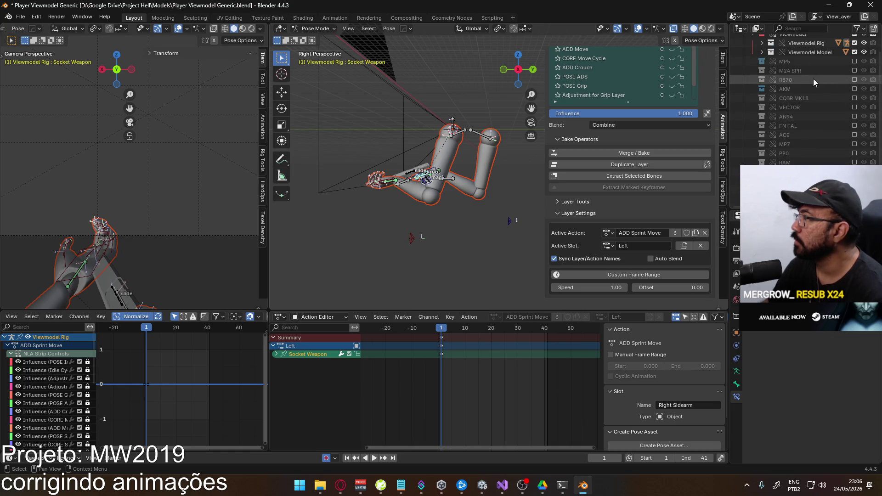
left_click(854, 61)
key("space")
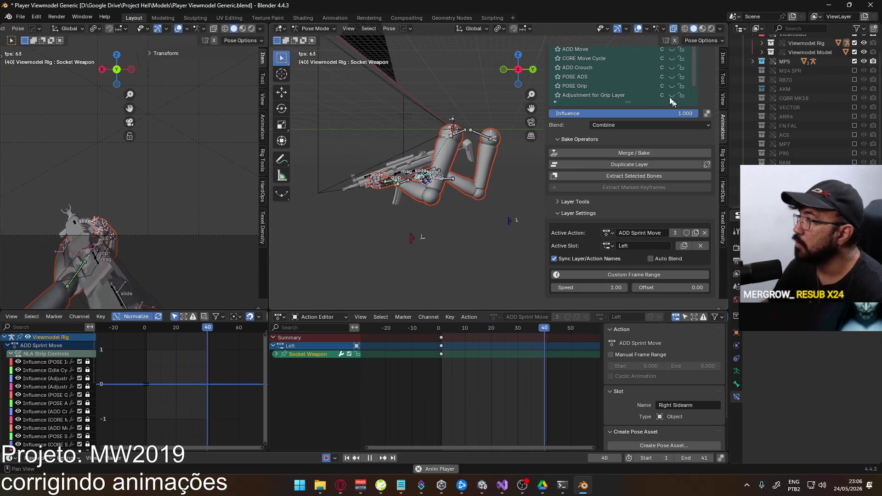
scroll(649, 75, "down", 3)
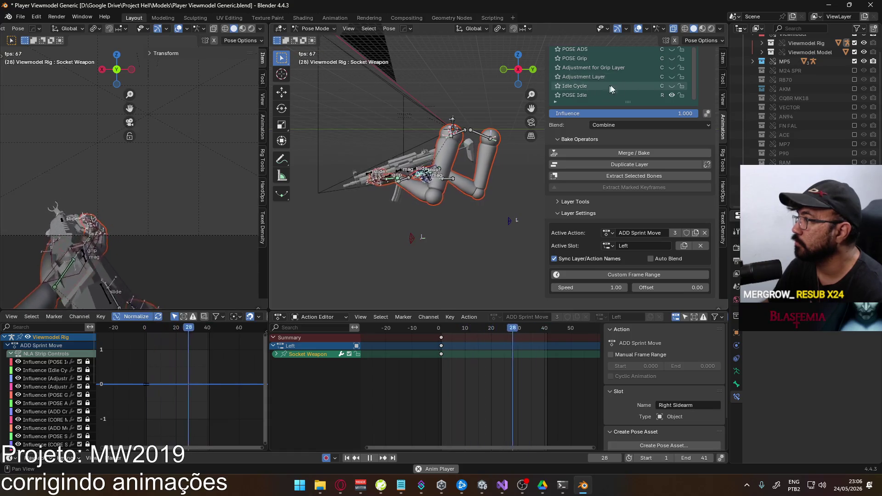
left_click_drag(627, 101, 630, 145)
scroll(630, 146, "up", 3)
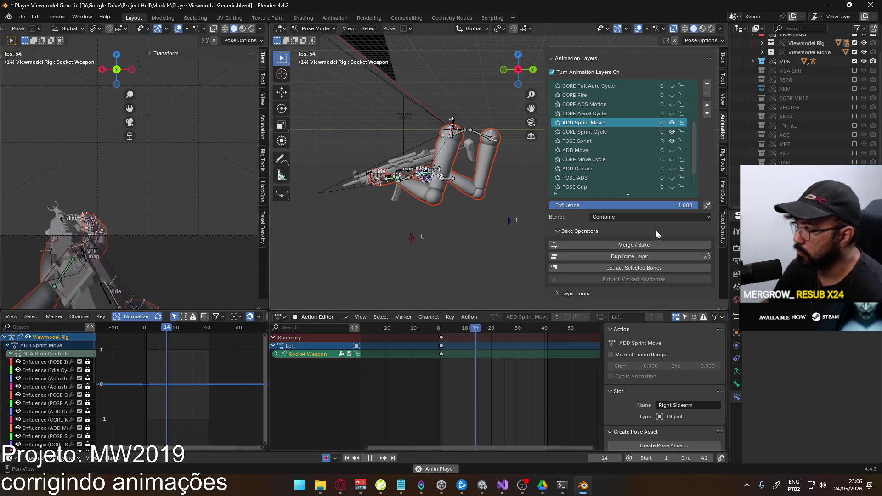
scroll(657, 235, "down", 3)
key("space")
left_click(443, 337)
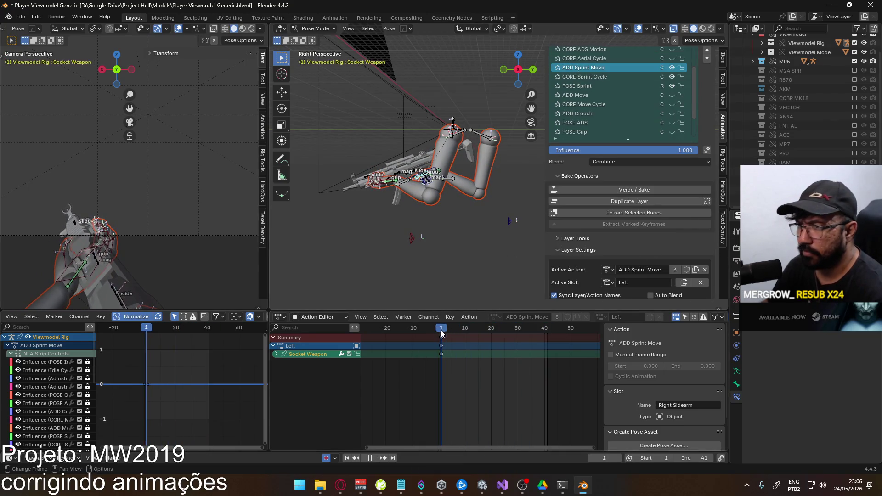
key("space")
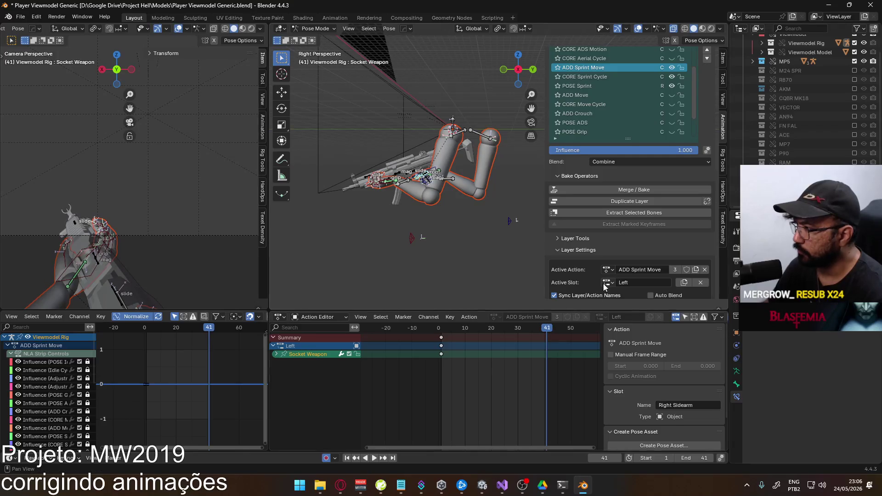
Switch ADD Sprint Move to its Right slot and scrub through the animation.
left_click(606, 283)
left_click(631, 296)
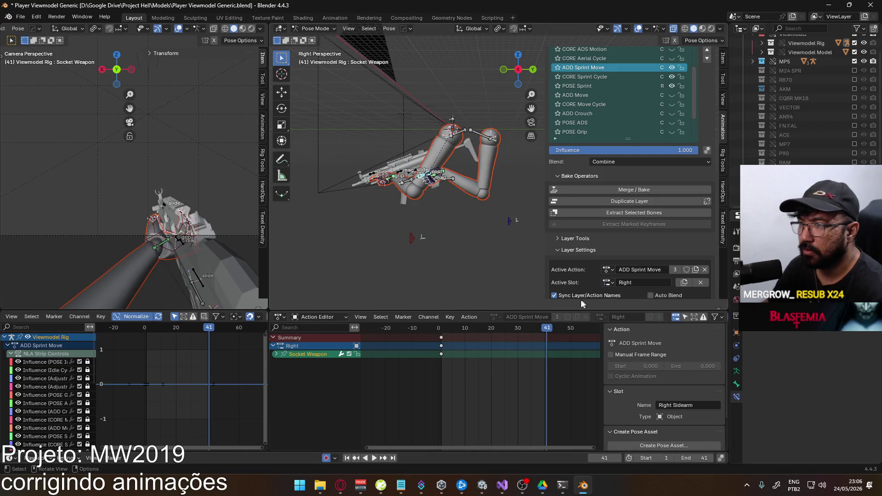
key("space")
left_click(409, 328)
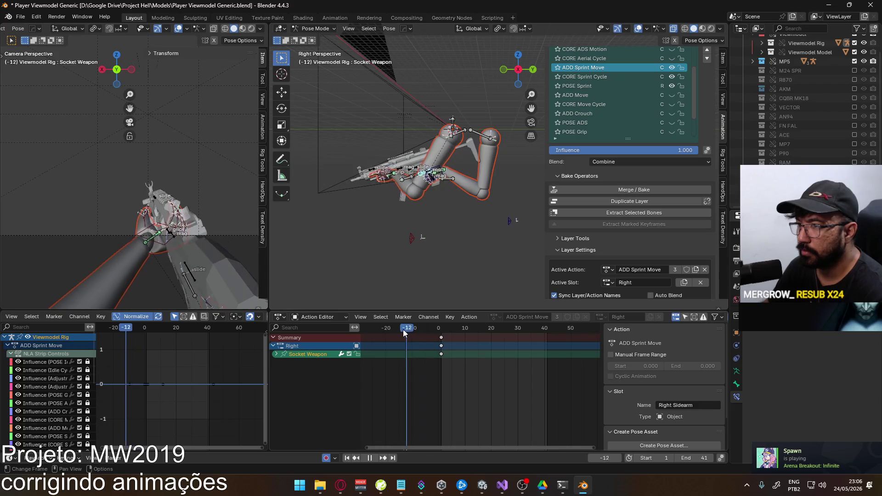
mouse_move(416, 334)
left_mouse_down()
mouse_move(582, 325)
mouse_move(428, 328)
mouse_move(541, 327)
mouse_move(439, 320)
left_mouse_up()
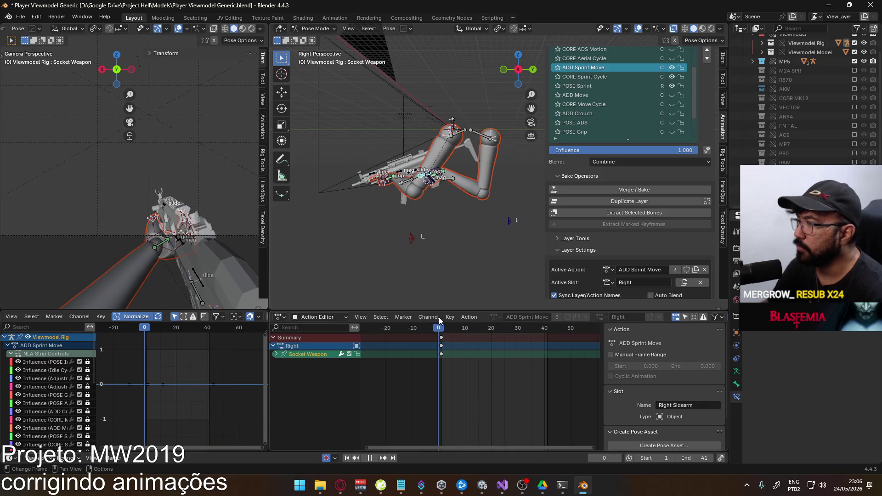
Make CORE Sprint Cycle the active layer on its Primary slot and preview playback.
left_click(606, 76)
left_click(607, 282)
left_click(629, 298)
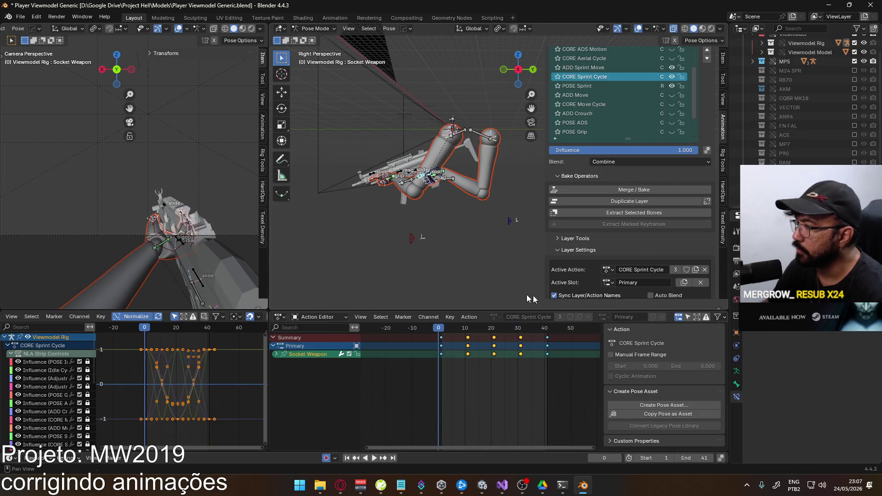
key("space")
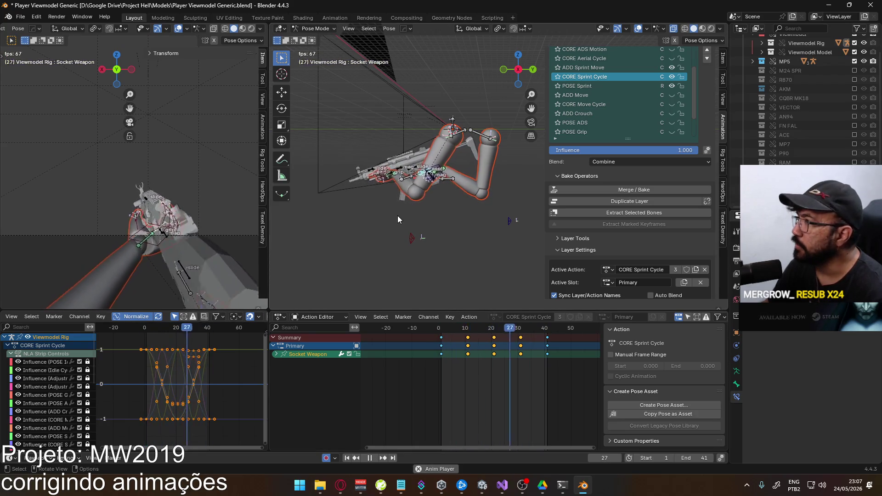
key("space")
left_click_drag(443, 328, 444, 329)
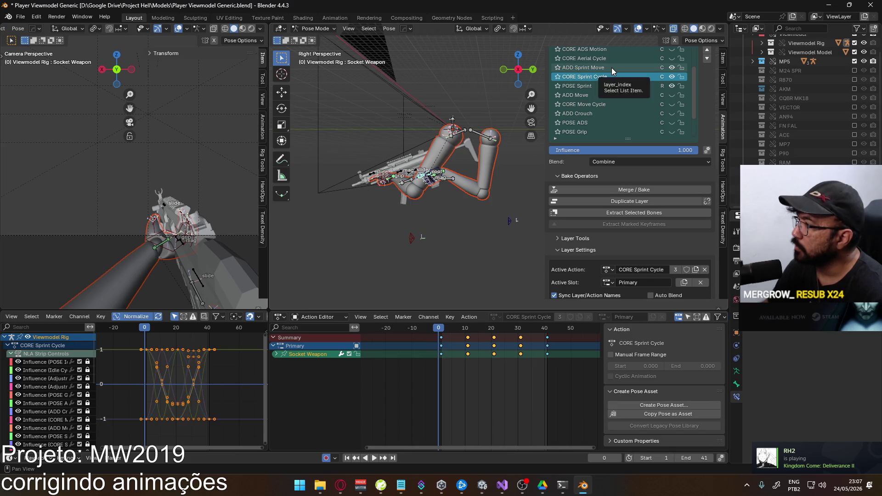
left_click(612, 62)
left_click(602, 74)
left_click(606, 68)
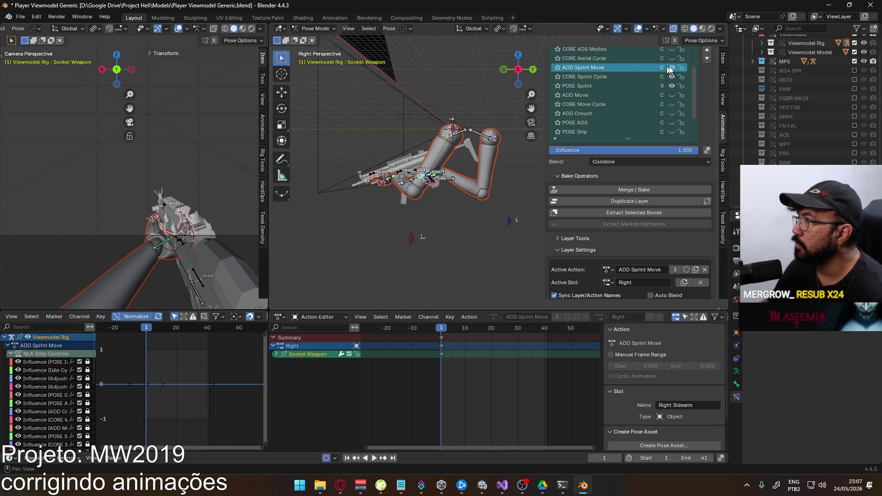
left_click(606, 80)
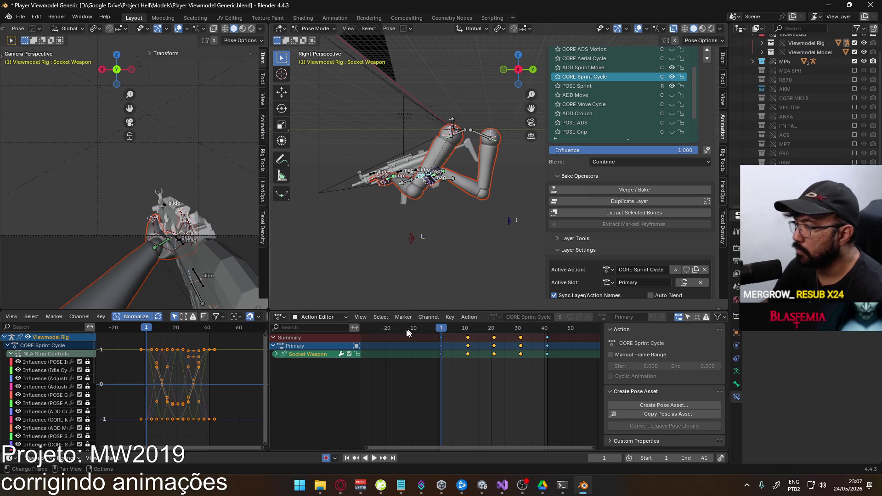
Make the Socket Weapon curves cyclic, first Y Quaternion Rotation, then the whole group.
left_click(280, 355)
left_click(313, 403)
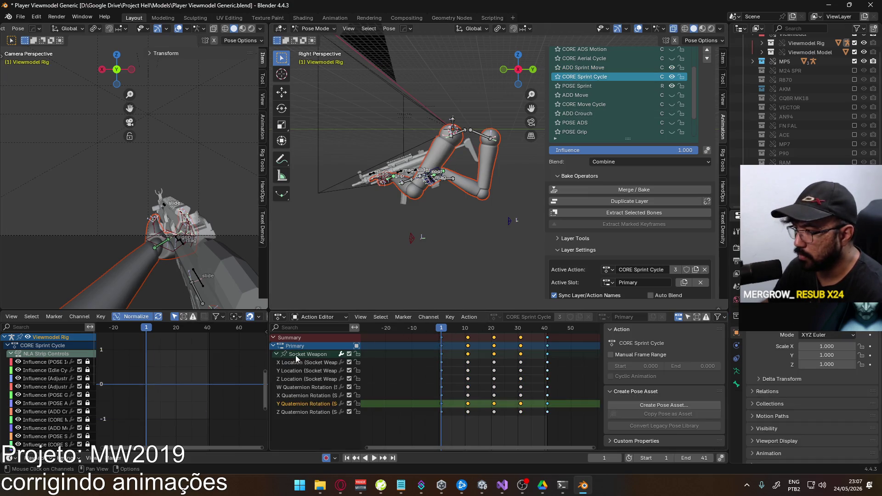
key("shift+e")
left_click(213, 365)
key("space")
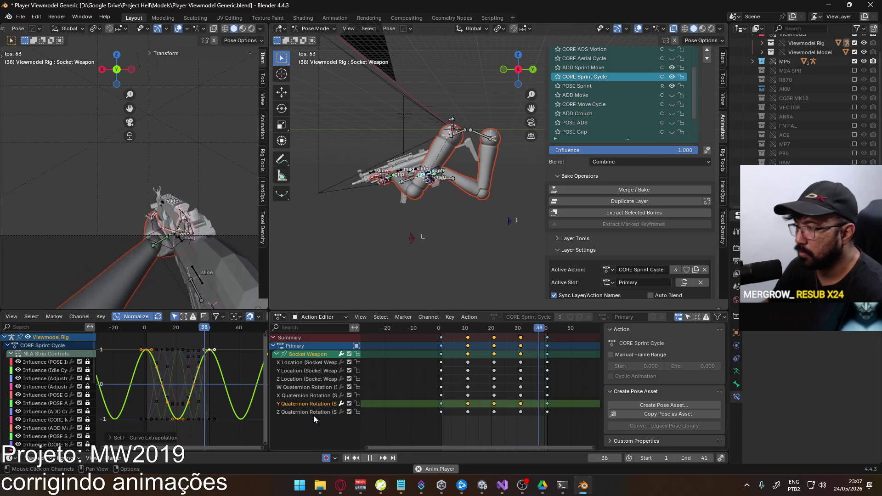
left_click(314, 412)
left_click(307, 354)
key("shift+e")
left_click(213, 366)
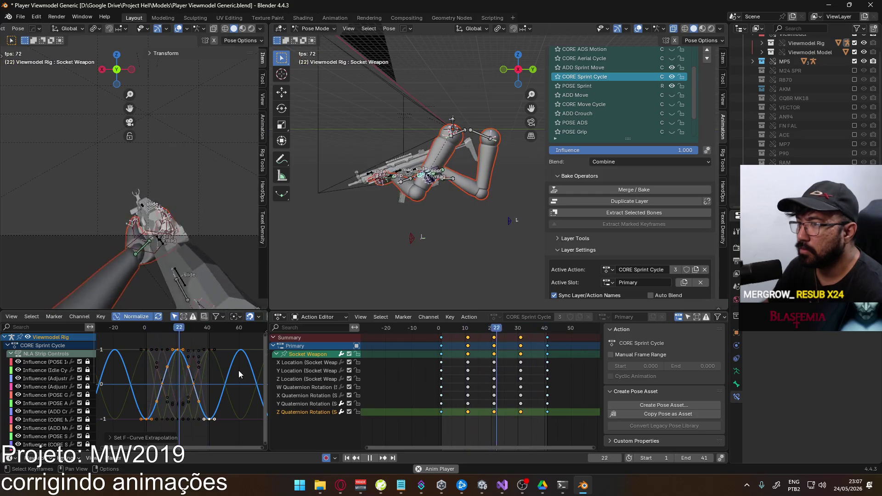
Hide the ADD Sprint Move layer, show POSE Sprint, and select the frame-30 Y rotation key.
left_click(674, 67)
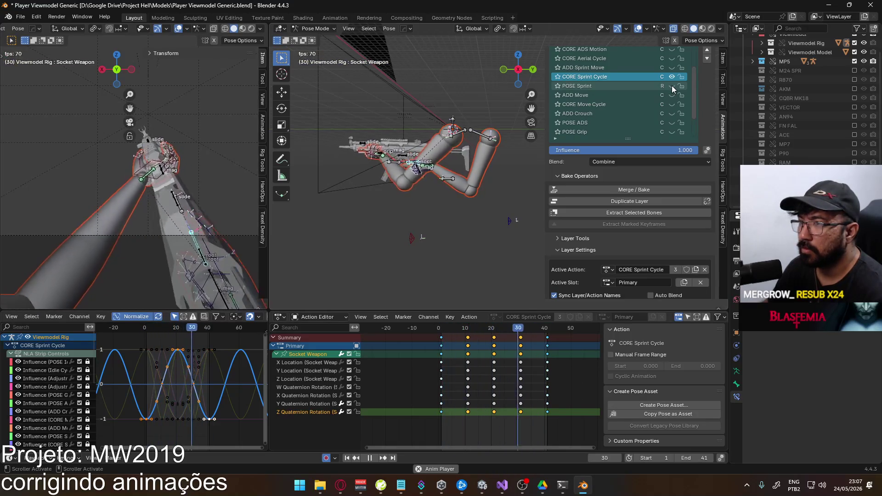
left_click(672, 85)
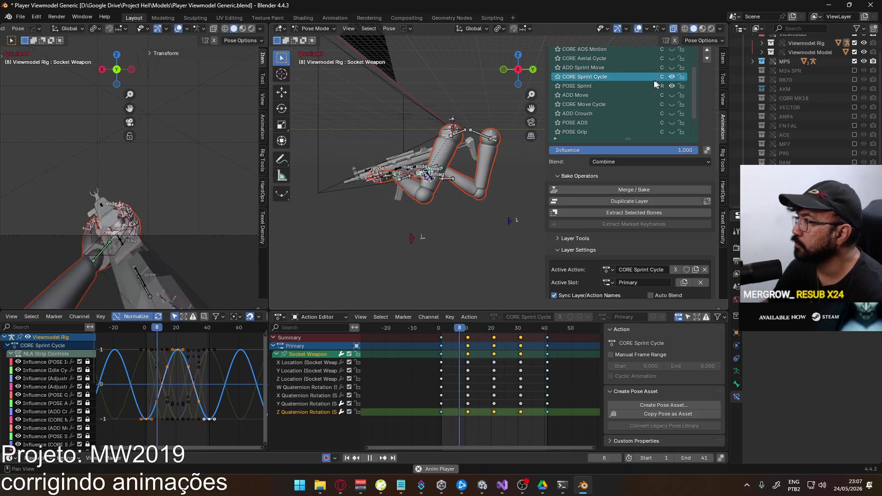
left_click(308, 404)
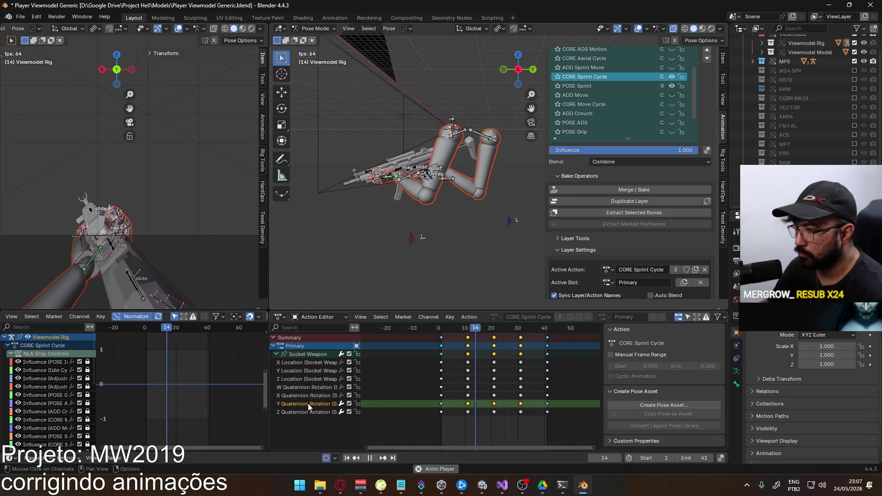
left_click(306, 353)
left_click_drag(161, 331, 147, 331)
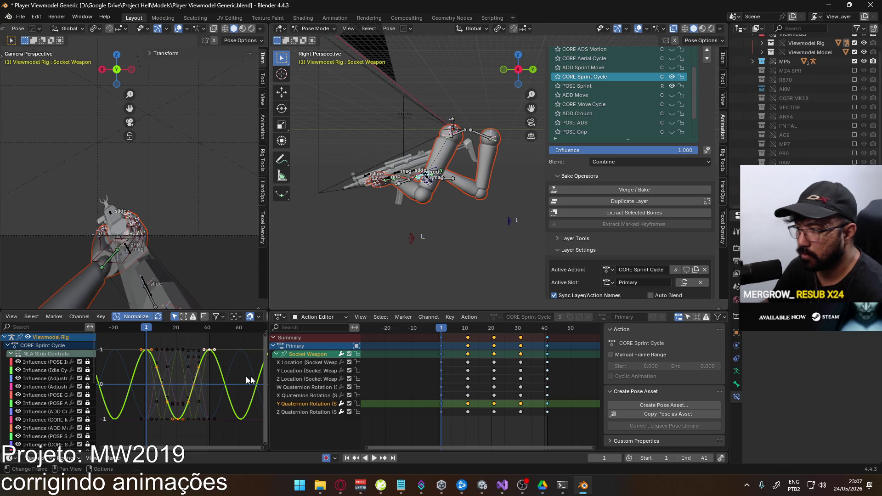
left_click(489, 412)
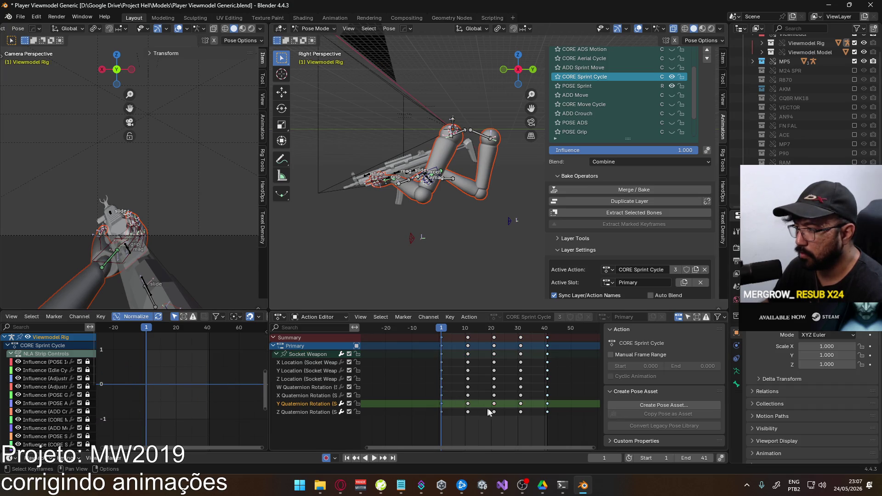
left_click(521, 404)
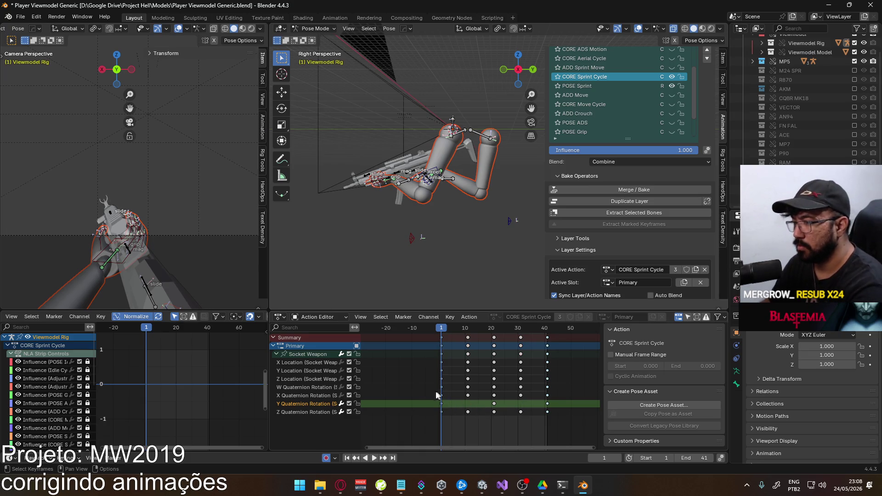
left_click(308, 354)
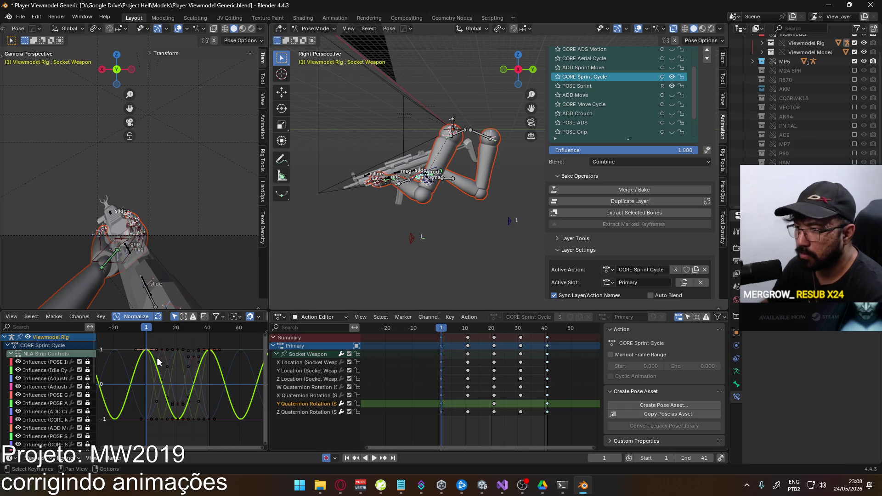
Cancel a trial key move, nudge the selected keyframes slightly, and play from frame 20.
key("g")
key("y")
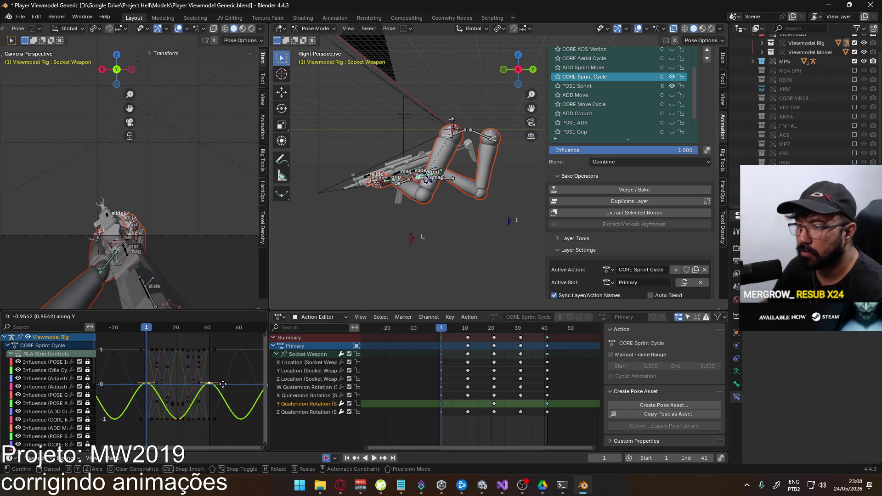
right_click(221, 400)
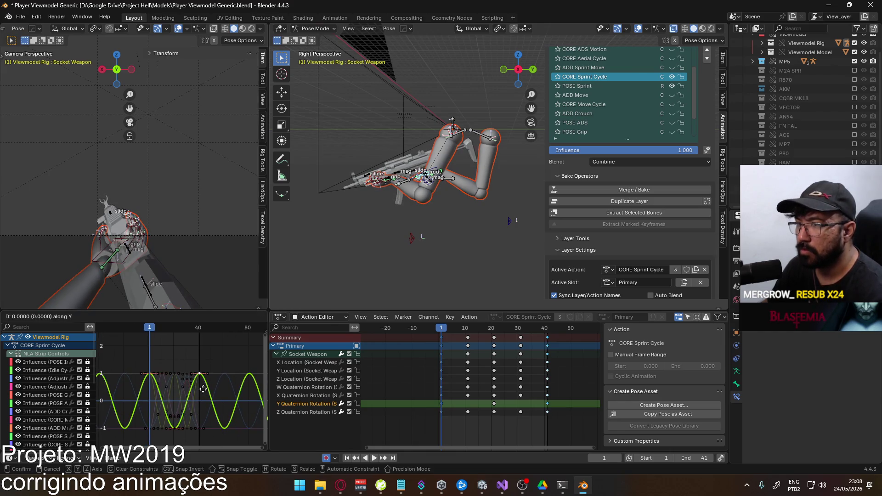
left_click(186, 409)
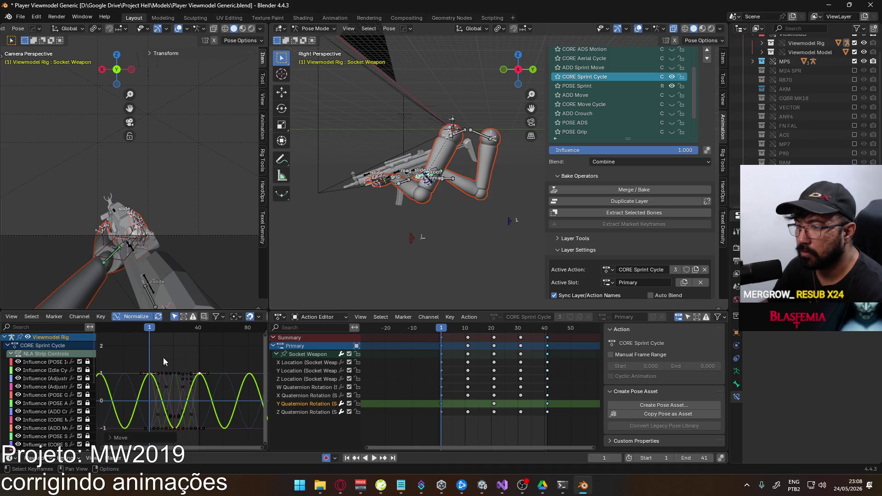
left_click_drag(151, 332, 176, 329)
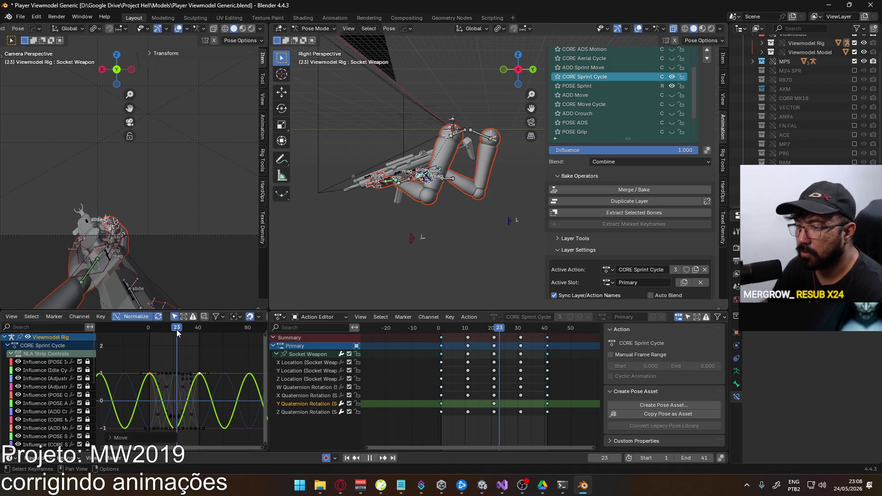
key("space")
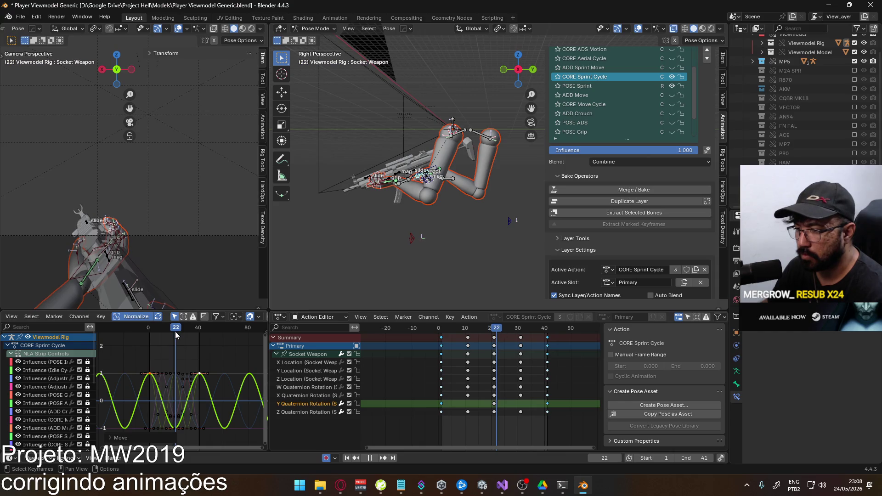
Raise the Socket Weapon keyframes at frame 22 and review the playback.
left_click(495, 345)
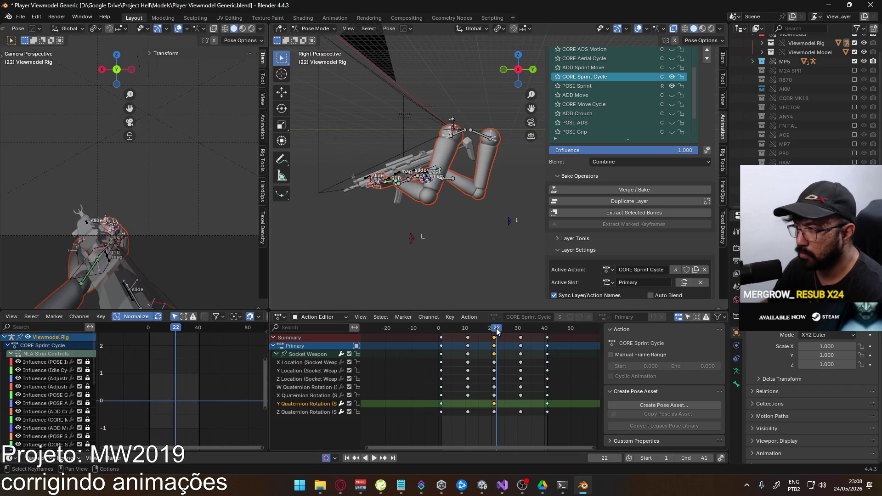
left_click(294, 352)
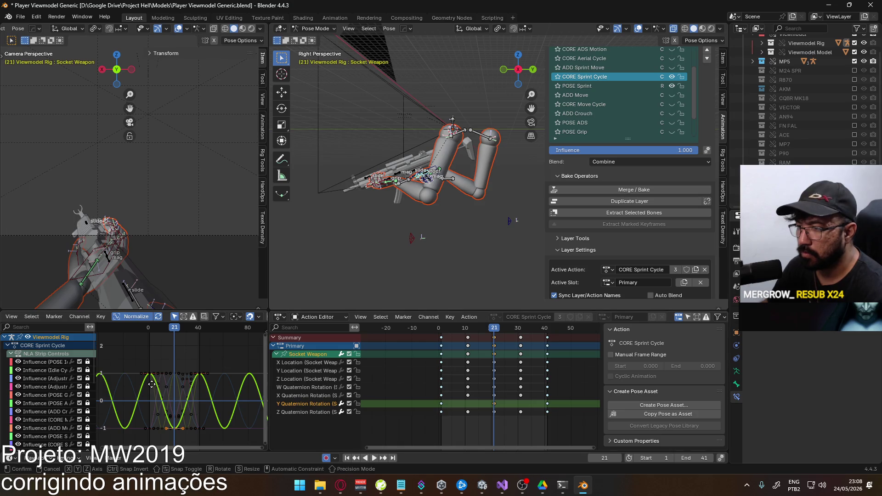
key("g")
key("y")
left_click(151, 355)
key("space")
left_click(148, 329)
mouse_move(149, 336)
left_mouse_down()
mouse_move(201, 328)
mouse_move(176, 338)
left_mouse_up()
Readjust the frame-22 key values, replay, and open the Socket Weapon channel's context options.
key("g")
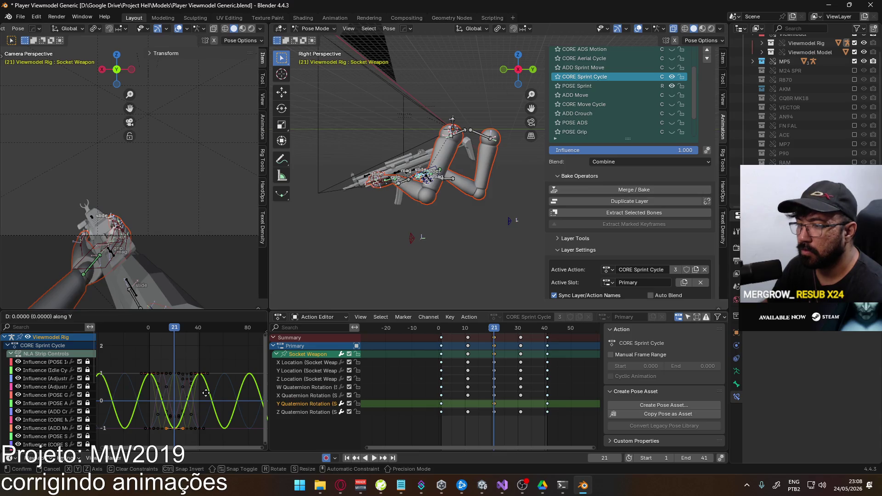
left_click(187, 346)
key("space")
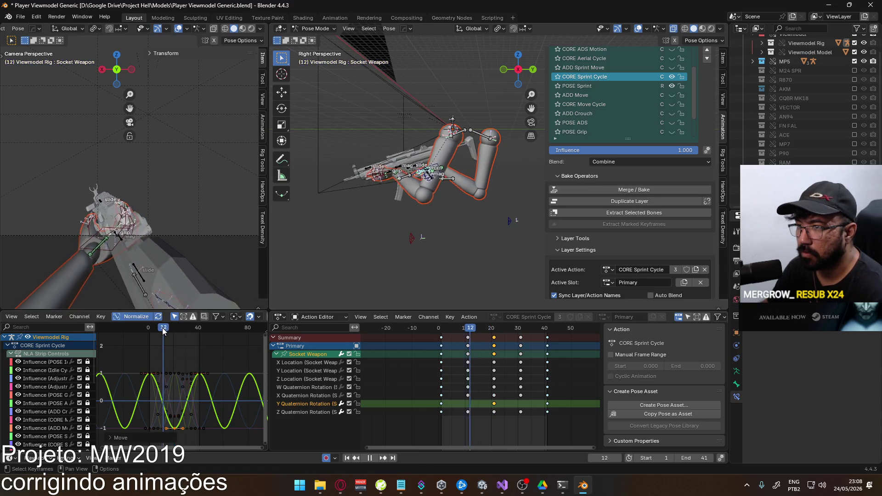
mouse_move(193, 329)
left_mouse_down()
mouse_move(212, 331)
mouse_move(149, 337)
left_mouse_up()
right_click(307, 357)
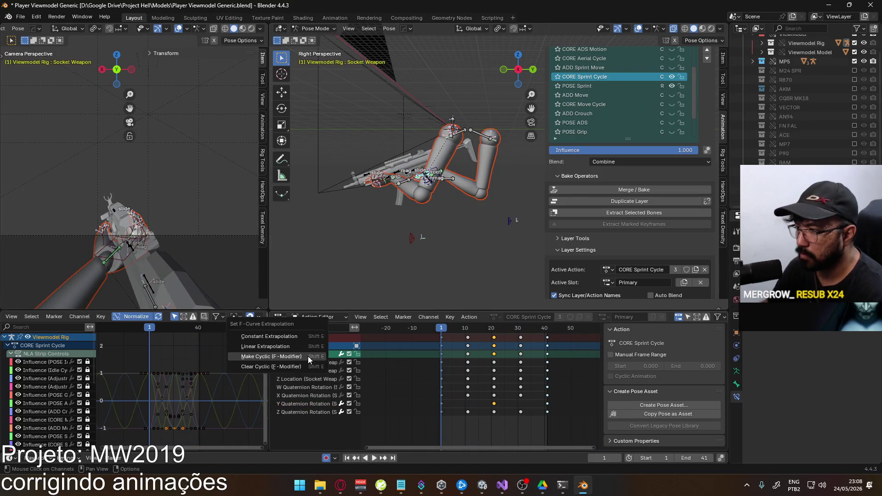
Apply Make Cyclic (F-Modifier) extrapolation to all Socket Weapon curves and expand the group.
left_click(308, 365)
key("shift+e")
left_click(361, 380)
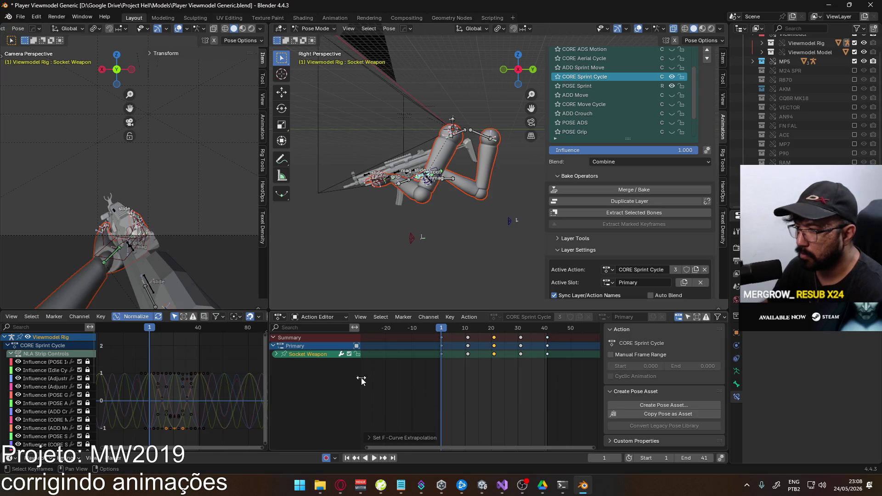
left_click(275, 354)
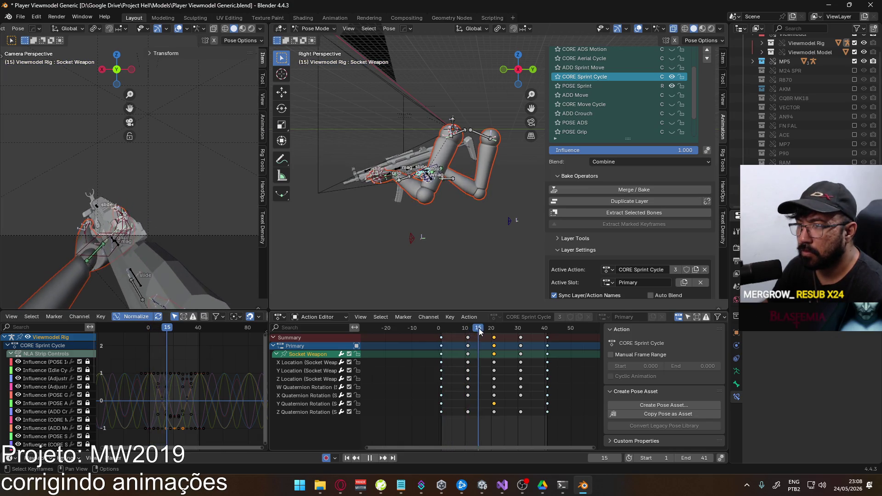
Scrub through the loop and change the scene end frame from 41 to 40.
left_click_drag(502, 329, 522, 327)
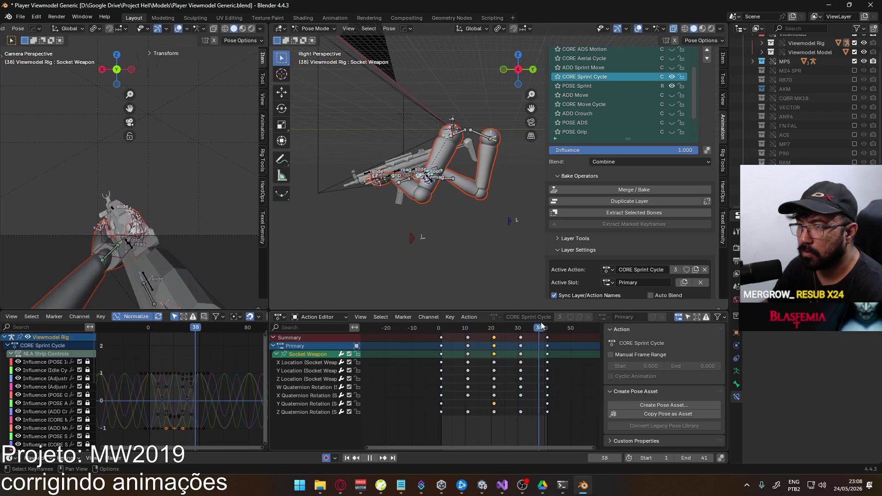
left_click(449, 328)
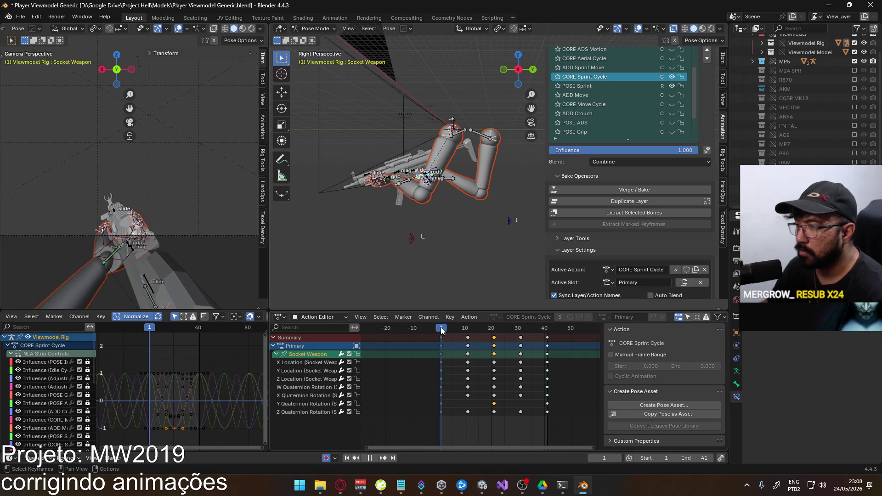
left_click_drag(440, 329, 440, 328)
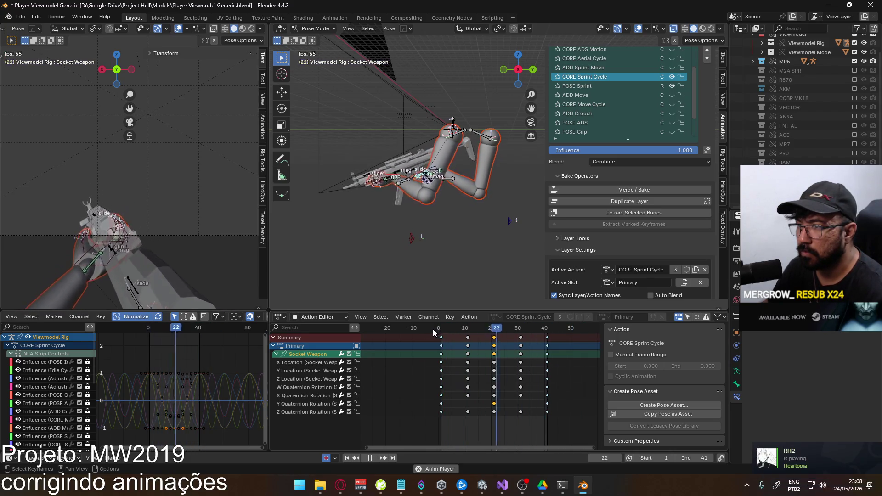
left_click(678, 458)
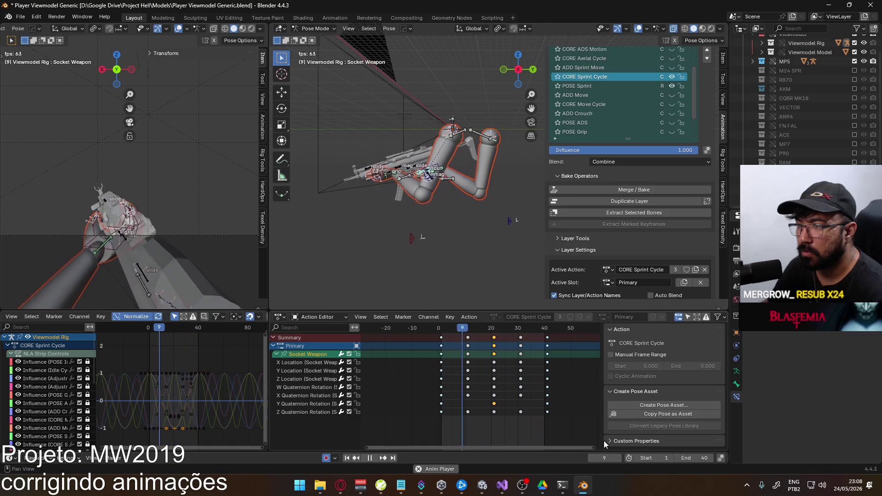
left_click(315, 411)
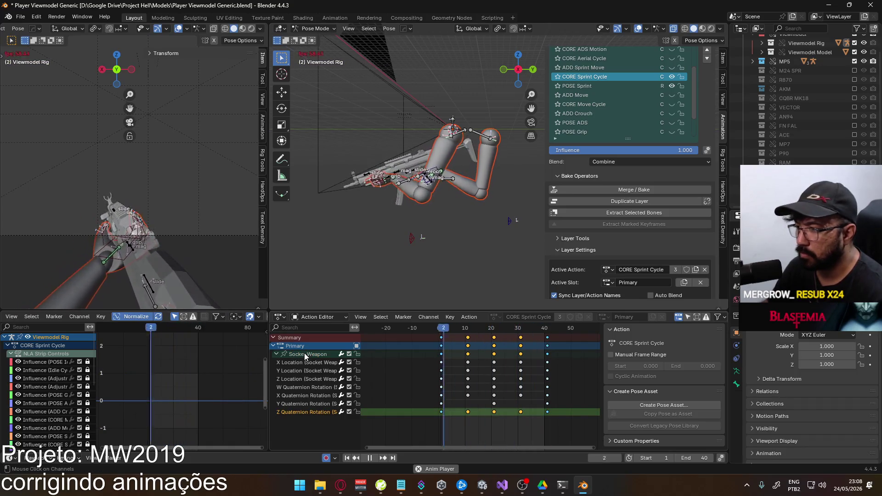
Delete the Socket Weapon Z rotation keys at frames 10 and 30, then play back the motion.
left_click(304, 353)
left_click(521, 411, "shift")
key("Delete")
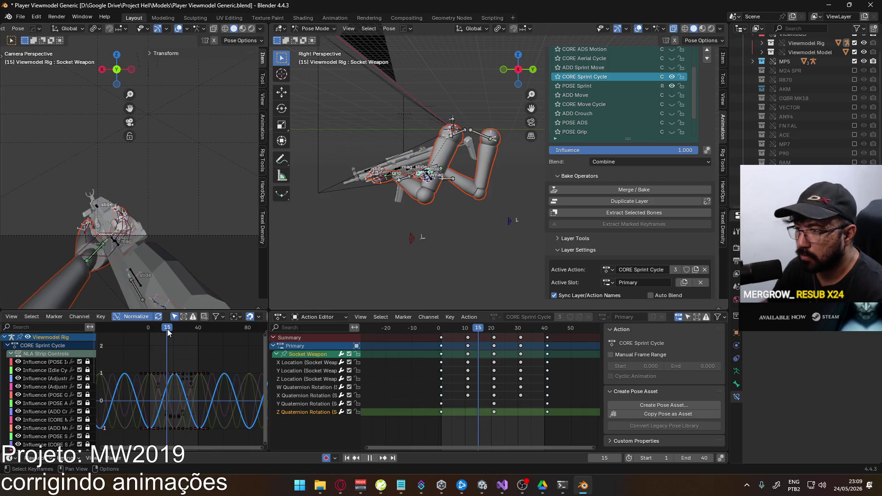
mouse_move(163, 329)
left_mouse_down()
mouse_move(136, 332)
mouse_move(172, 331)
left_mouse_up()
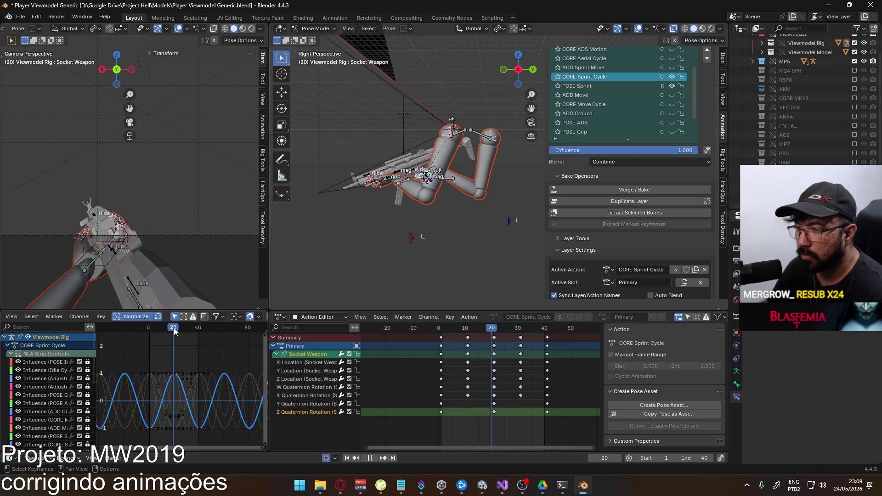
left_click(194, 374)
key("space")
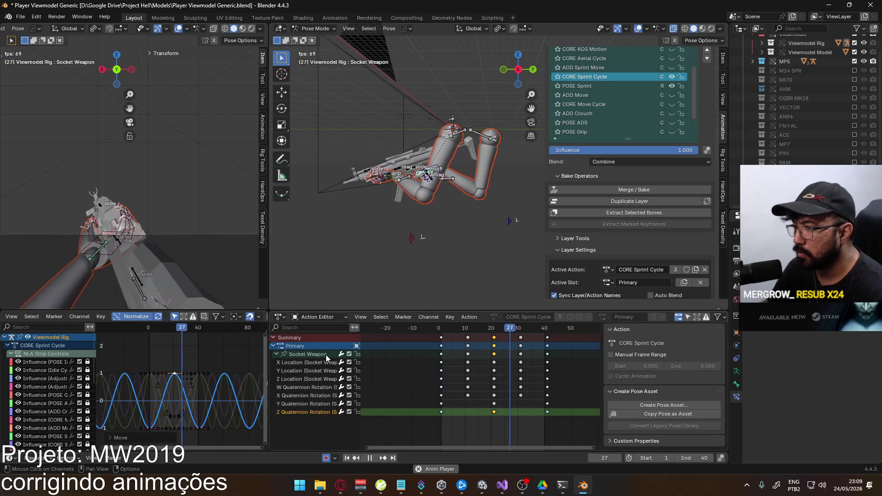
left_click(310, 364)
Lower and raise keys on the Socket Weapon X Location curve, then stop playback and scrub.
left_click(308, 354)
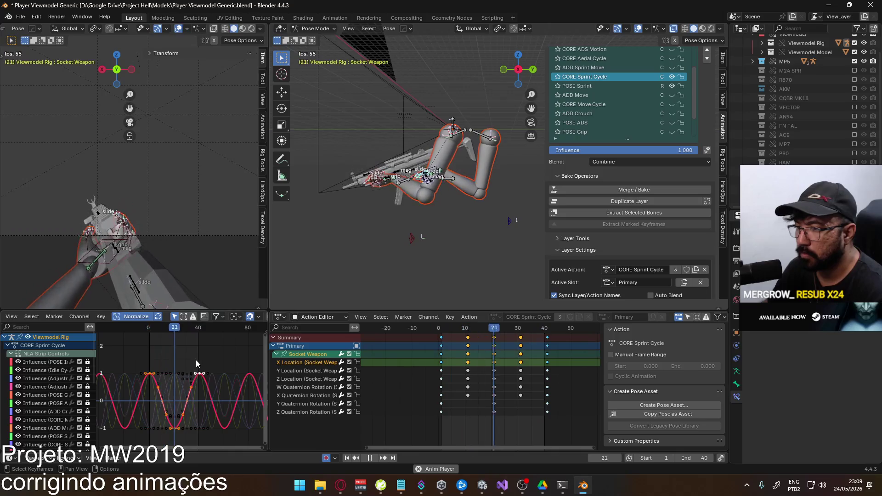
left_click_drag(194, 367, 188, 388)
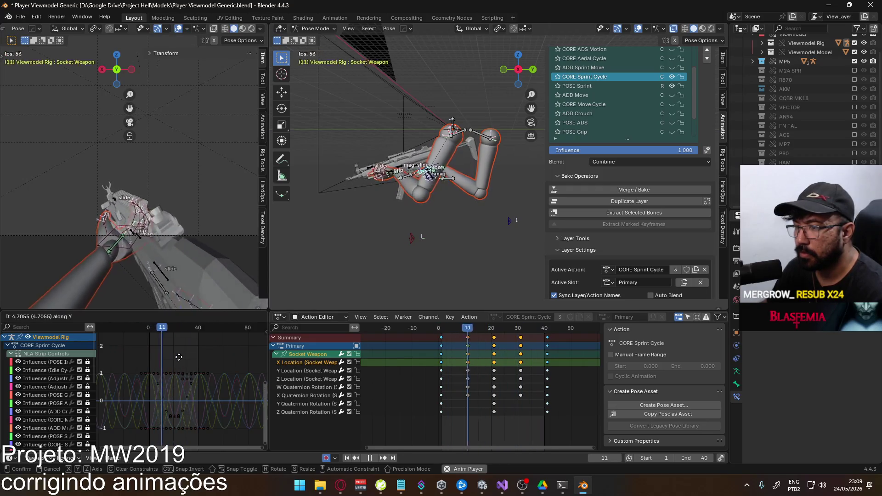
scroll(206, 390, "down", 1)
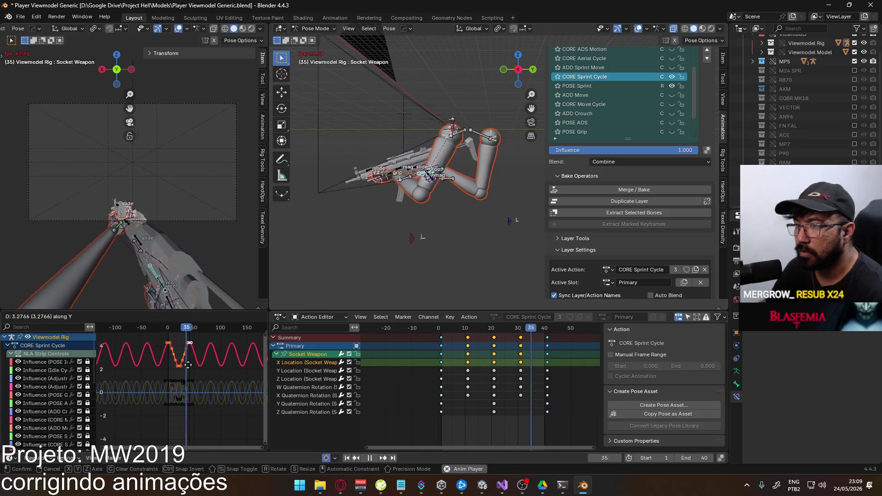
mouse_move(186, 390)
left_mouse_down()
mouse_move(179, 364)
mouse_move(183, 379)
left_mouse_up()
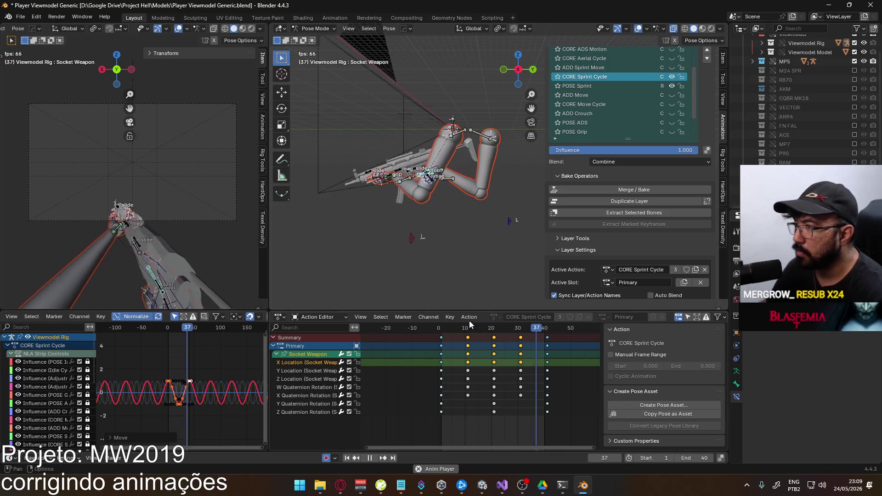
key("space")
mouse_move(441, 329)
left_mouse_down()
mouse_move(546, 324)
mouse_move(443, 327)
left_mouse_up()
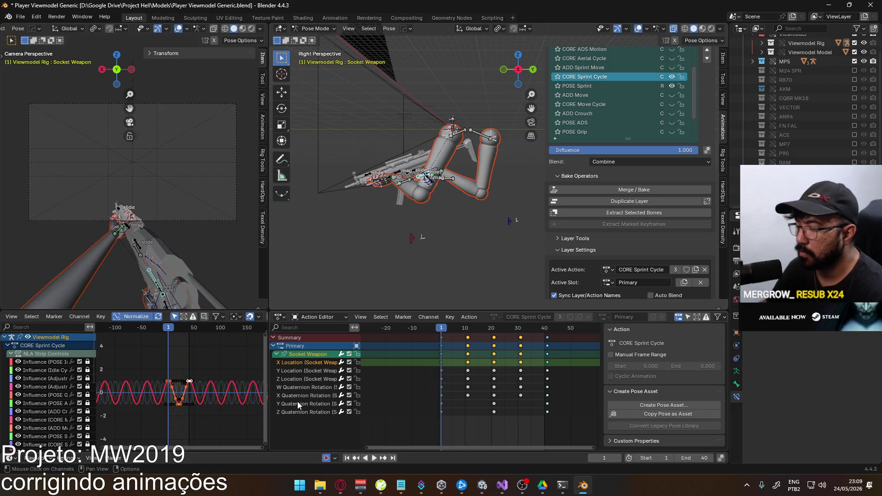
Check the music playing in the browser, then return to Blender.
key("alt+Tab")
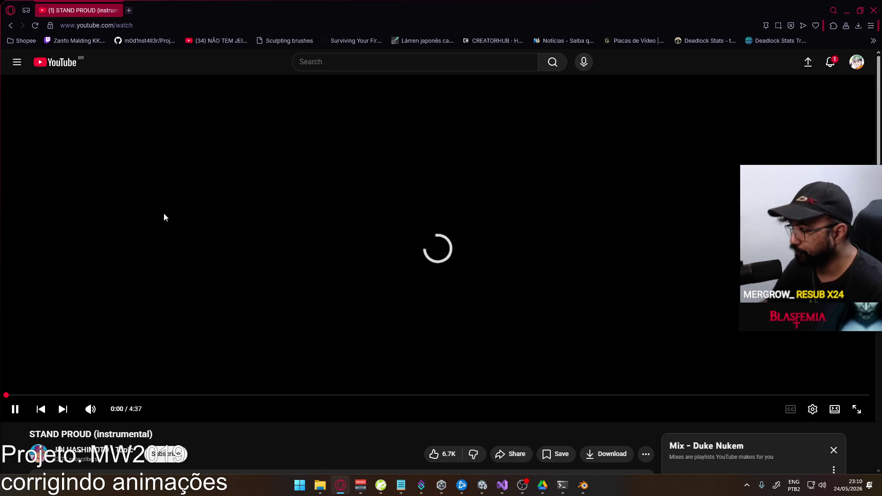
scroll(485, 312, "down", 4)
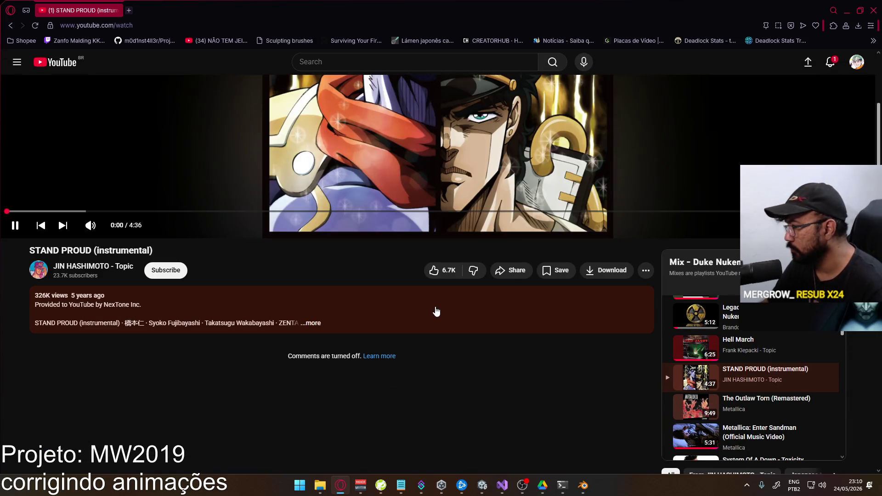
scroll(418, 335, "up", 3)
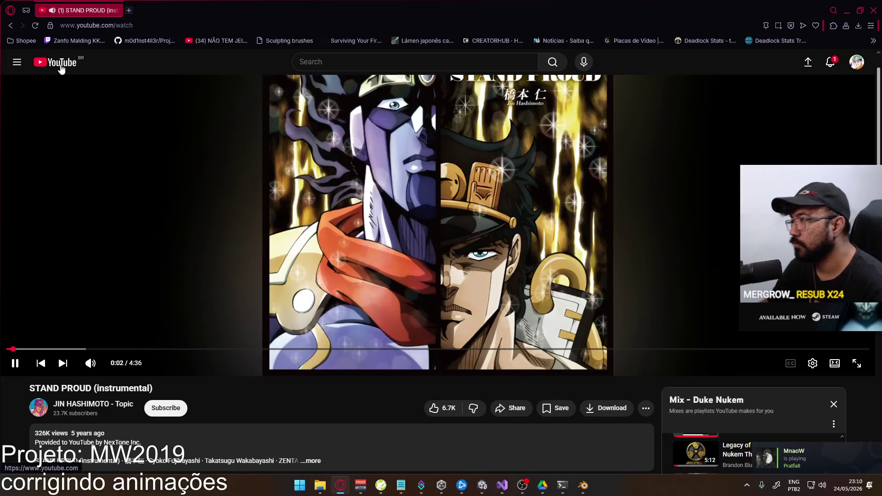
key("alt+Tab")
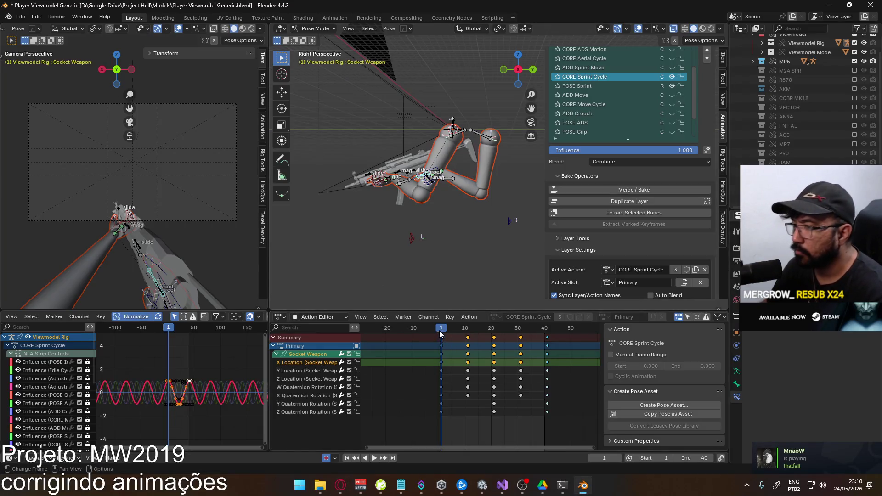
Play the sprint cycle and inspect the X Quaternion Rotation curve, cancelling the key move.
key("space")
mouse_move(531, 320)
left_mouse_down()
mouse_move(440, 327)
mouse_move(544, 320)
left_mouse_up()
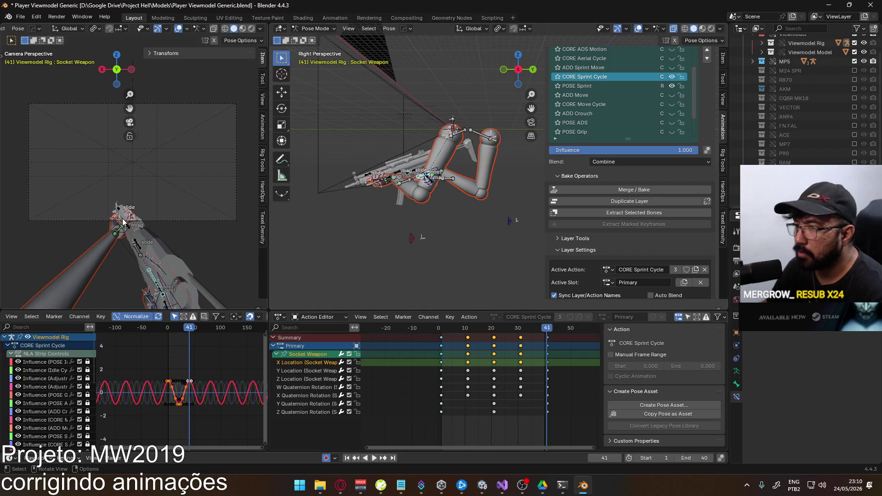
scroll(147, 228, "up", 3)
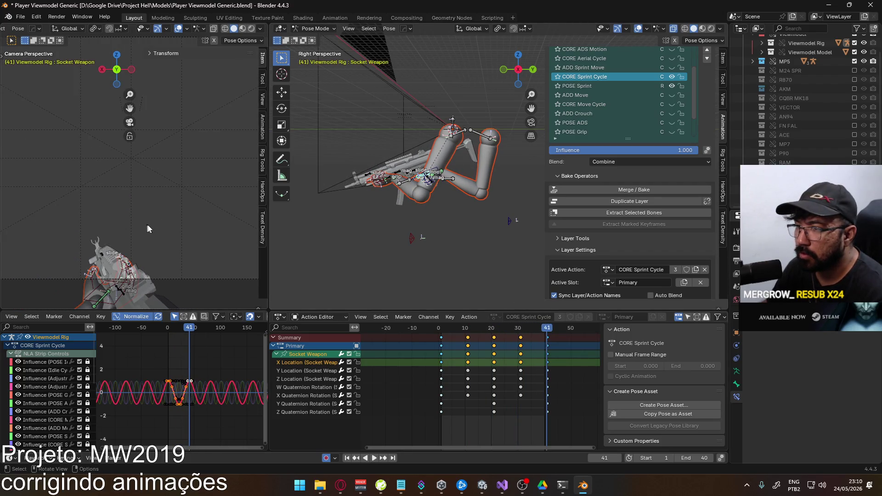
left_click(321, 395)
left_click(317, 357)
scroll(204, 375, "up", 2)
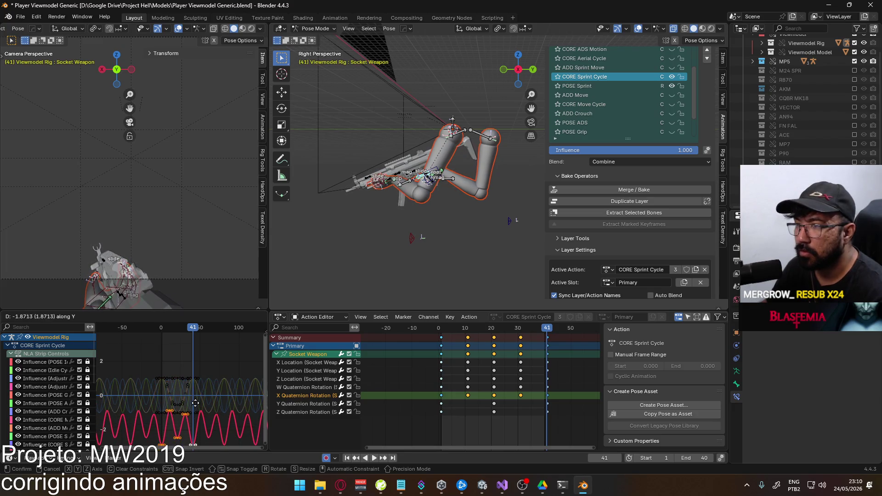
key("Escape")
key("space")
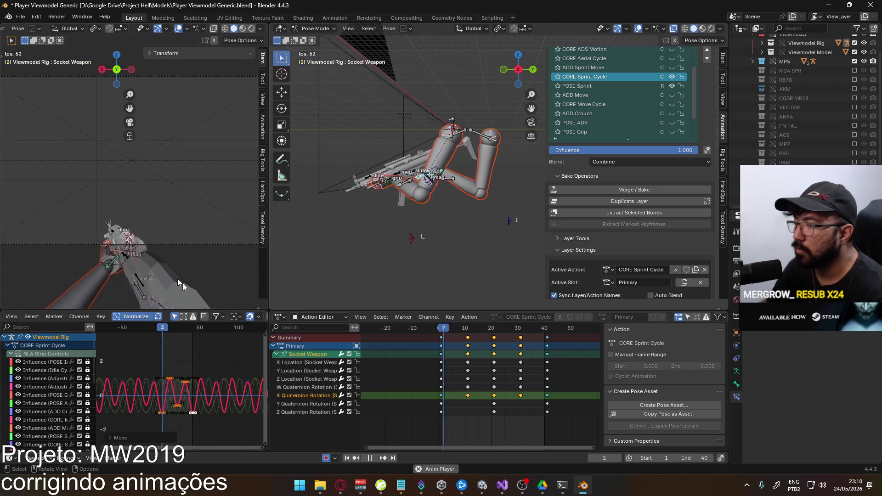
Switch briefly to the browser and come back to Blender.
key("alt+Tab")
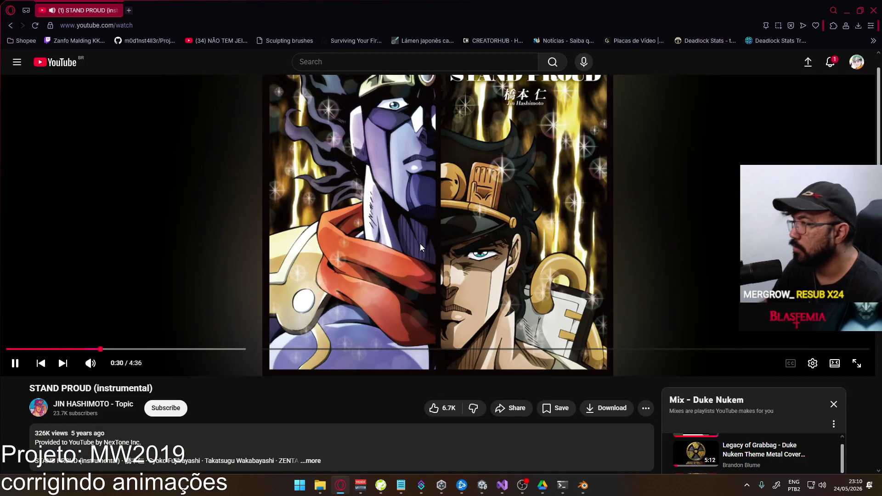
scroll(436, 242, "up", 1)
key("alt+Tab")
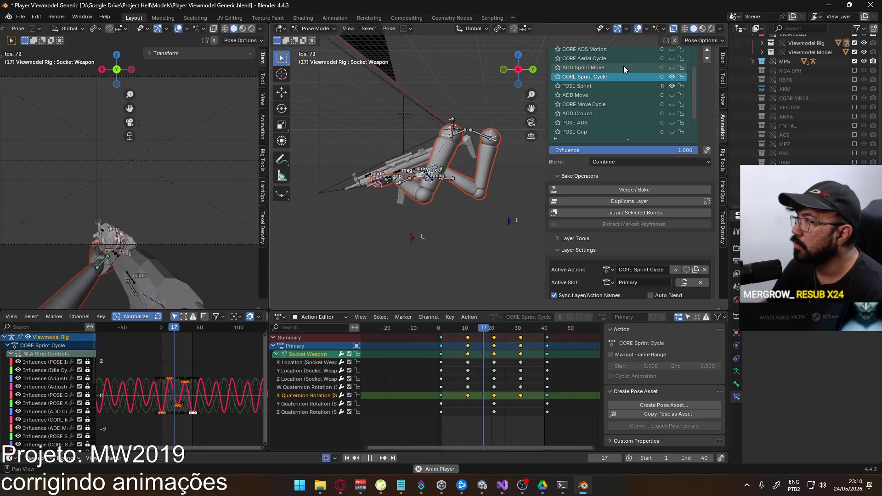
Save the blend file and export the rig over Viewmodel@Sprint Primary.fbx.
key("ctrl+s")
left_click(20, 20)
mouse_move(60, 156)
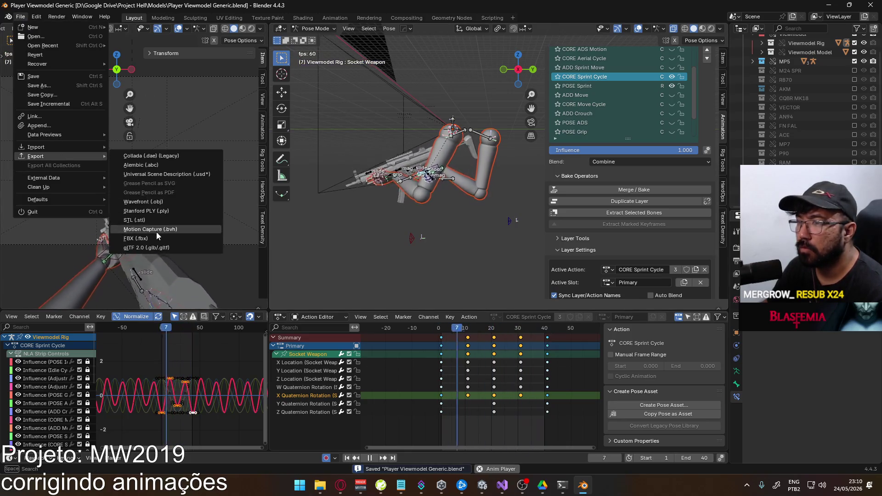
left_click(174, 231)
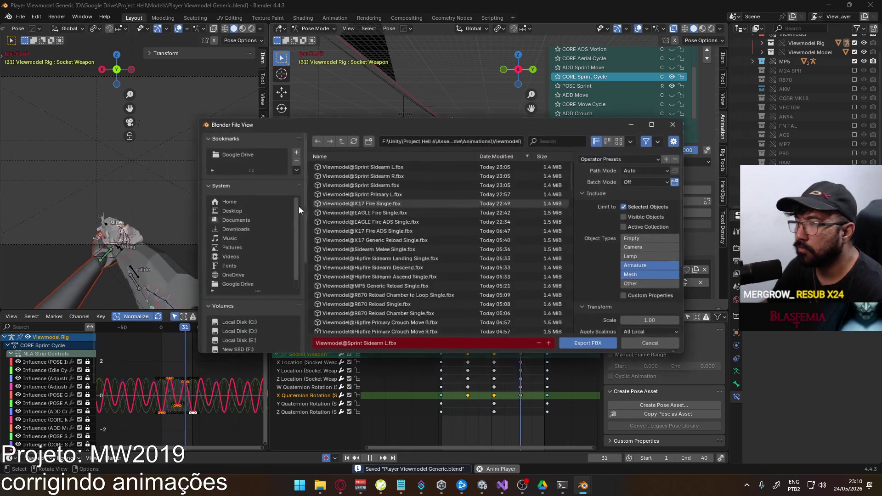
left_click(394, 185)
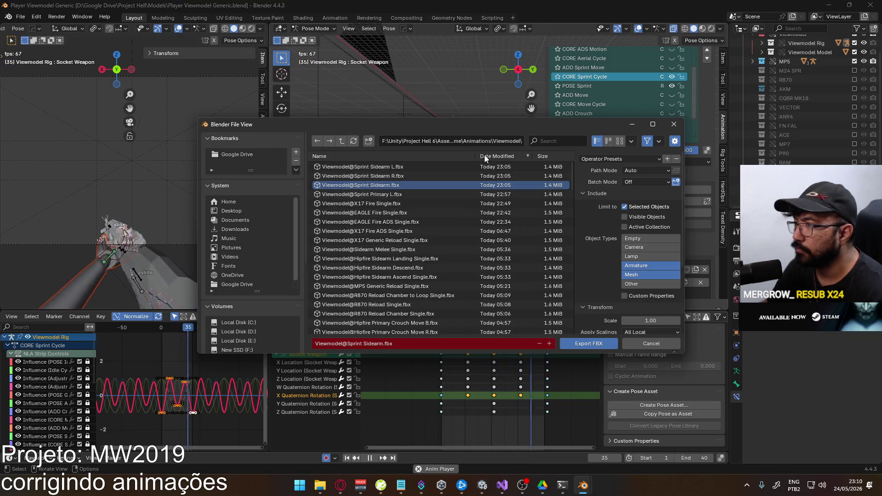
left_click(548, 140)
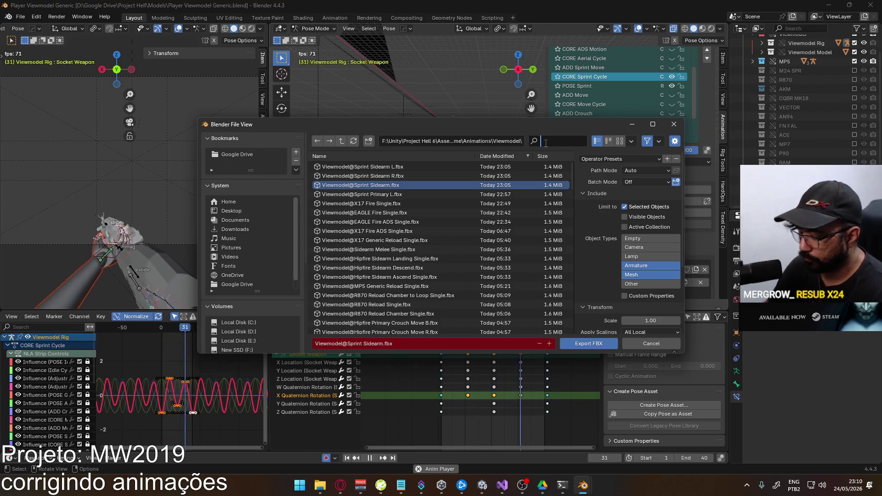
type("sprint pr")
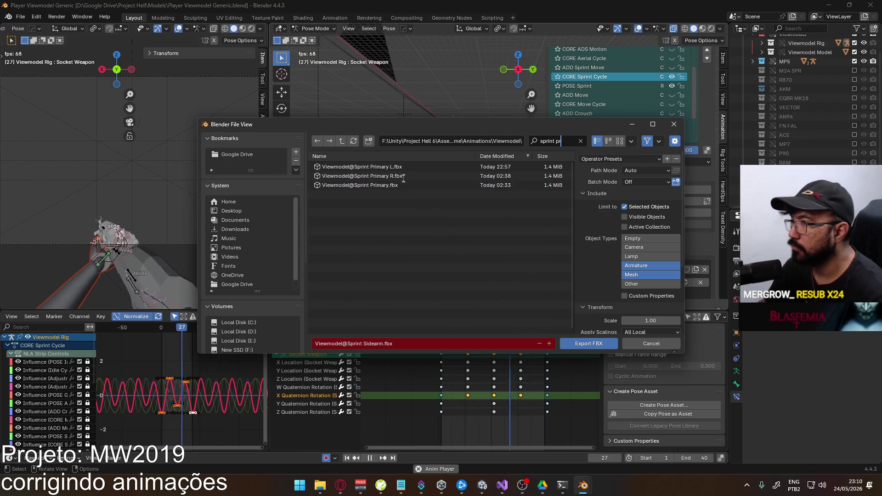
double_click(405, 185)
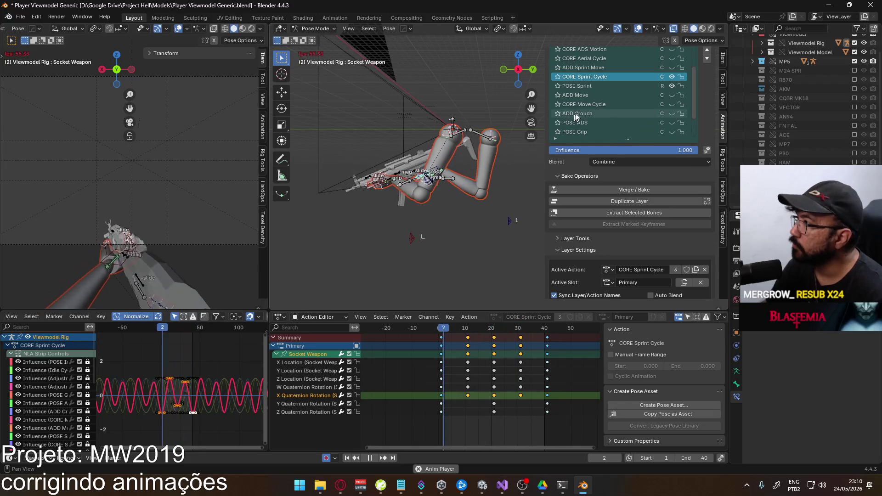
Make ADD Sprint Move visible and active, and bring up the FBX export window.
left_click(671, 67)
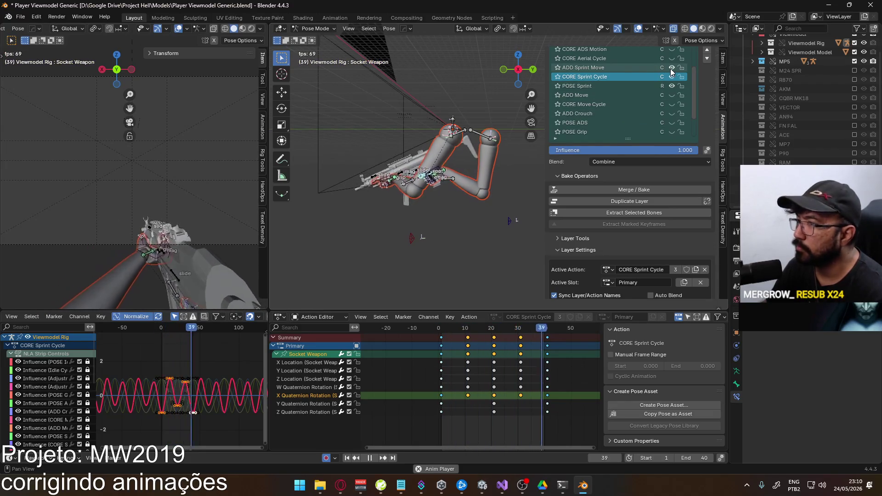
left_click(628, 69)
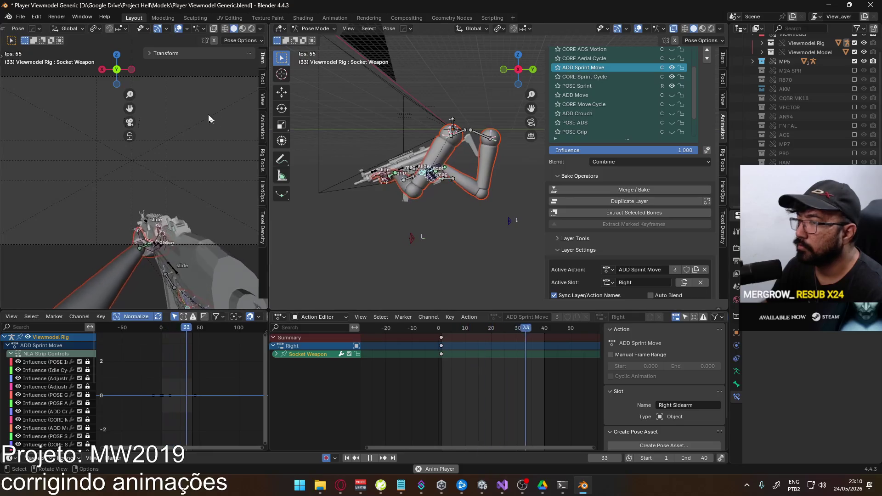
left_click(21, 16)
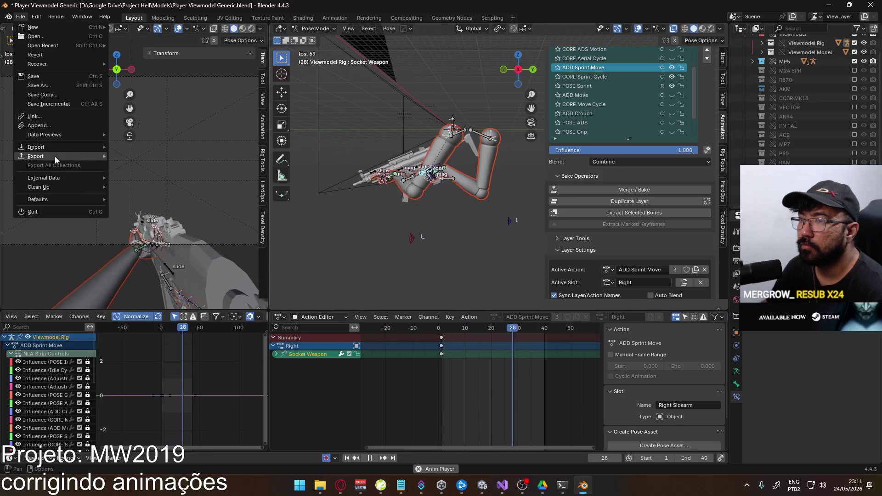
mouse_move(54, 156)
left_click(161, 242)
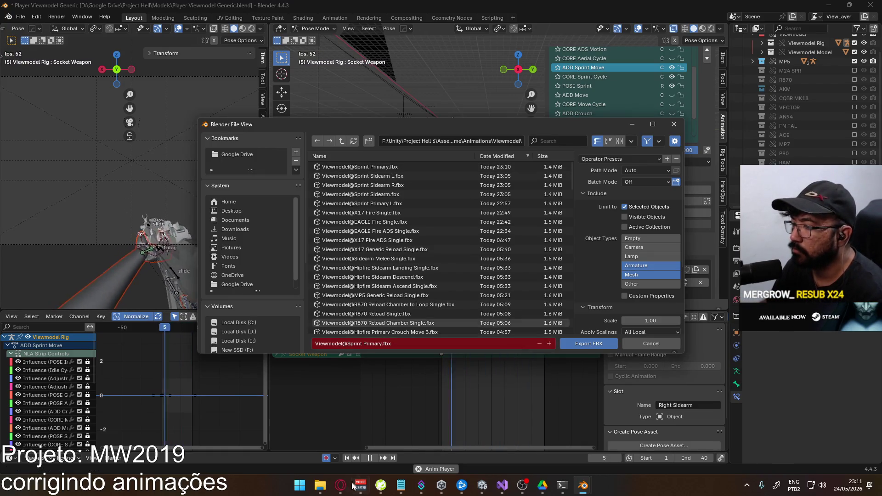
key("alt+Tab")
Search YouTube for 'stand proud', open the first STAND PROUD result, and return to Blender.
scroll(436, 272, "down", 3)
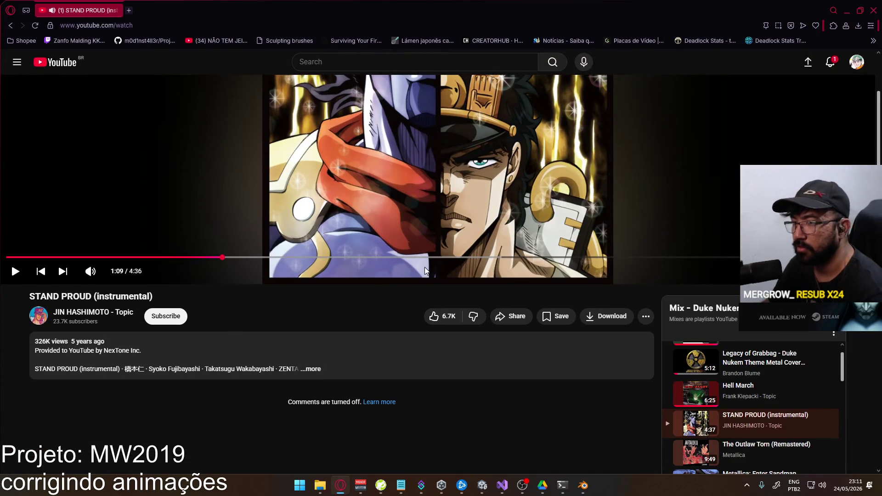
left_click(59, 67)
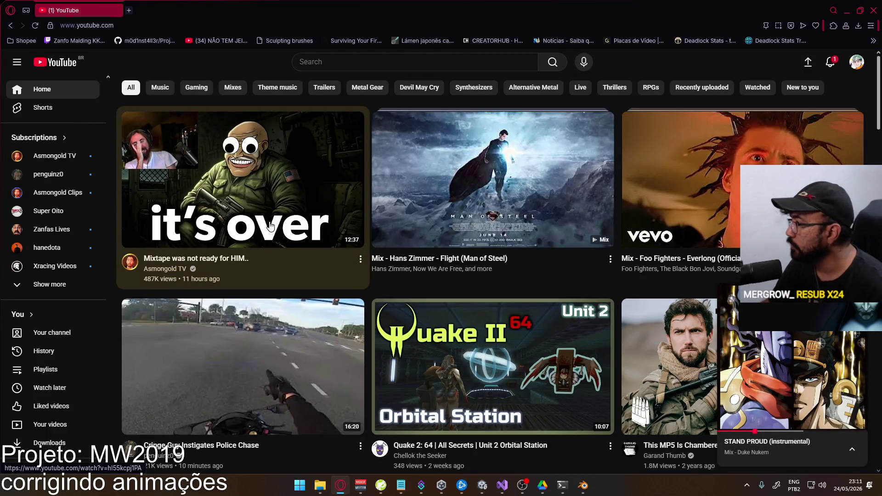
scroll(343, 265, "down", 10)
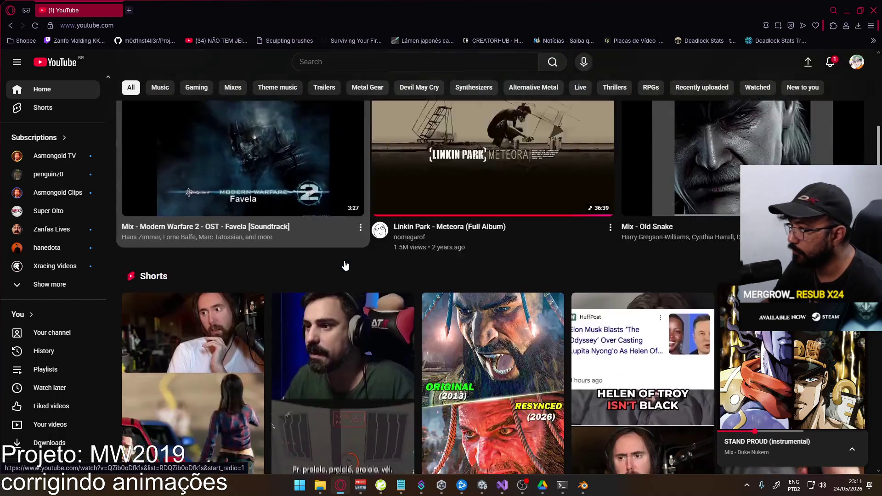
scroll(344, 265, "down", 6)
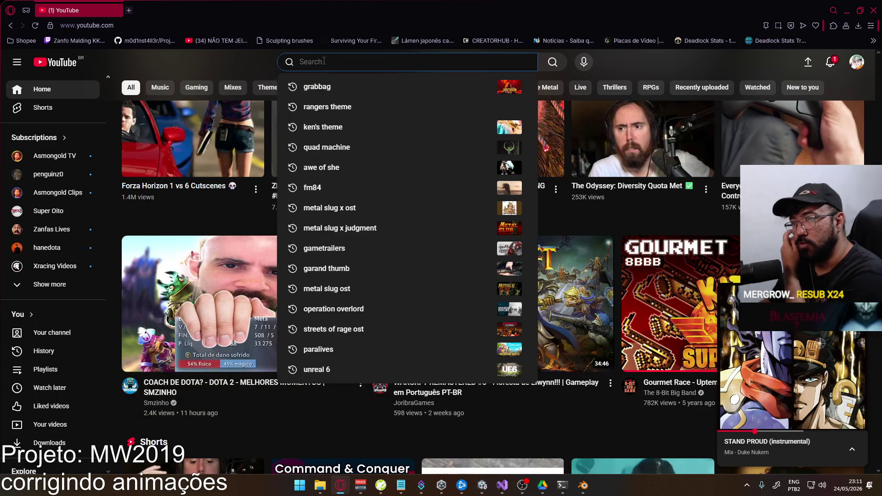
type("stand ")
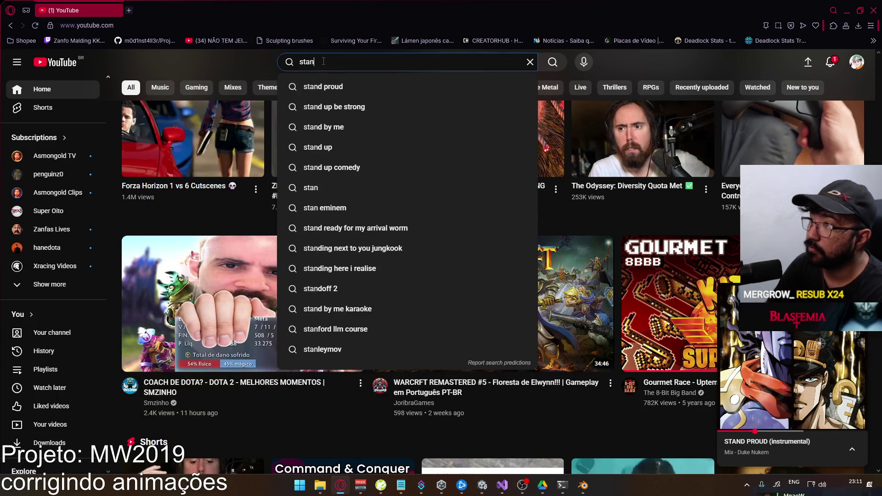
type("proud")
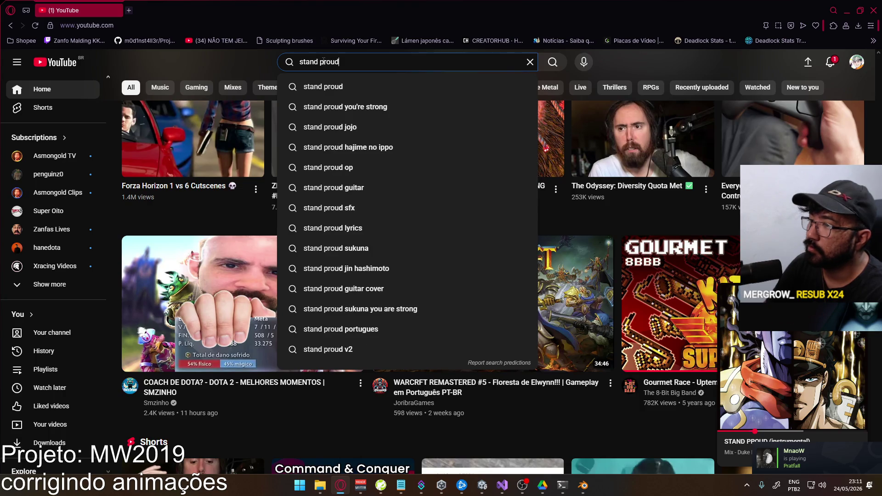
key("Return")
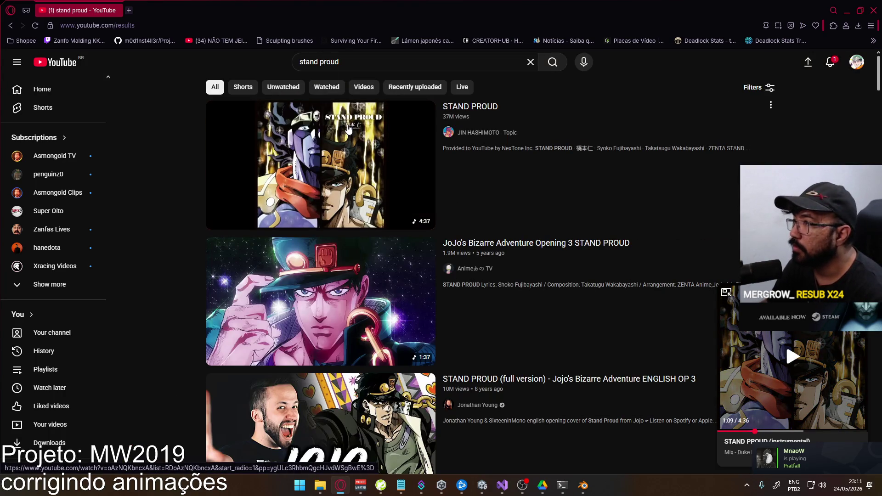
left_click(448, 147)
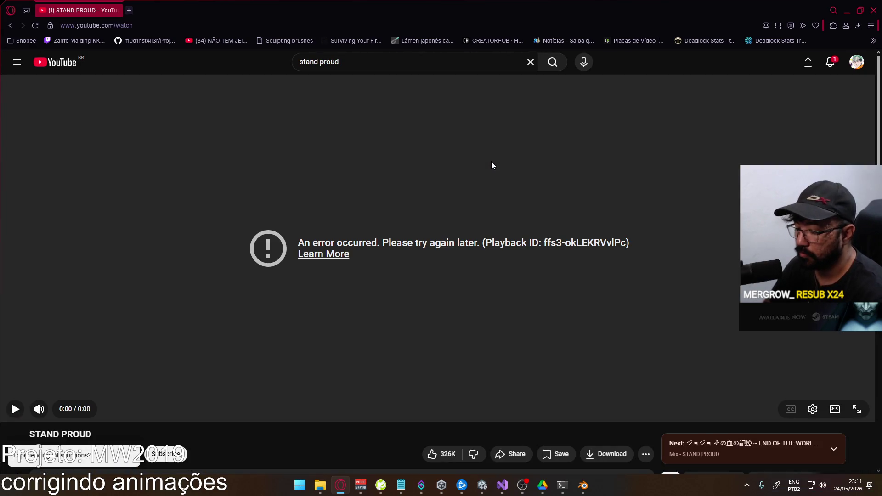
key("alt+Tab")
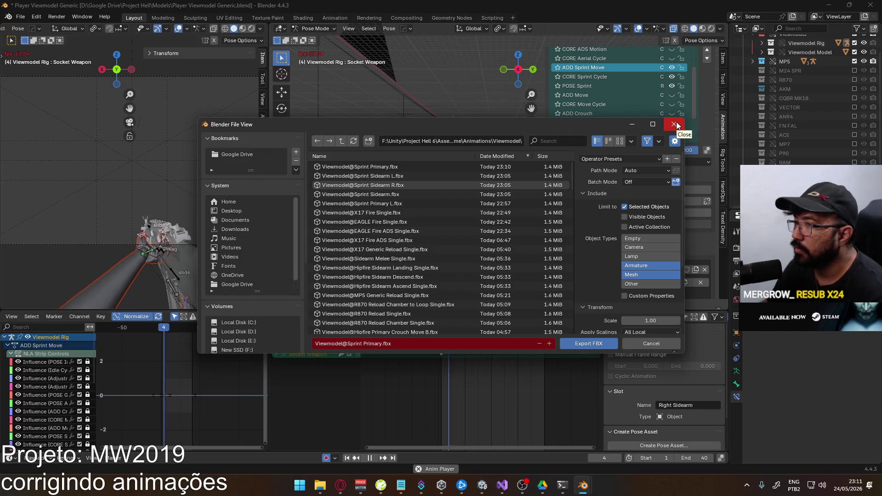
Export the Right slot over Viewmodel@Sprint Primary R.fbx, filtering the list by 'sprint prim'.
left_click(565, 143)
type("sprint prim")
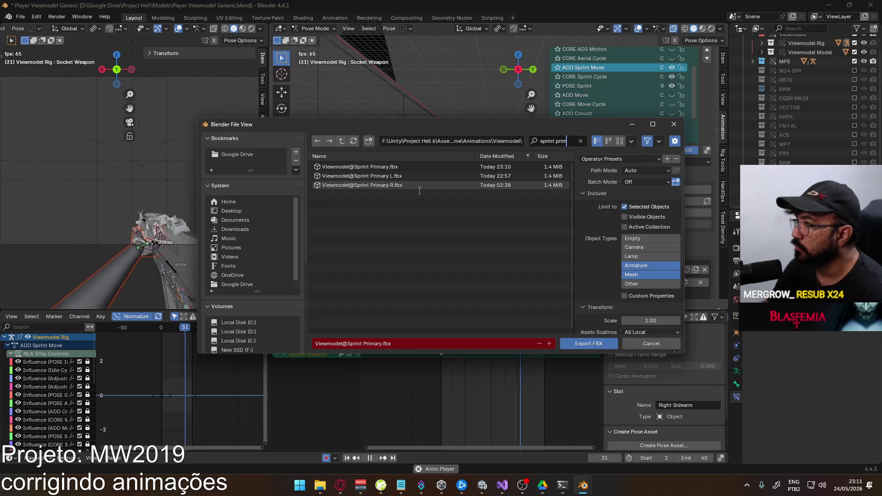
double_click(415, 186)
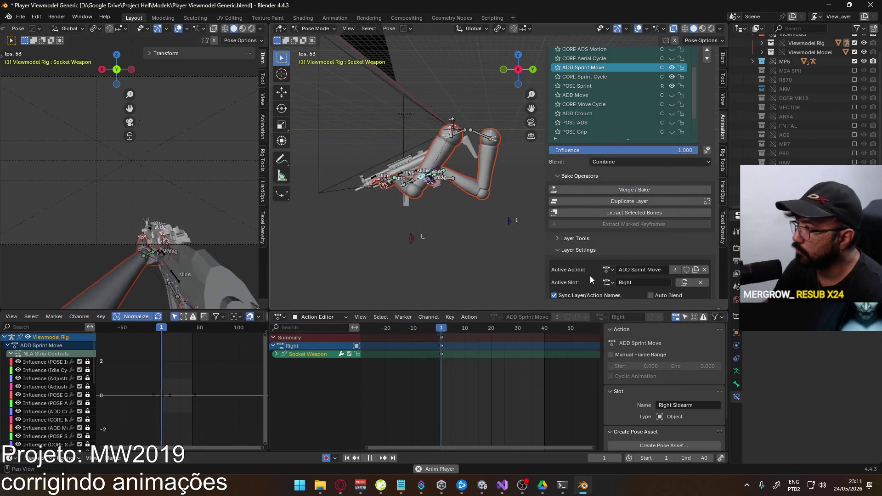
Switch ADD Sprint Move to its Left slot and export it under an edited Sprint Primary R name.
left_click(608, 283)
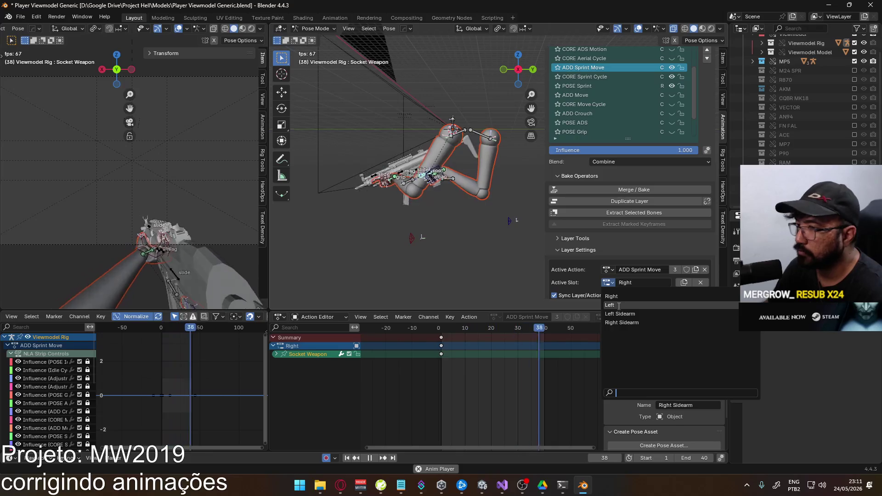
left_click(619, 306)
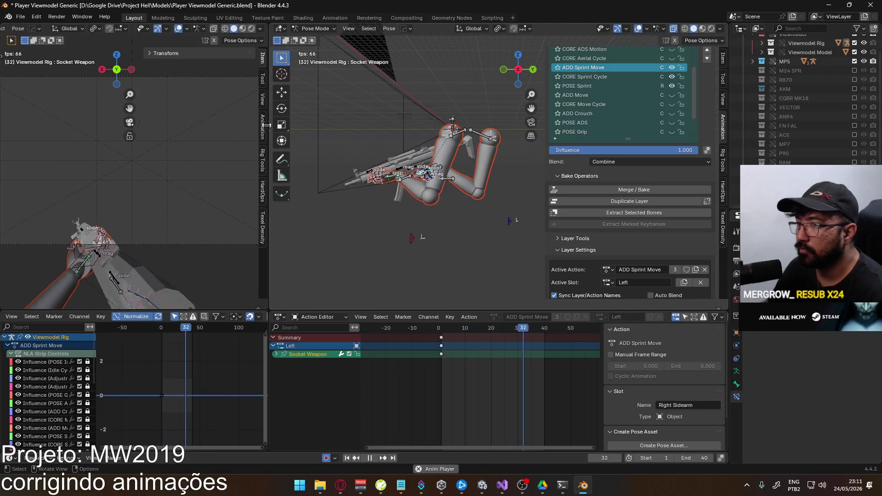
left_click(21, 16)
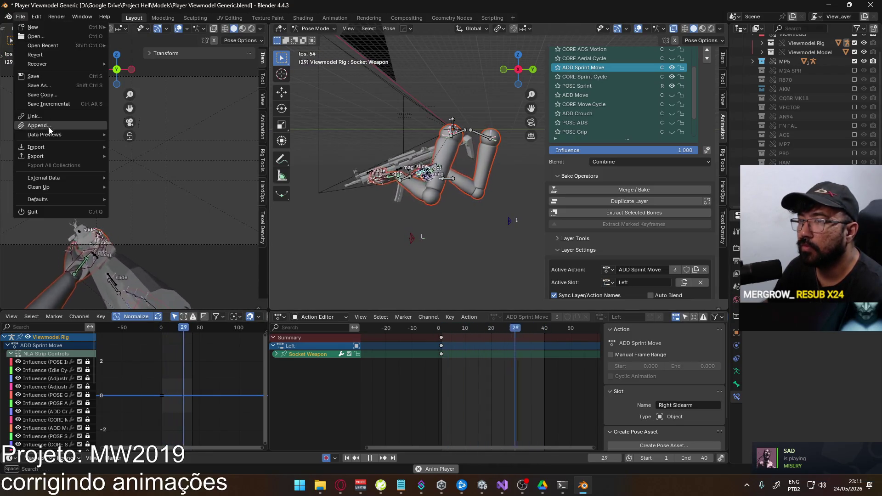
mouse_move(49, 152)
left_click(165, 236)
left_click(418, 167)
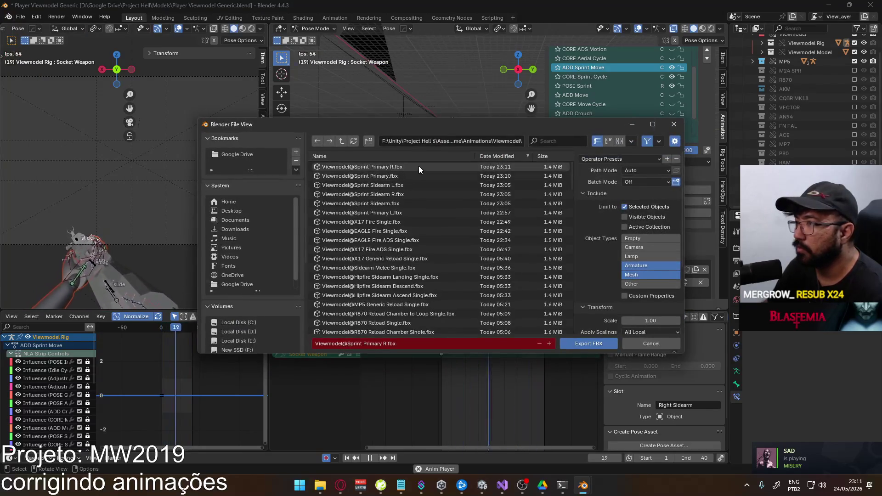
left_click(385, 344)
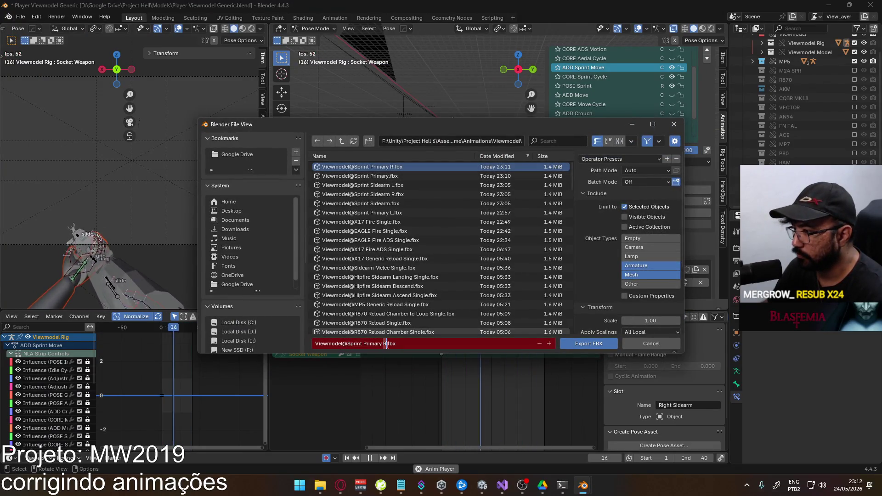
type("L")
key("Return")
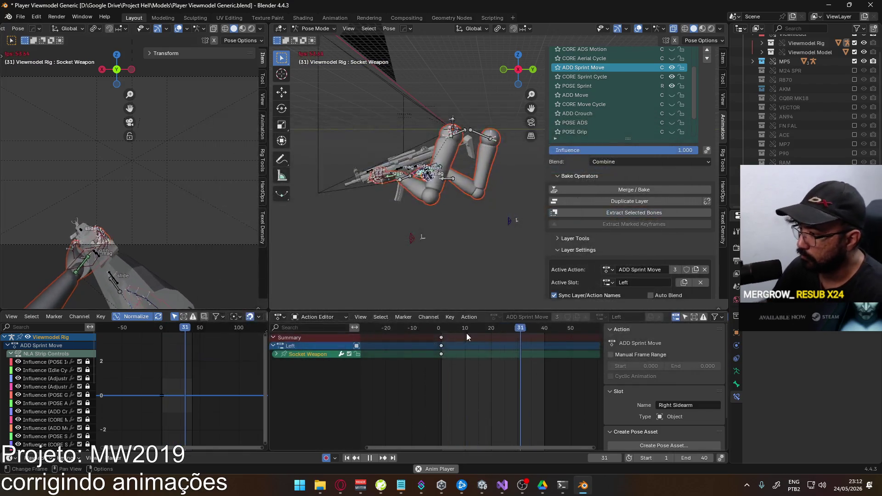
left_click(482, 486)
Sprint and walk through the container corridors with the MP5 to test the new sprint animation.
left_click(470, 359)
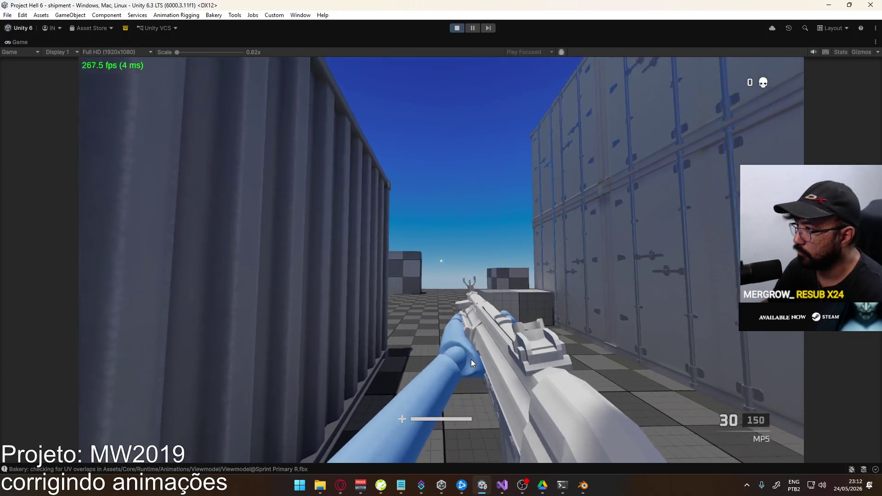
key("shift+w")
key("w")
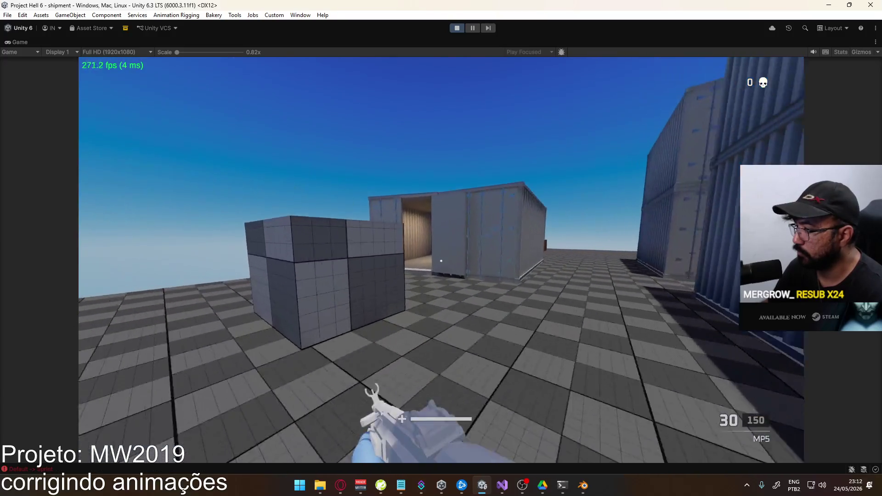
key("shift+w")
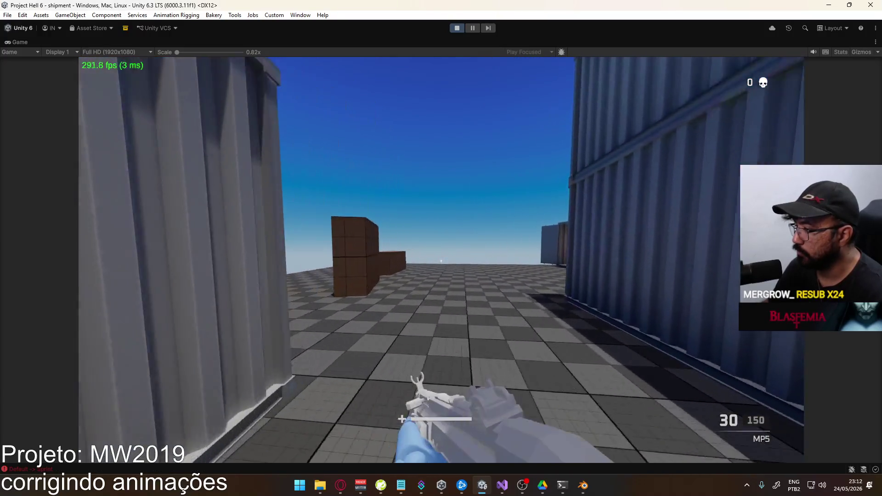
key("w")
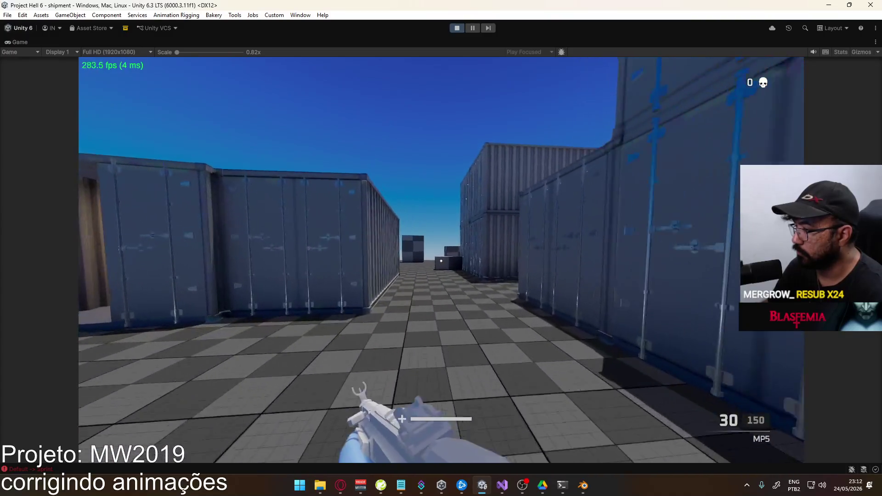
Swap to the X17 pistol and back to the MP5 while moving, then pause the match.
key("2")
key("w")
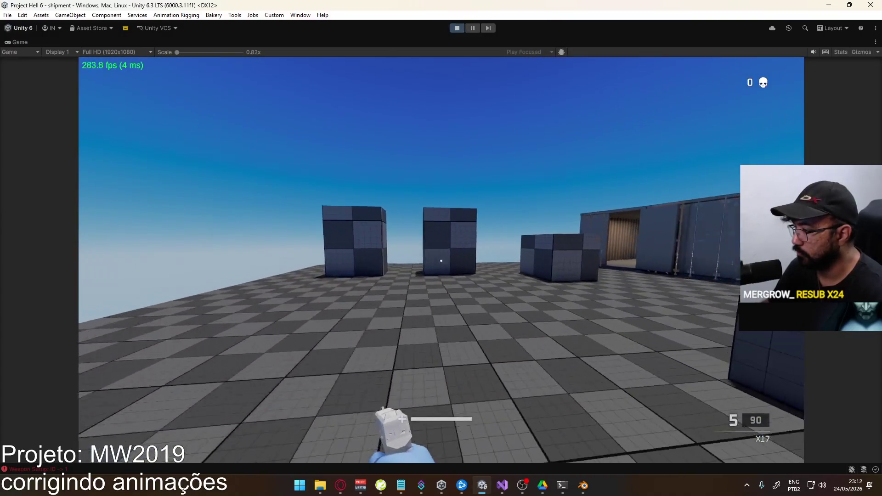
key("w")
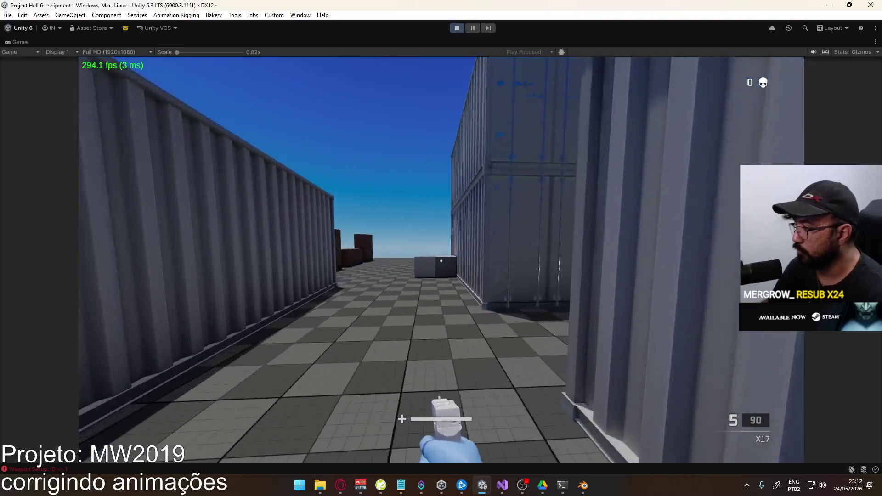
key("1")
key("w")
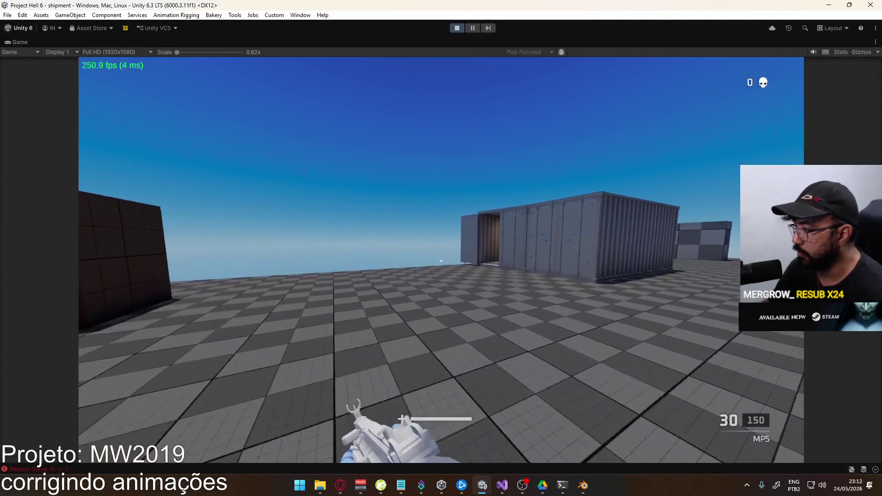
key("w")
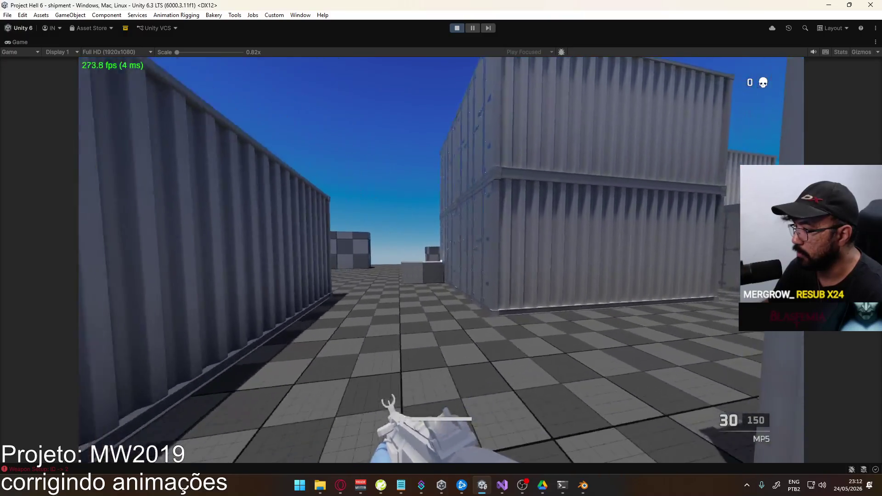
key("Escape")
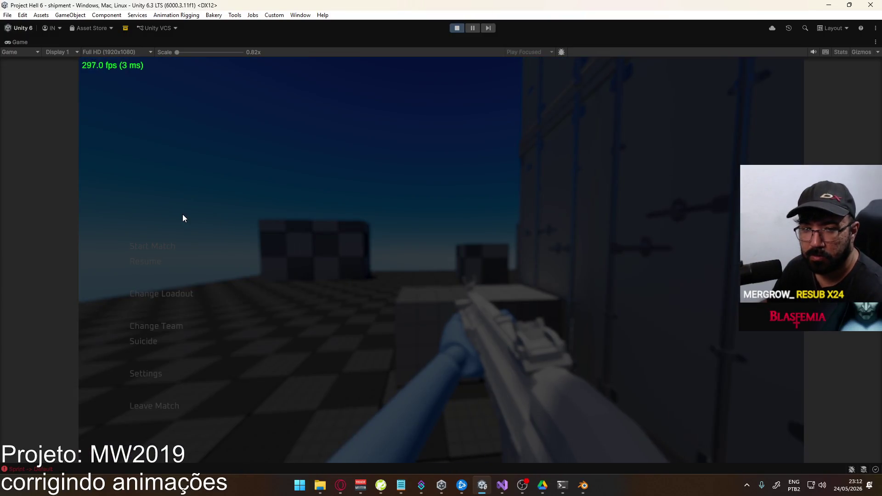
Edit the first loadout's primary weapon, choosing the first assault rifle.
left_click(174, 293)
left_click(283, 135)
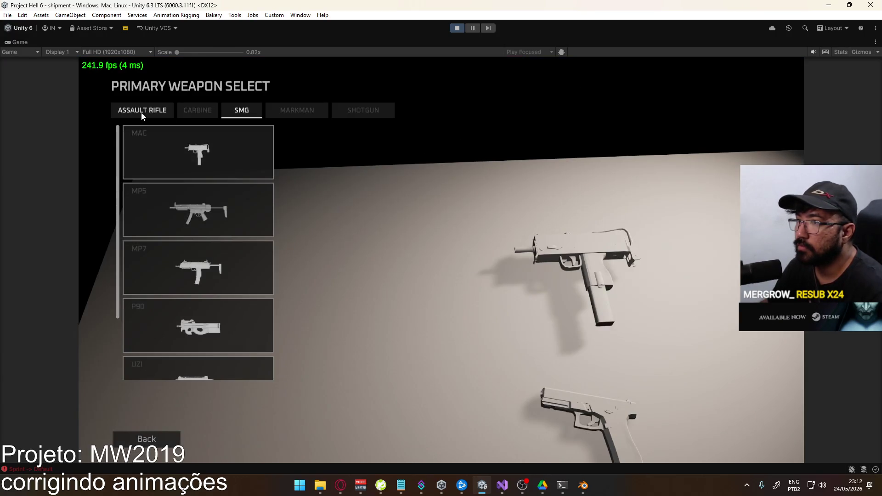
left_click(141, 112)
left_click(199, 156)
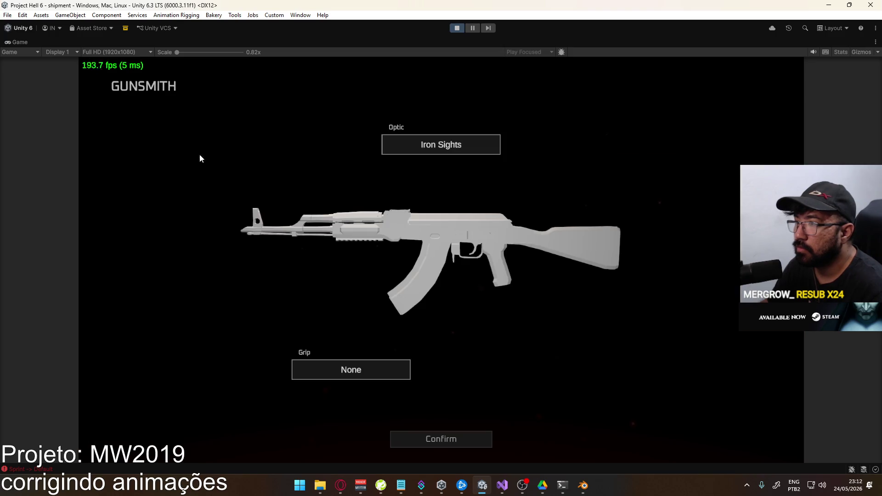
Fit the Angled grip to the rifle, confirm it and deploy back into the match.
left_click(345, 377)
left_click(189, 177)
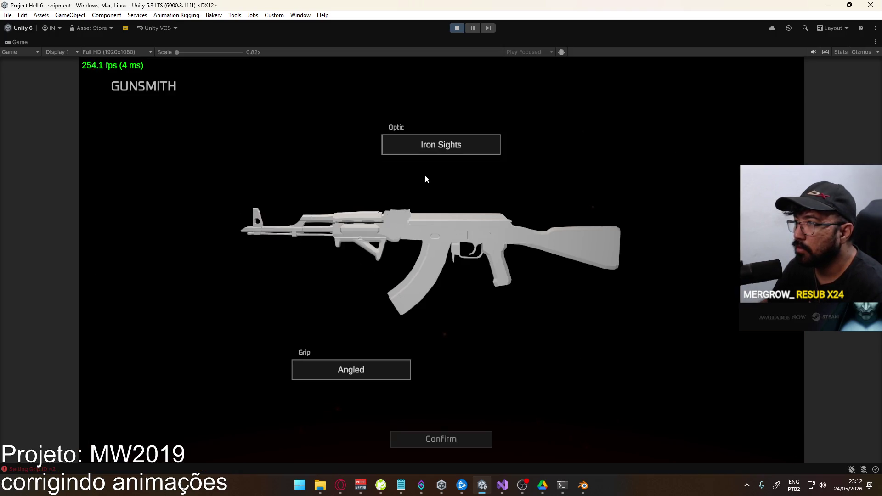
left_click(428, 441)
left_click(256, 438)
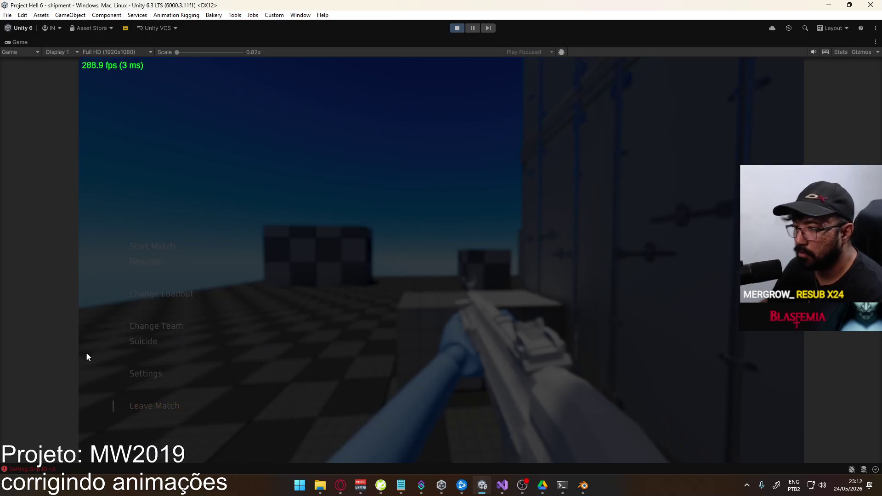
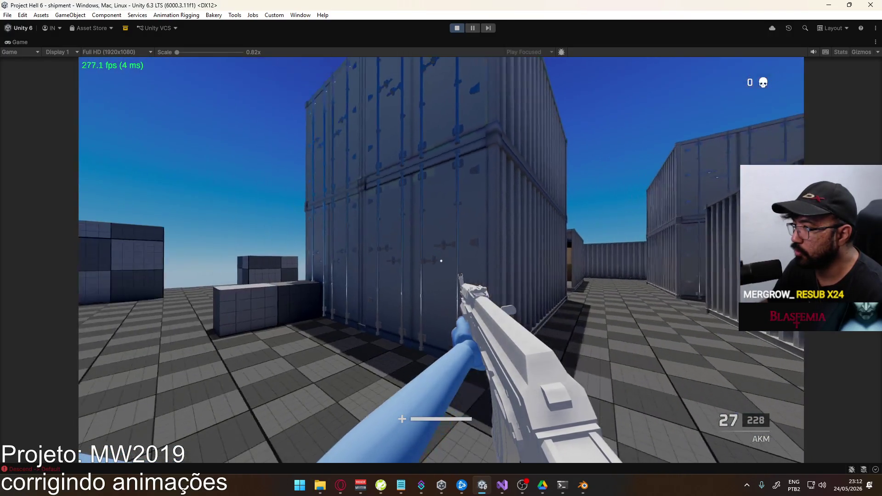
Free the cursor from the game, un-maximize the Game view, and switch to the Scene view.
key("super")
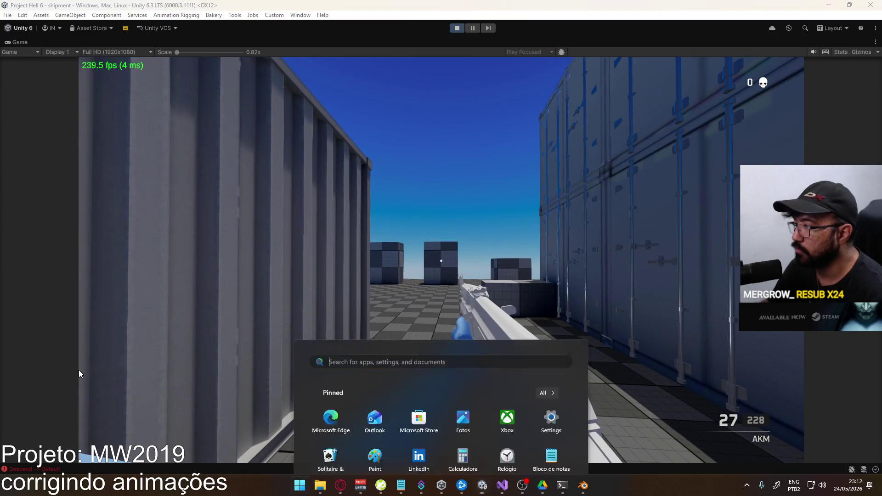
key("super")
key("super")
key("super")
right_click(440, 48)
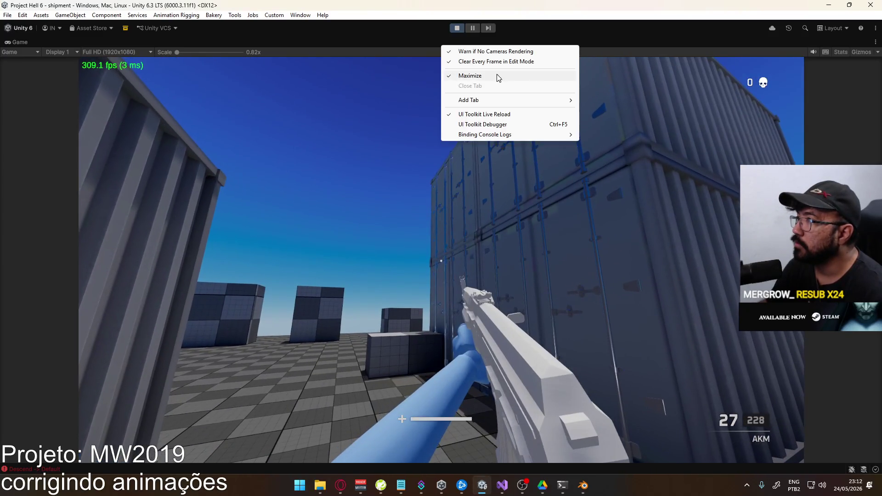
left_click(444, 75)
left_click(185, 42)
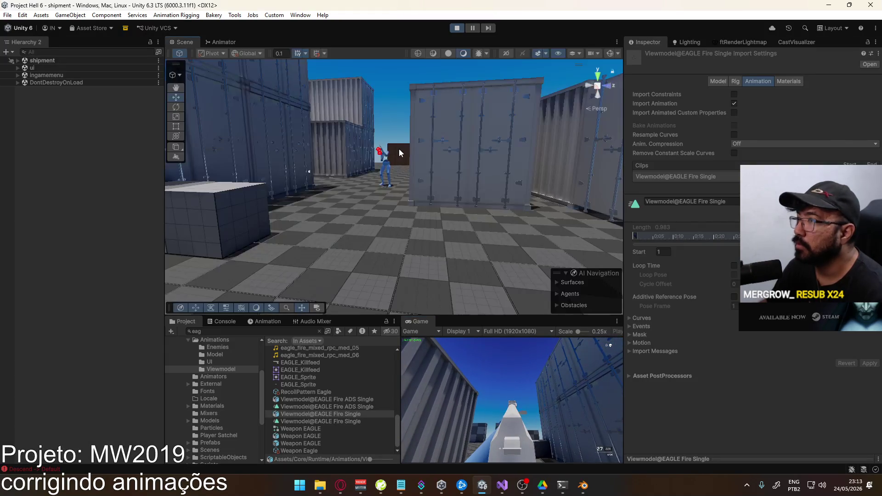
Fly the Scene camera up behind the blue player character holding the EAGLE rifle.
mouse_move(235, 160)
left_mouse_down()
mouse_move(366, 222)
mouse_move(322, 175)
left_mouse_up()
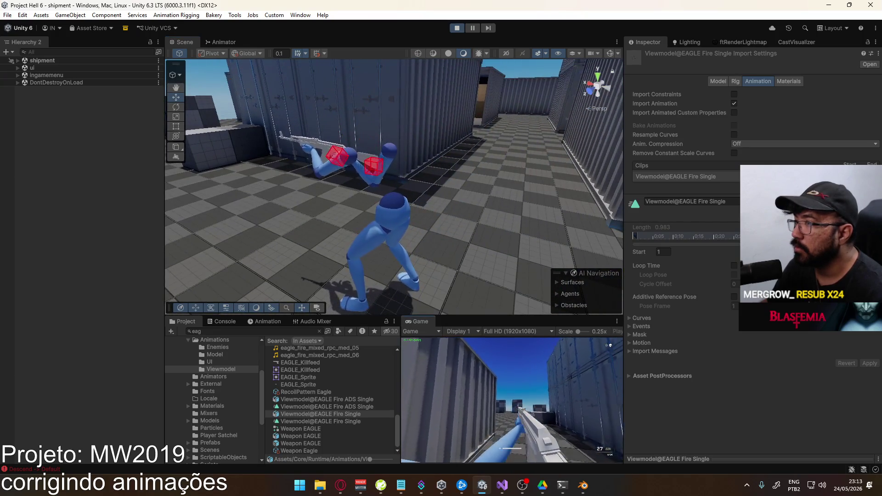
key("super")
key("super")
mouse_move(399, 112)
left_mouse_down()
mouse_move(446, 184)
mouse_move(456, 224)
mouse_move(263, 216)
mouse_move(539, 231)
mouse_move(285, 214)
left_mouse_up()
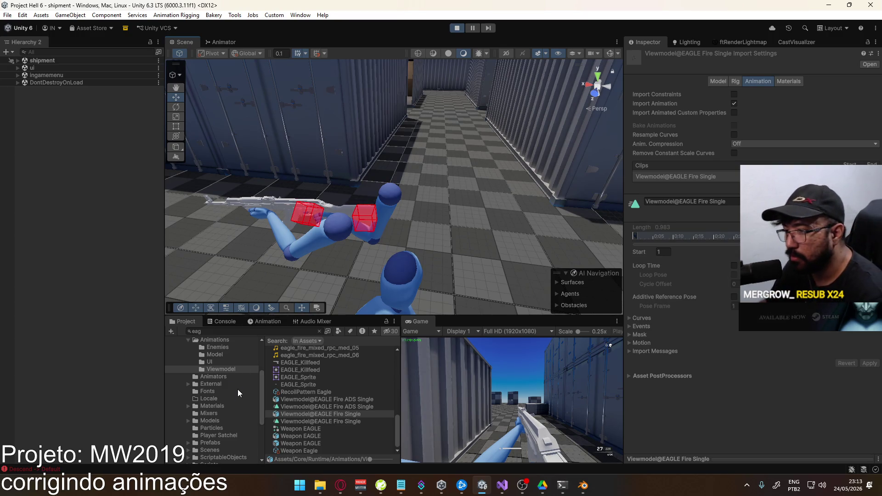
Browse ScriptableObjects > Weapons and select the Weapon AKM asset to inspect it.
left_click(236, 430)
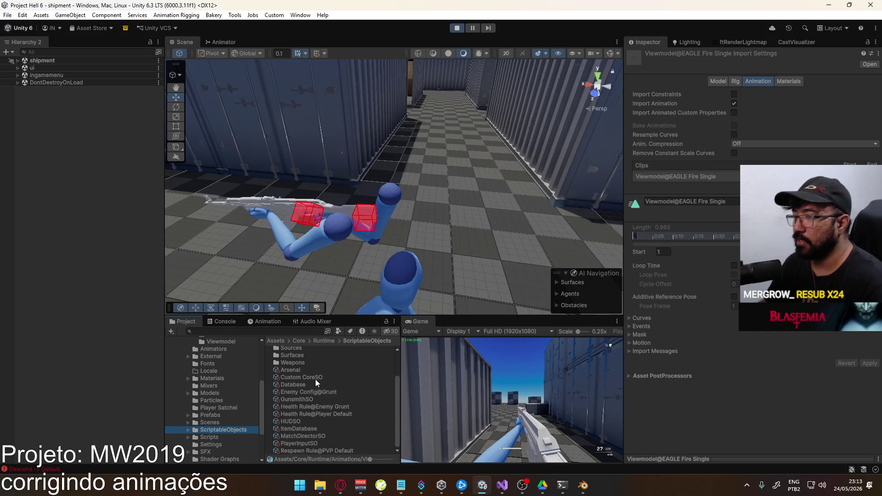
double_click(317, 364)
scroll(317, 387, "down", 5)
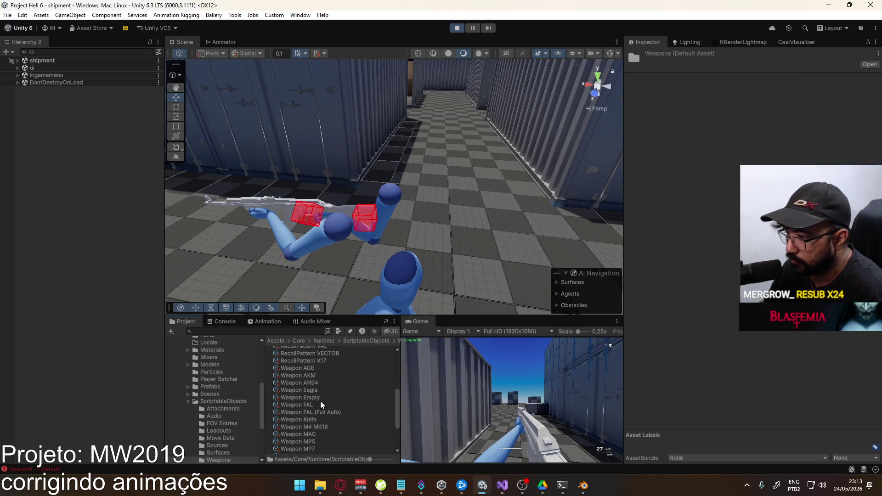
scroll(317, 434, "down", 3)
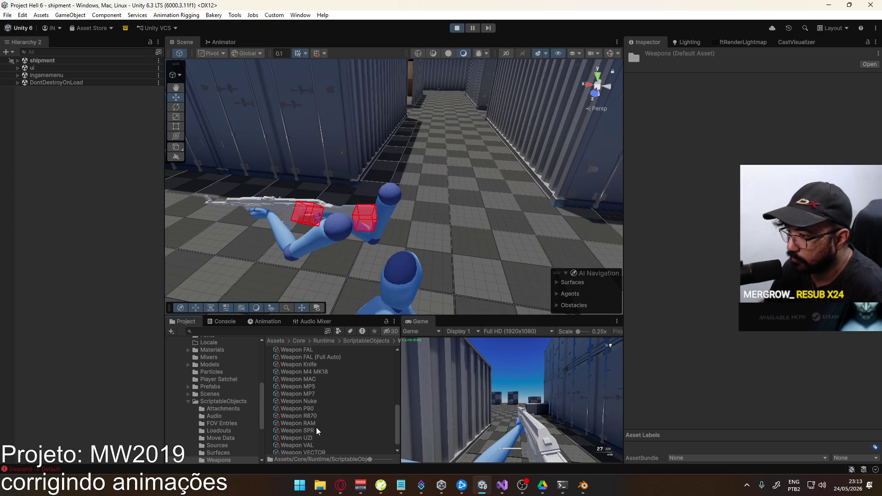
scroll(319, 423, "up", 3)
scroll(322, 387, "up", 2)
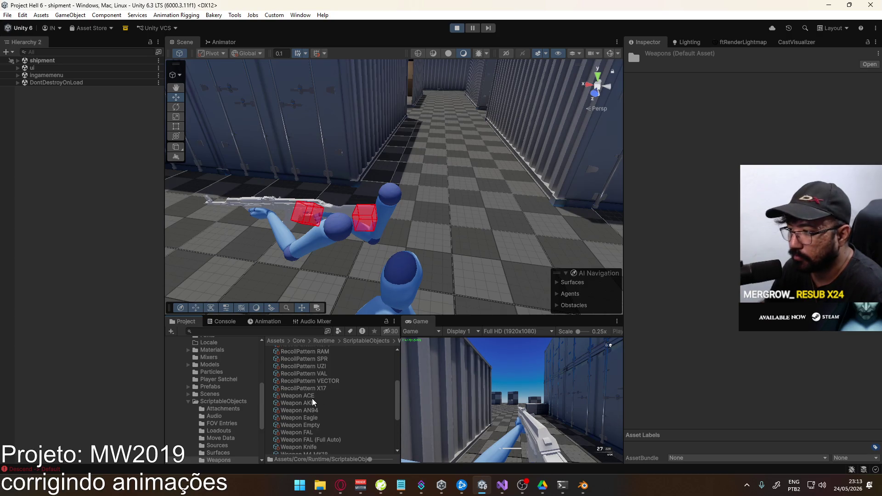
left_click(308, 402)
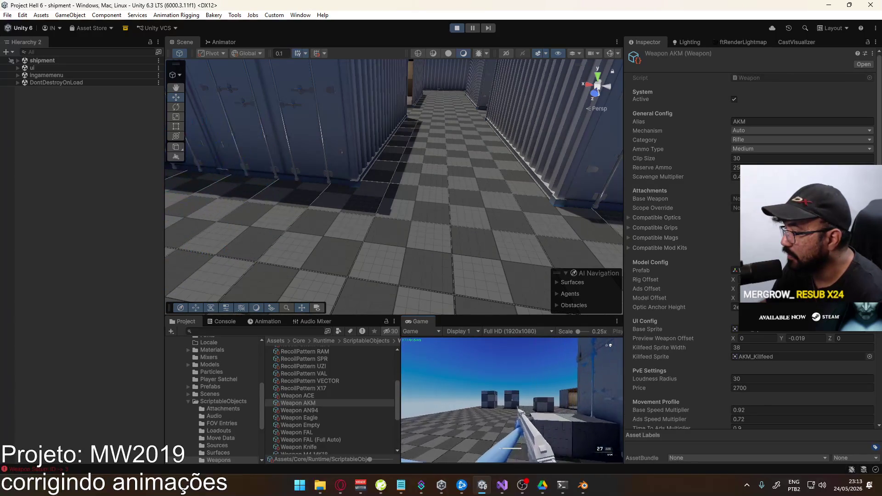
key("super")
key("Escape")
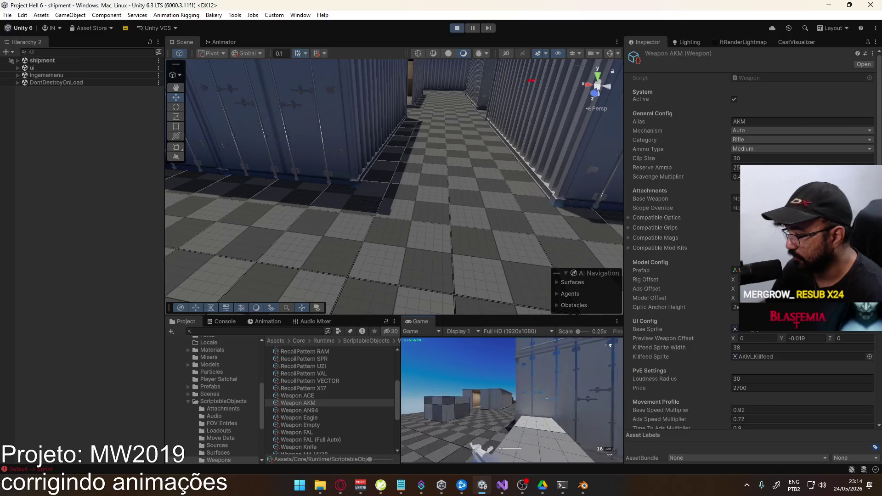
Edit the first loadout to use the second rifle as primary weapon and resume play.
key("Escape")
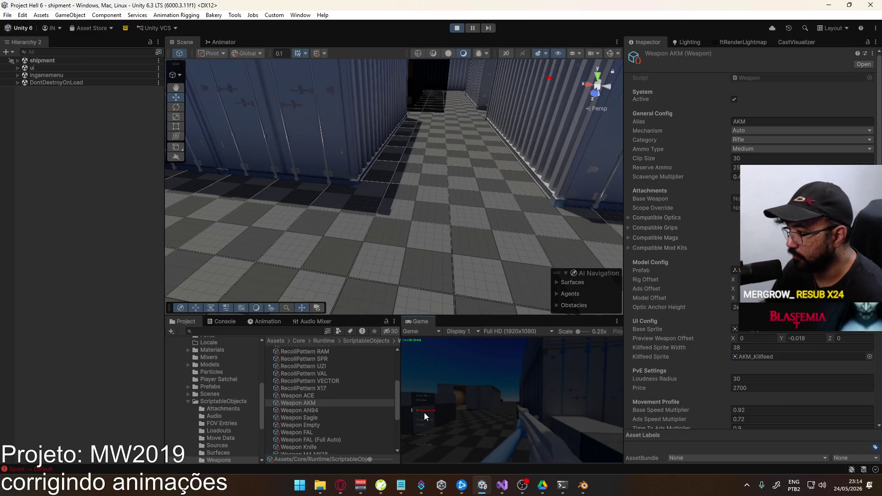
left_click(423, 411)
left_click(461, 363)
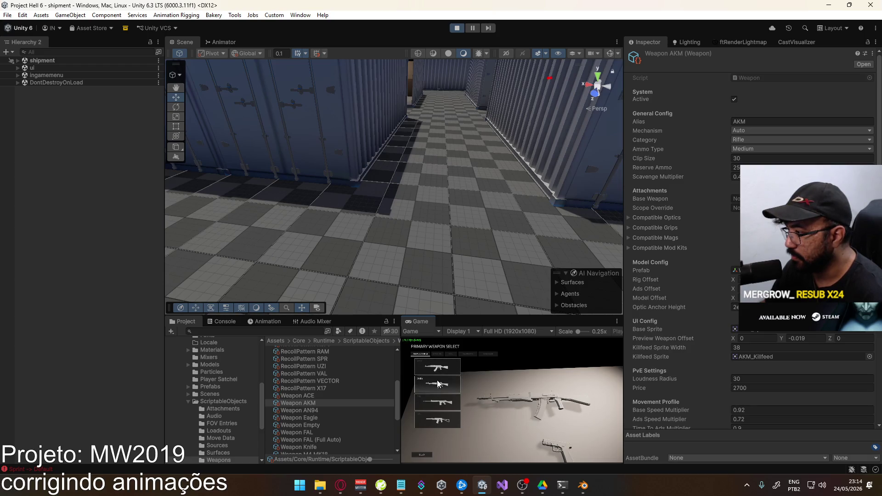
left_click(437, 384)
left_click(513, 456)
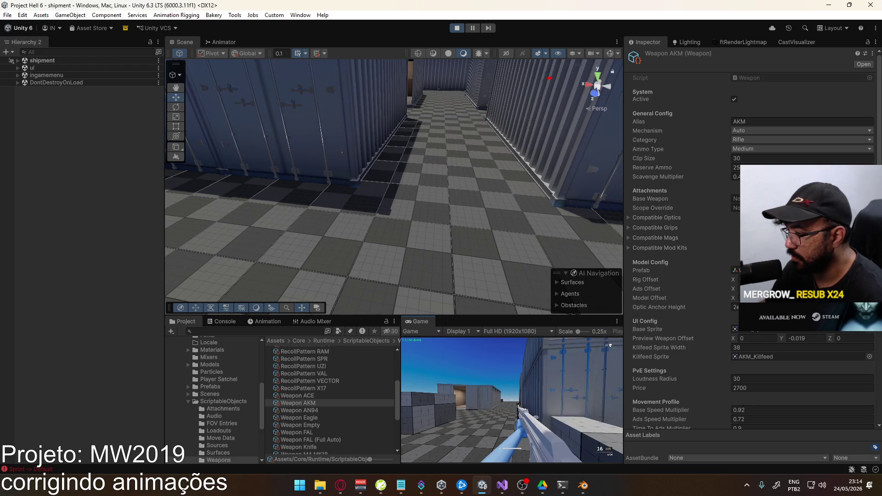
left_click(419, 429)
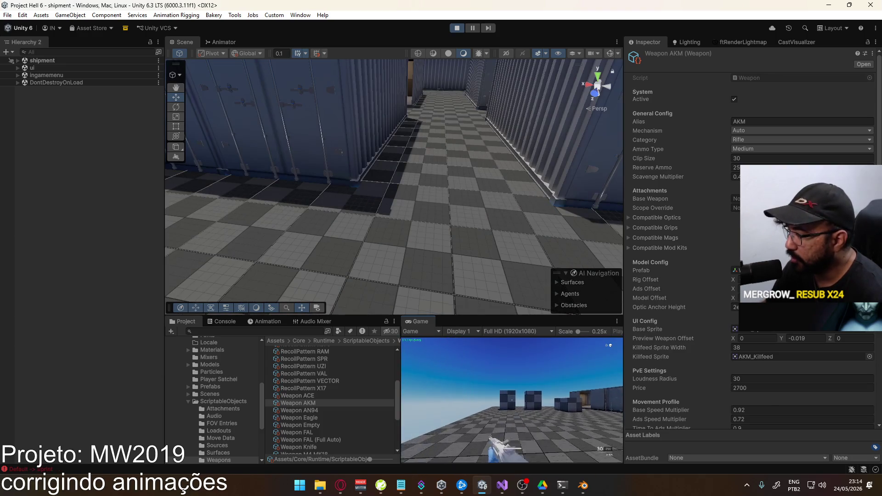
Sprint toward the containers, then bring the MW2019 Notepad notes to the front.
key("shift+w")
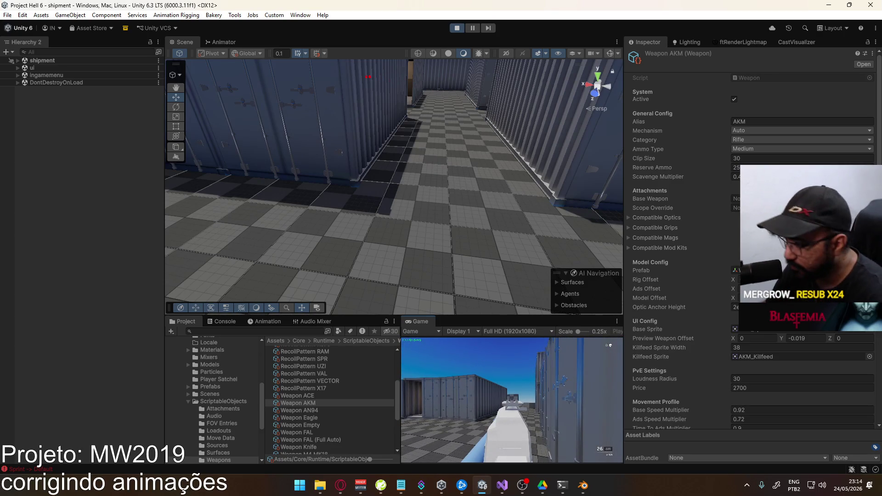
key("super")
left_click(400, 485)
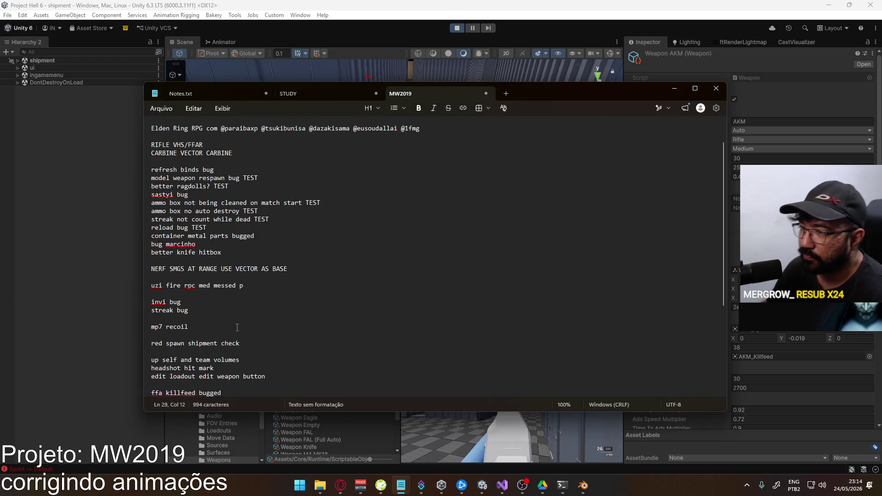
Add the line 'an94 remix review' below 'mp7 recoil' in the MW2019 notes.
key("Return")
type("an94 r")
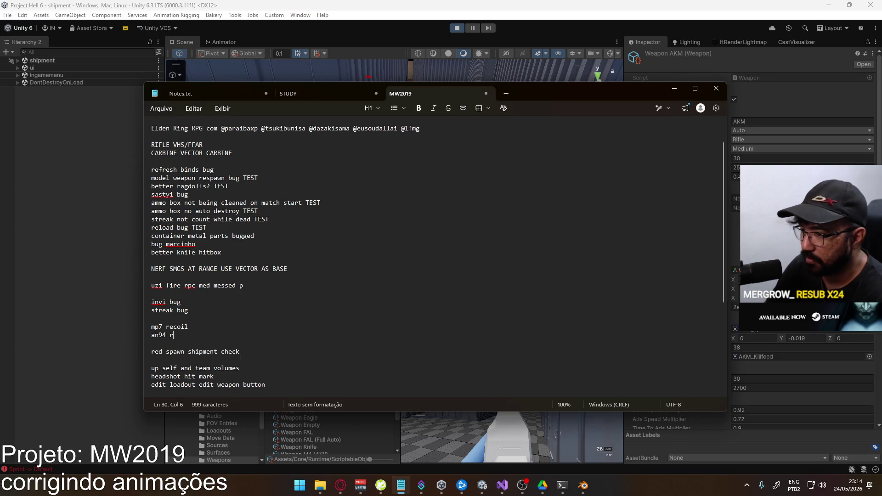
type("emix review")
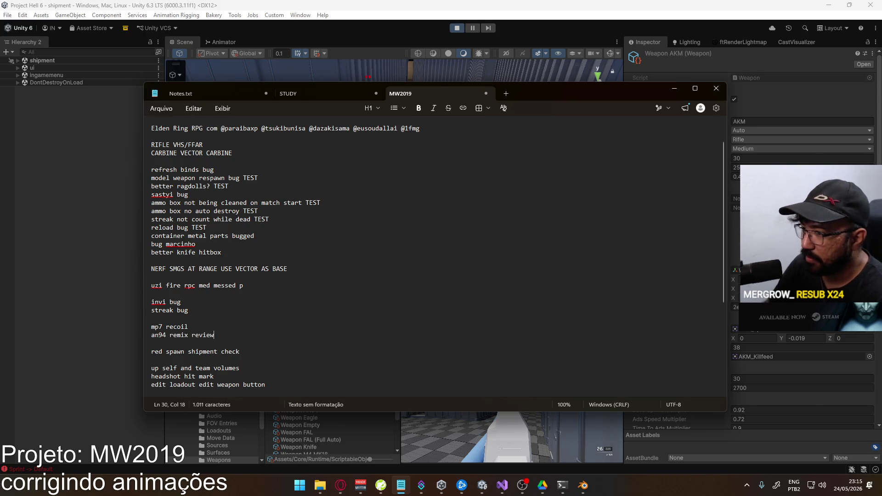
key("alt+Tab")
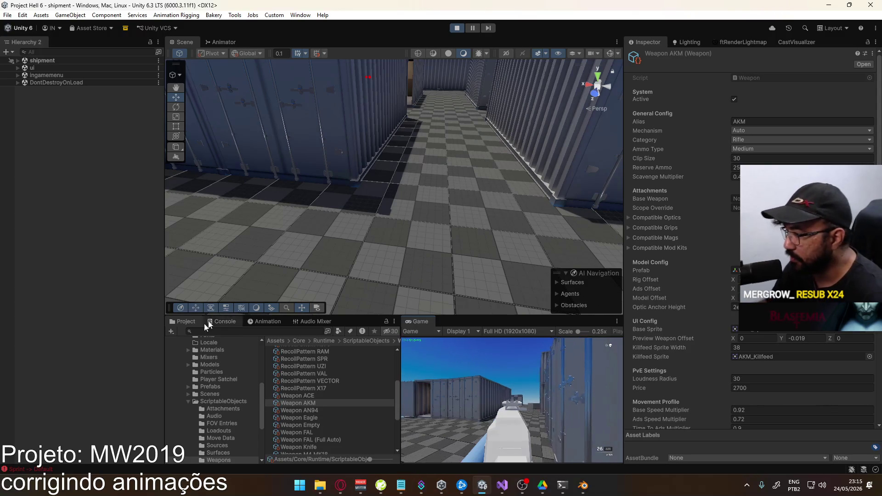
Select the RecoilPattern VECTOR asset and refocus the running game in Unity.
left_click(389, 383)
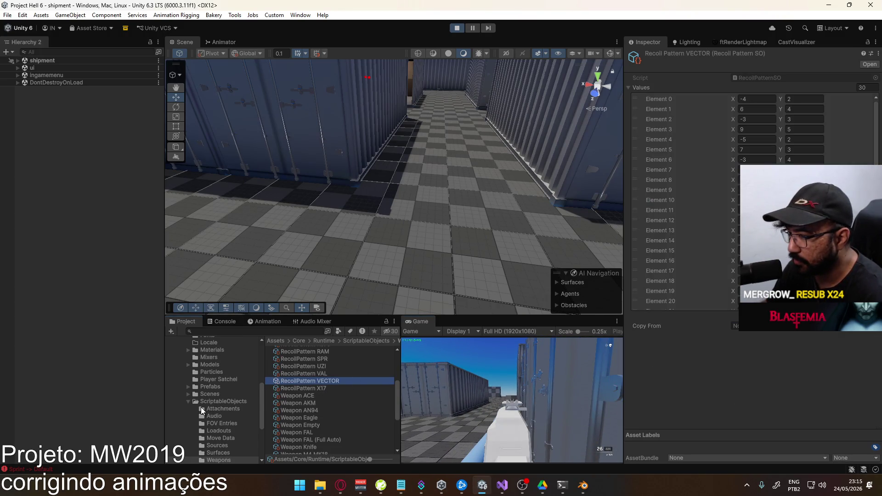
left_click(455, 403)
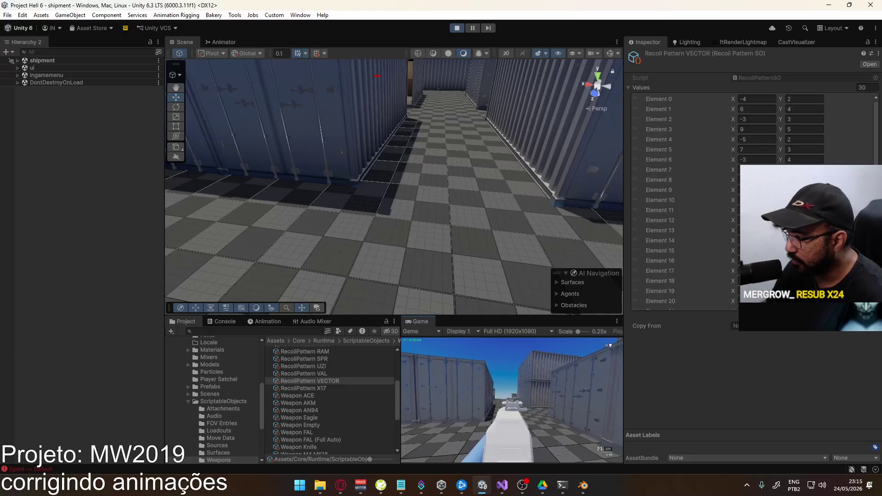
key("alt+Tab")
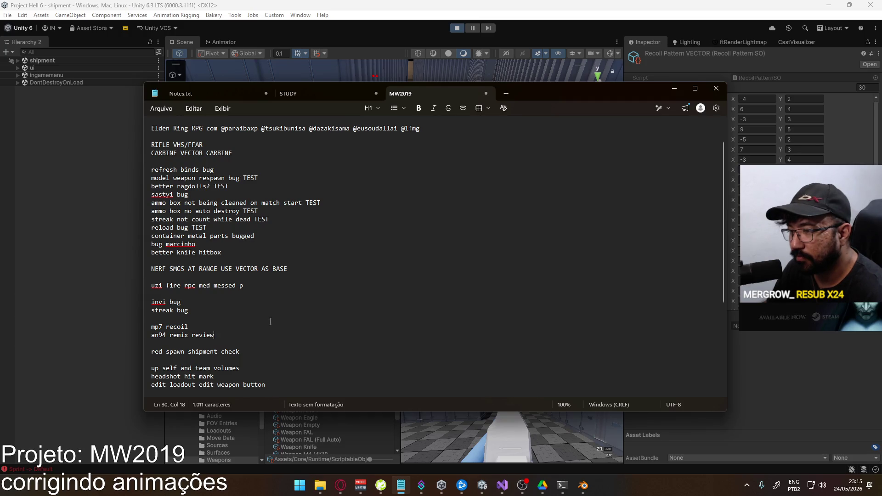
key("alt+Tab")
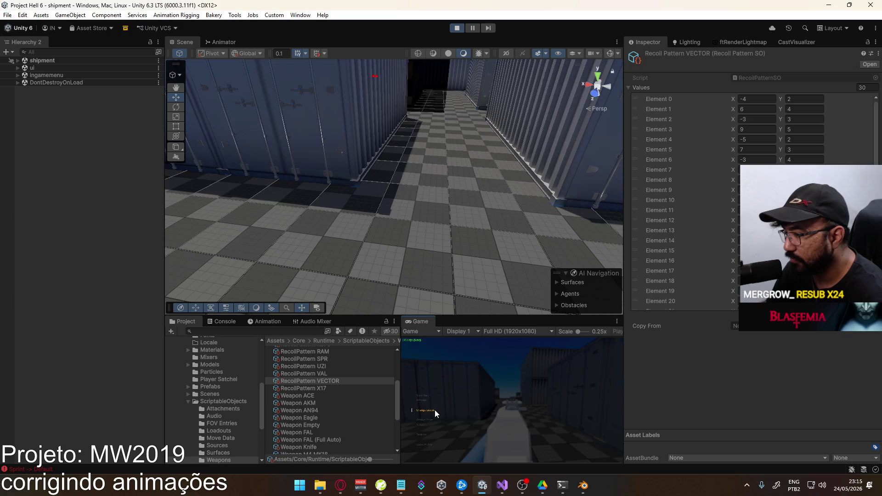
Set the FAL as the primary weapon from the pause menu and resume play.
left_click(435, 410)
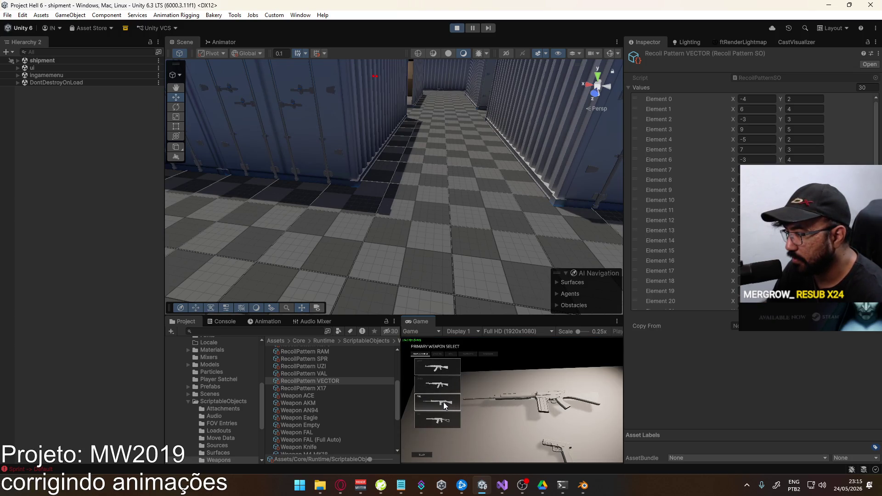
left_click(444, 354)
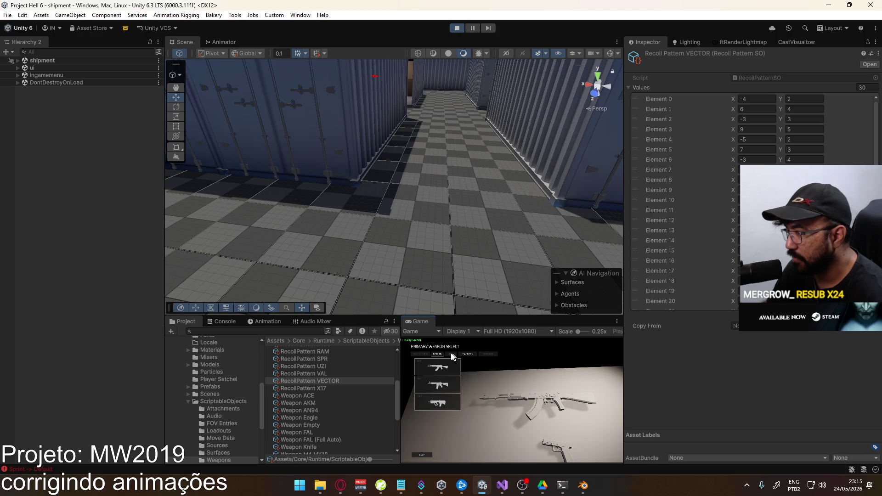
left_click(418, 354)
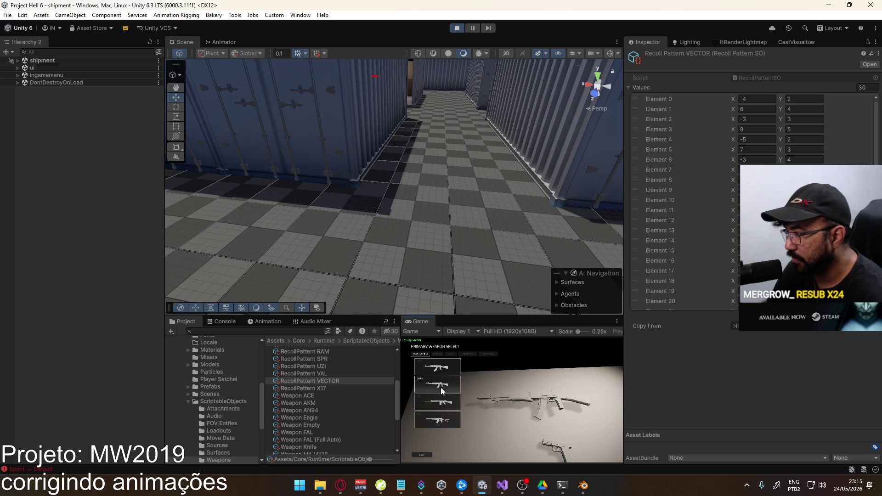
left_click(451, 404)
left_click(471, 454)
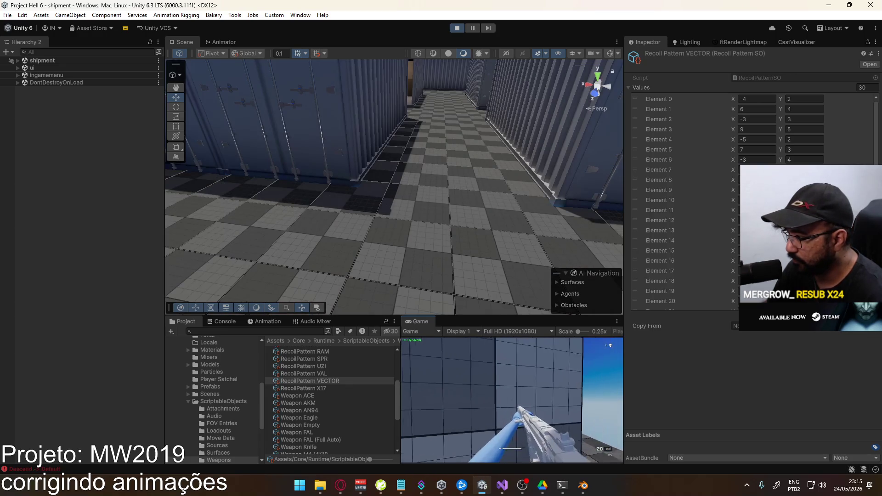
Maximize the Game view to fill the whole editor.
key("super")
key("super")
right_click(429, 324)
left_click(469, 349)
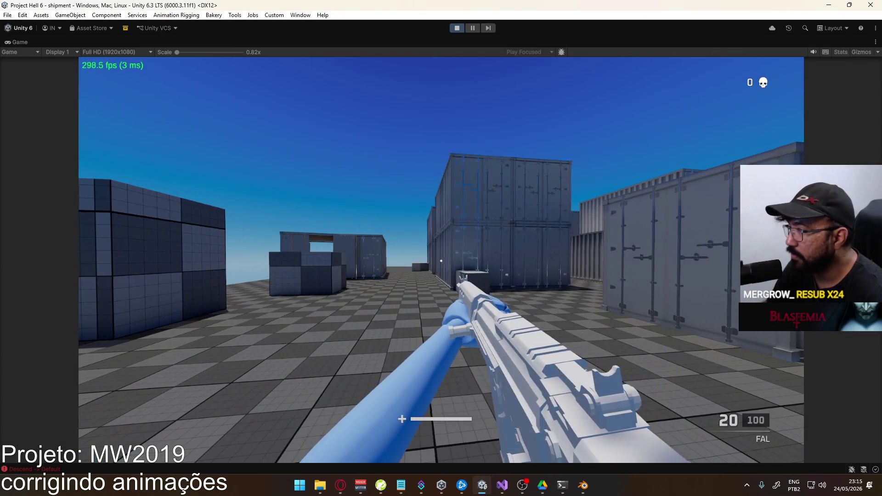
Un-maximize the Game view to restore the full editor layout.
key("super")
key("super")
right_click(410, 42)
left_click(436, 76)
Fly and orbit the Scene camera over the character, then select the rifle's FAL Body.
mouse_move(437, 89)
left_mouse_down()
mouse_move(148, 25)
mouse_move(183, 51)
mouse_move(51, 112)
mouse_move(721, 96)
mouse_move(37, 106)
mouse_move(91, 124)
mouse_move(37, 134)
mouse_move(853, 137)
mouse_move(572, 111)
left_mouse_up()
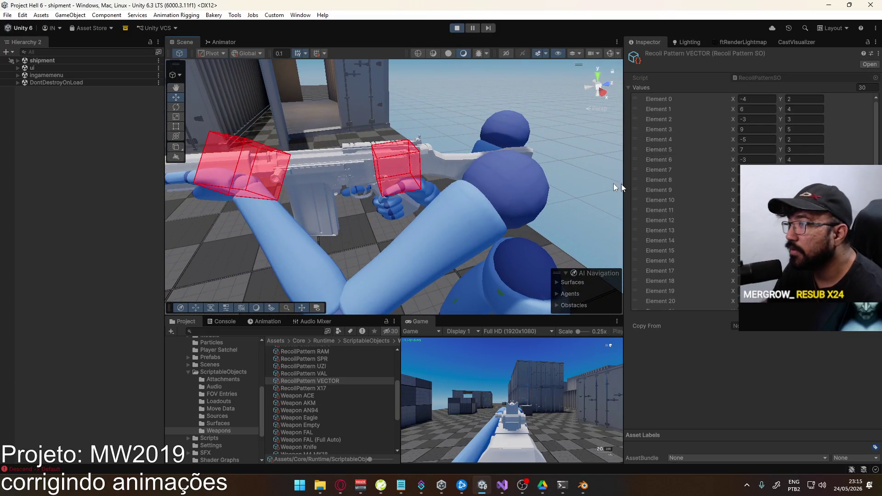
scroll(492, 254, "down", 5)
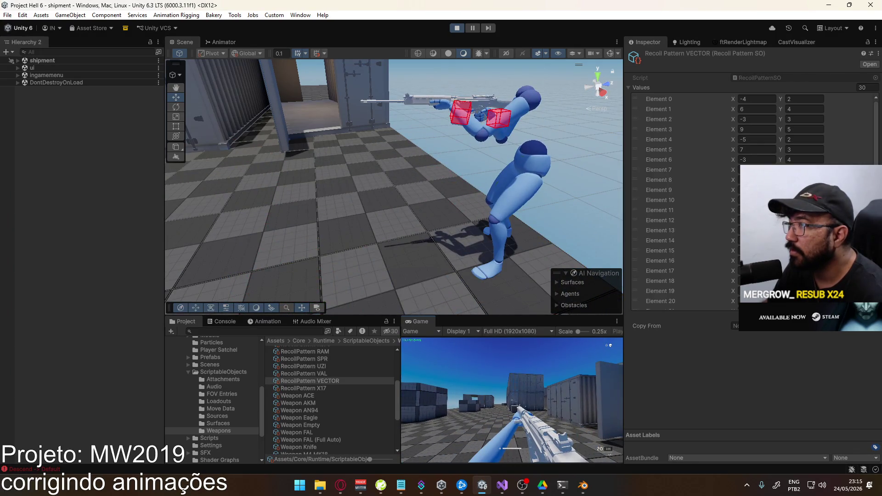
key("super")
key("super")
left_click_drag(431, 74, 482, 134)
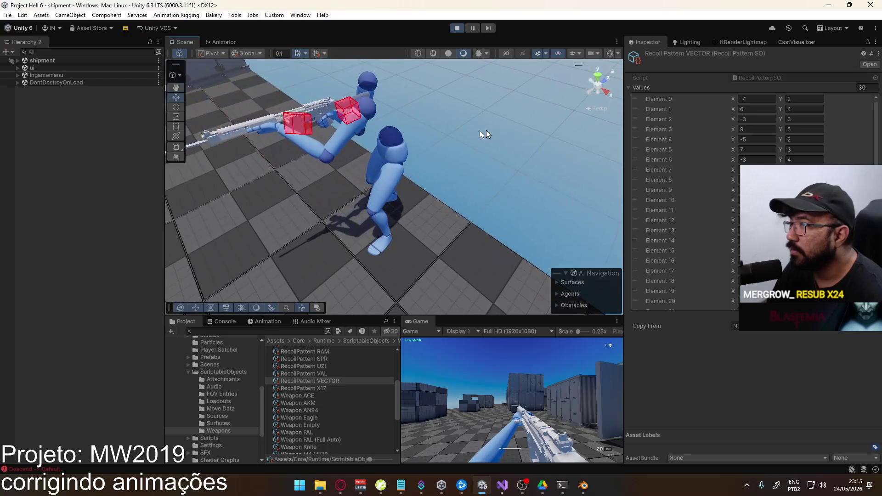
left_click(322, 109)
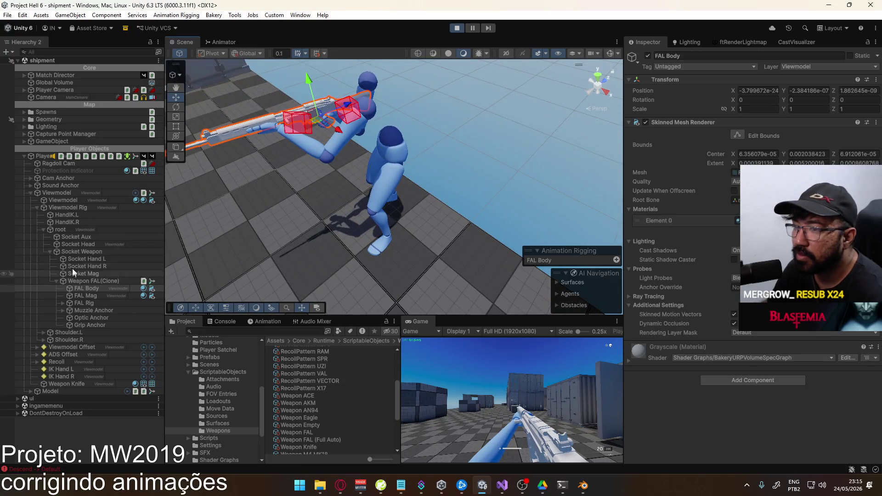
Expand the viewmodel offsets, select Offset Pivot, and orbit in close on the rifle.
left_click(37, 346)
left_click(65, 355)
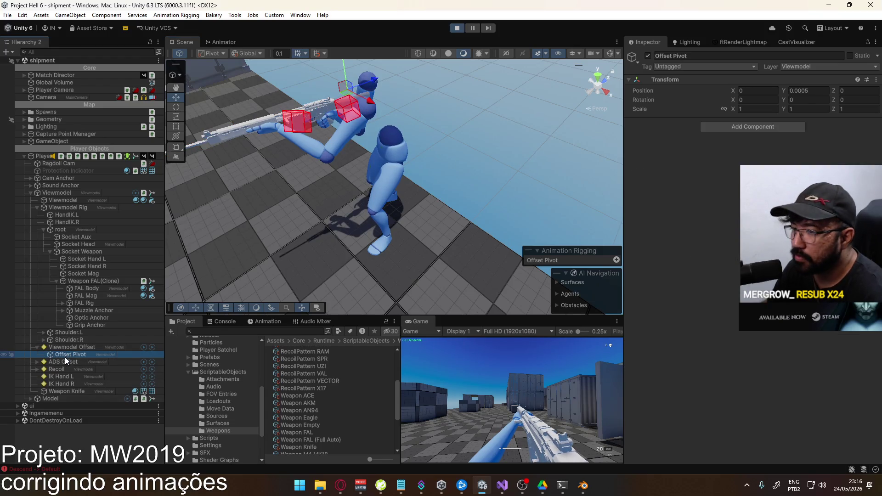
left_click(38, 362)
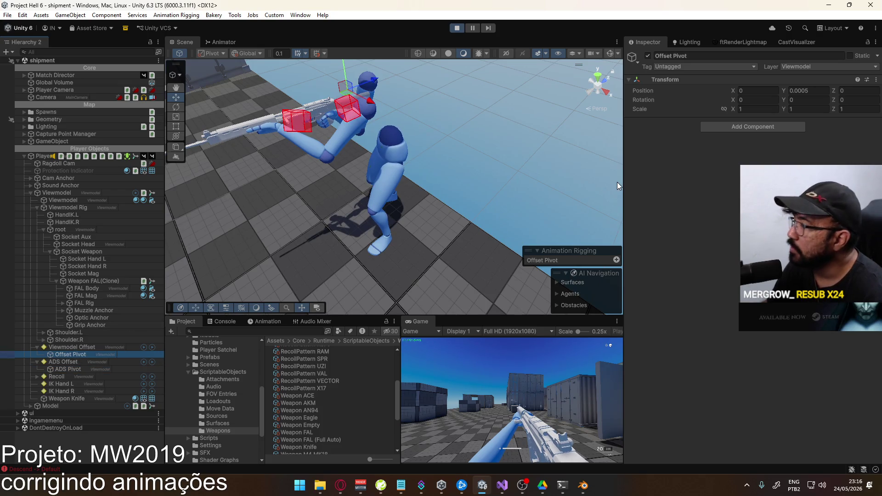
left_click_drag(507, 150, 450, 92)
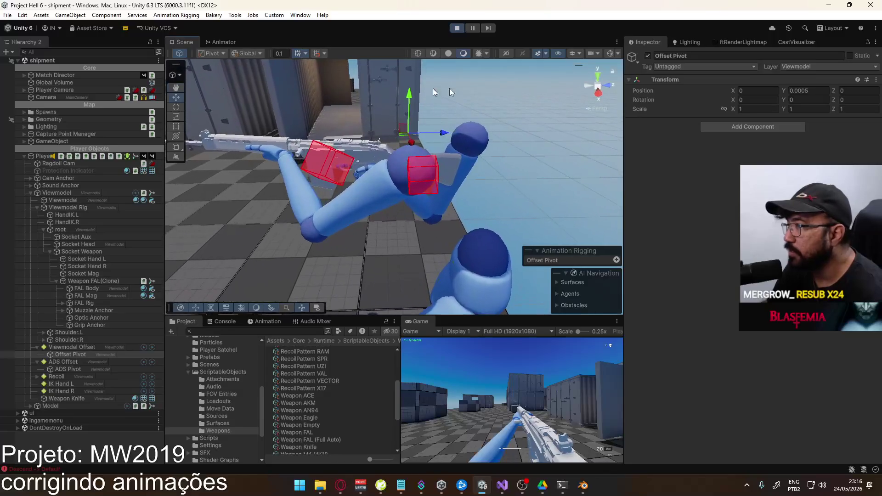
Set the Offset Pivot's Z position to -0.0002.
left_click(862, 91)
type("-0.000")
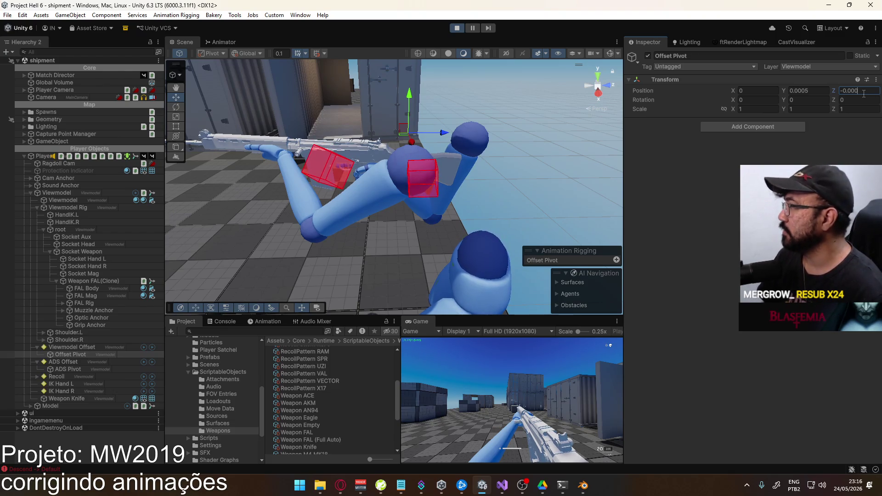
type("4")
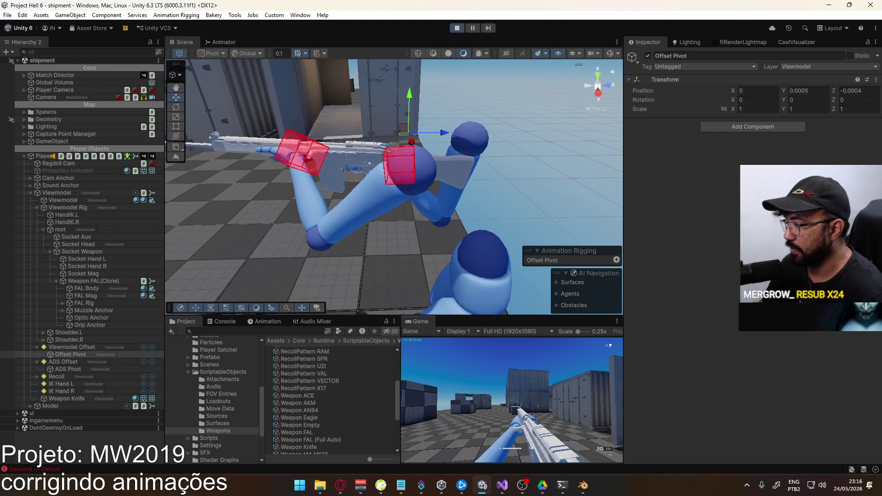
key("super")
key("super")
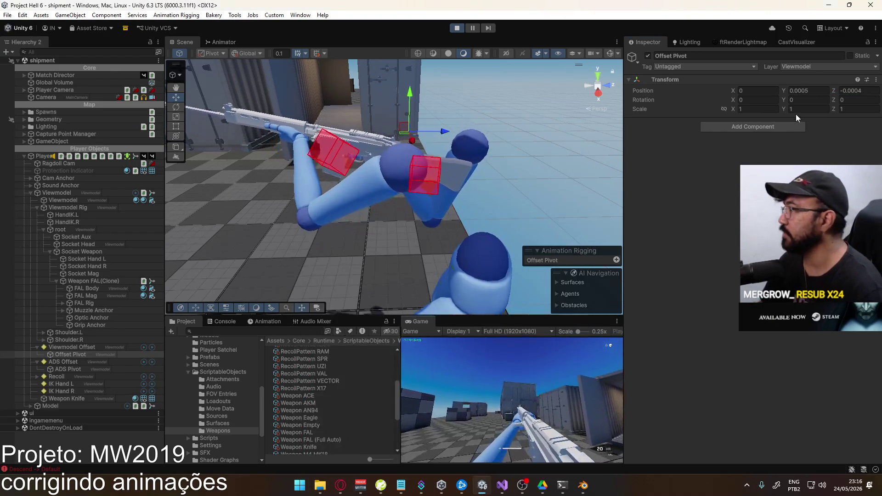
left_click(858, 91)
type("2")
key("Return")
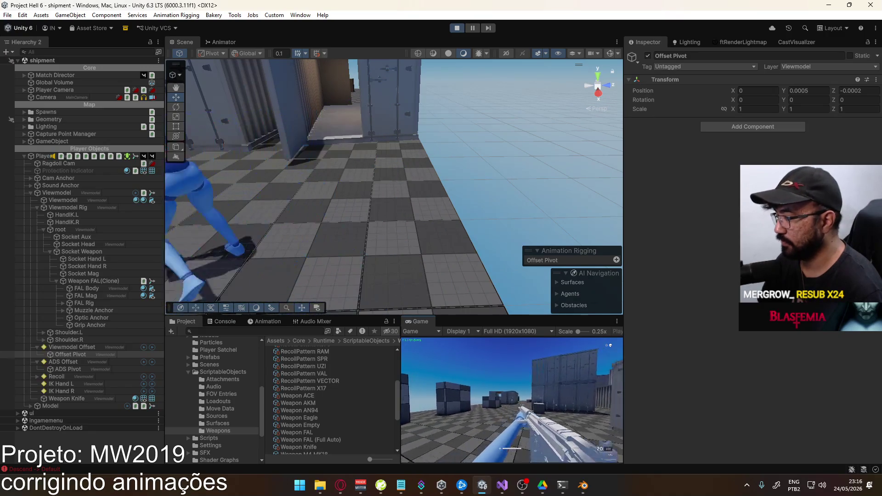
Change the Offset Pivot's Z position to -0.0001 and Y position to 0.0004.
key("super")
left_click(804, 91)
left_click_drag(809, 90, 804, 91)
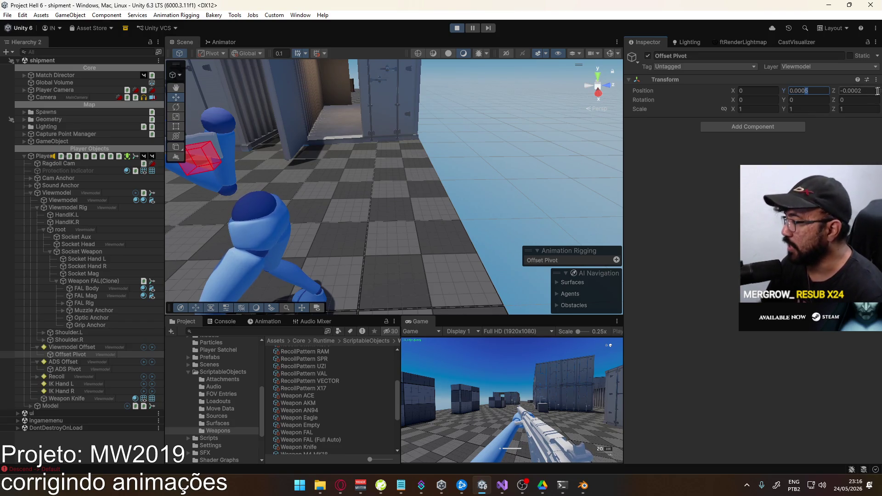
type("1")
left_click(810, 92)
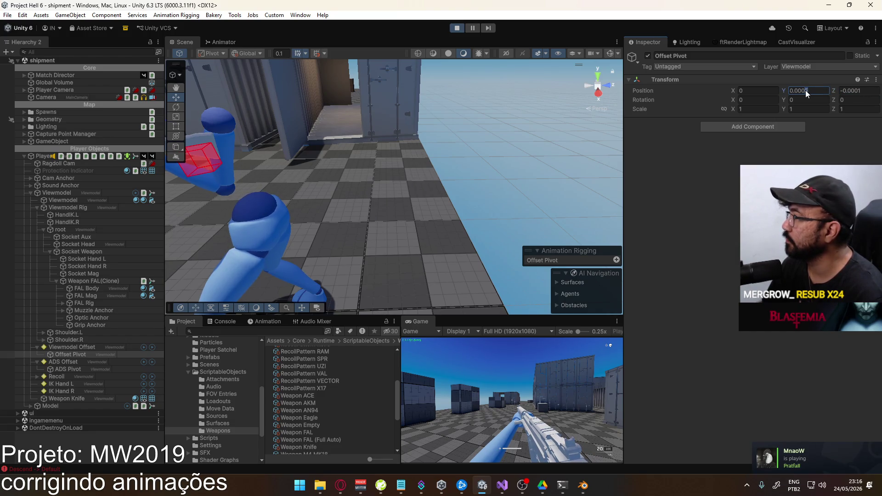
type("4")
key("Return")
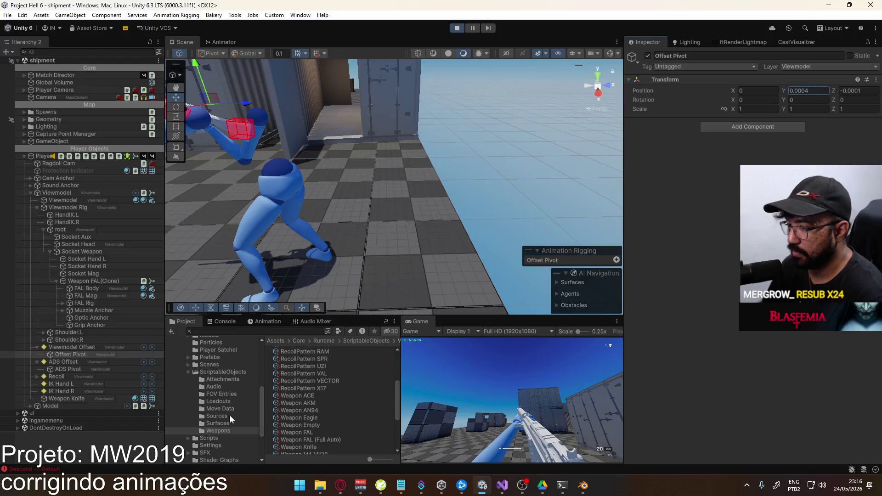
Select the Weapon FAL asset and run a context-menu action on its Rig Offset setting.
scroll(310, 421, "down", 4)
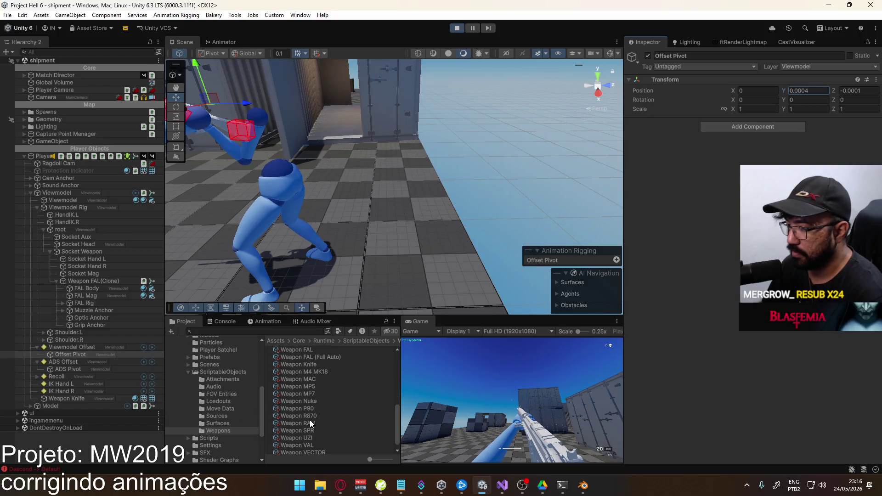
scroll(317, 348, "up", 1)
left_click(340, 356)
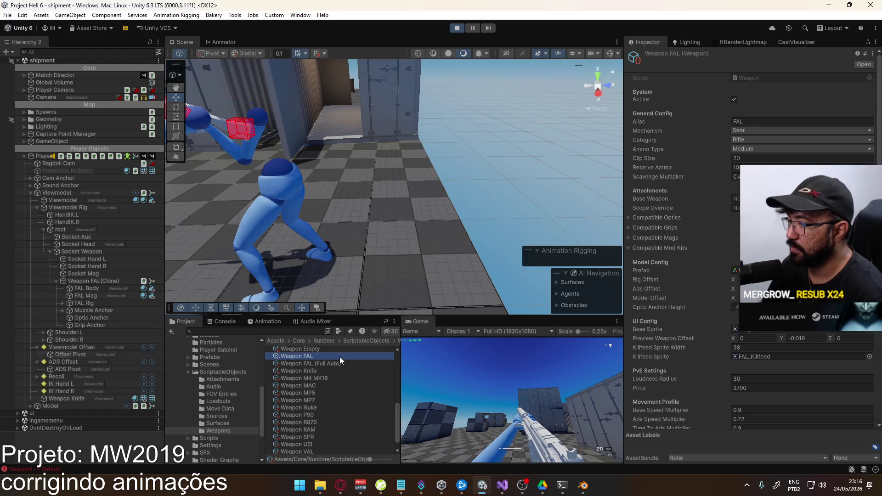
right_click(656, 283)
left_click(696, 321)
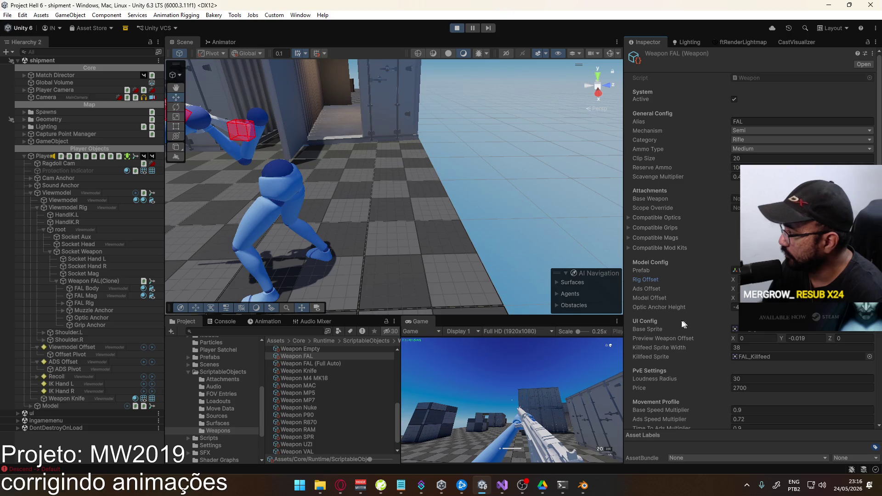
Aim down sights in the game, then select ADS Pivot and edit its Y position.
left_click(528, 416)
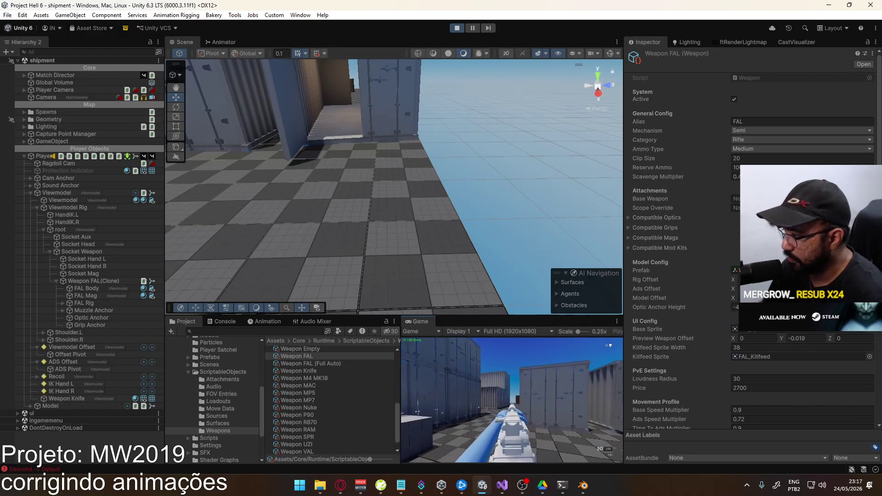
key("super")
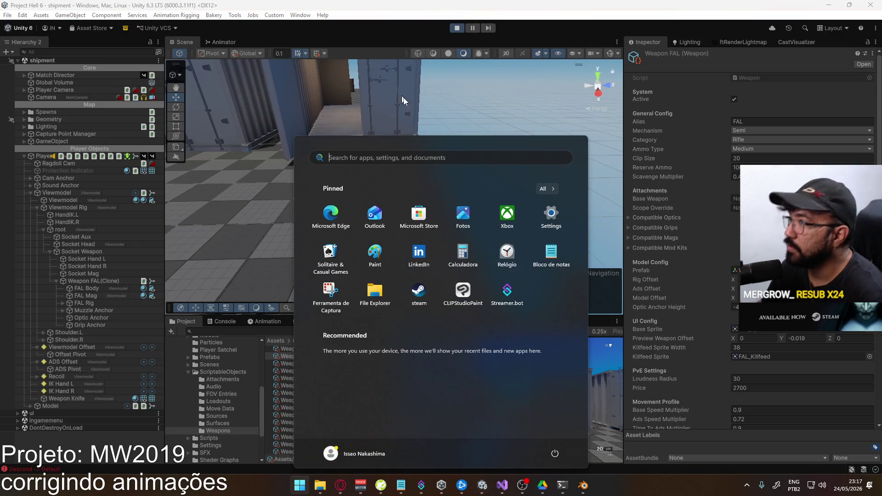
key("super")
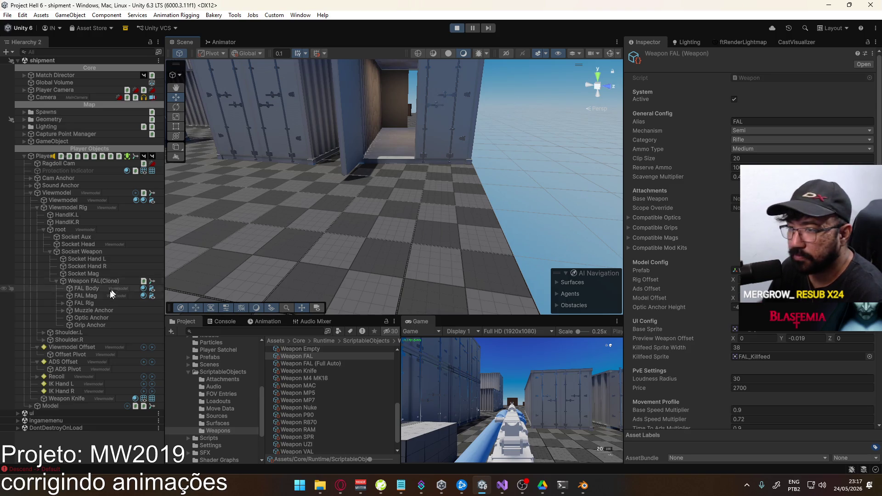
left_click(68, 369)
left_click(804, 91)
Rework the ADS Pivot's Y position digits toward -0.000016.
left_click(807, 91)
key("BackSpace")
key("BackSpace")
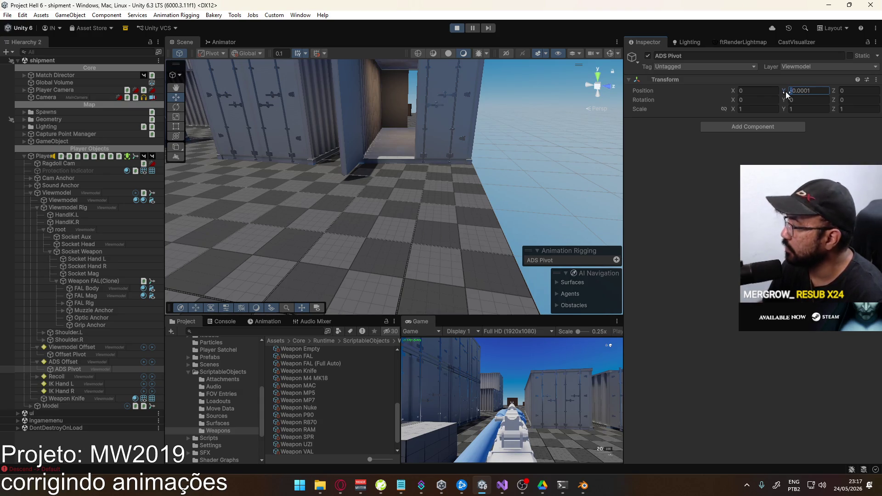
key("Delete")
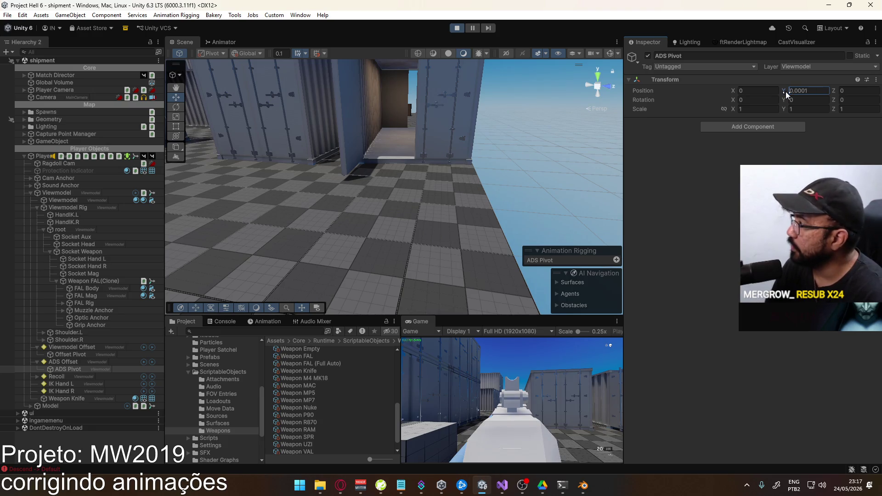
key("Right")
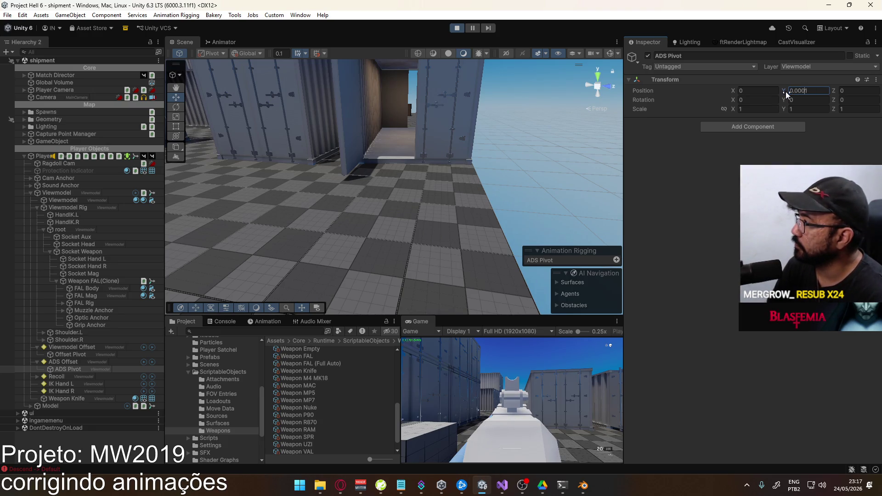
key("BackSpace")
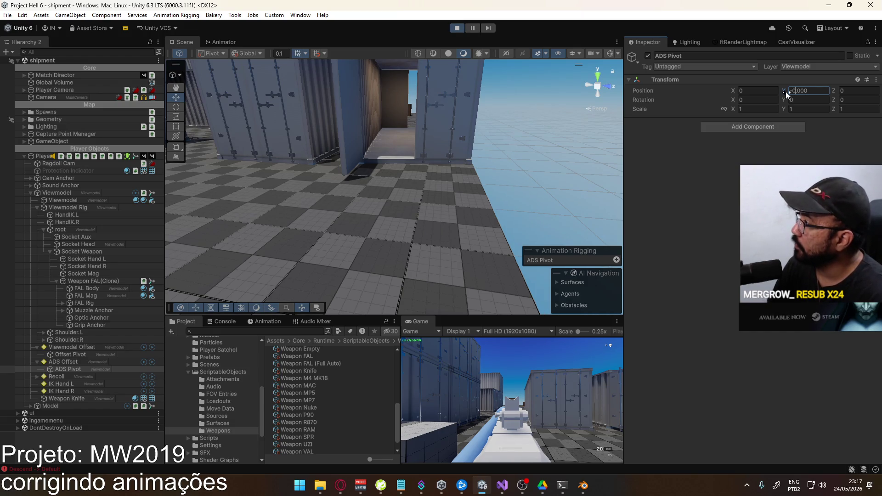
type("02")
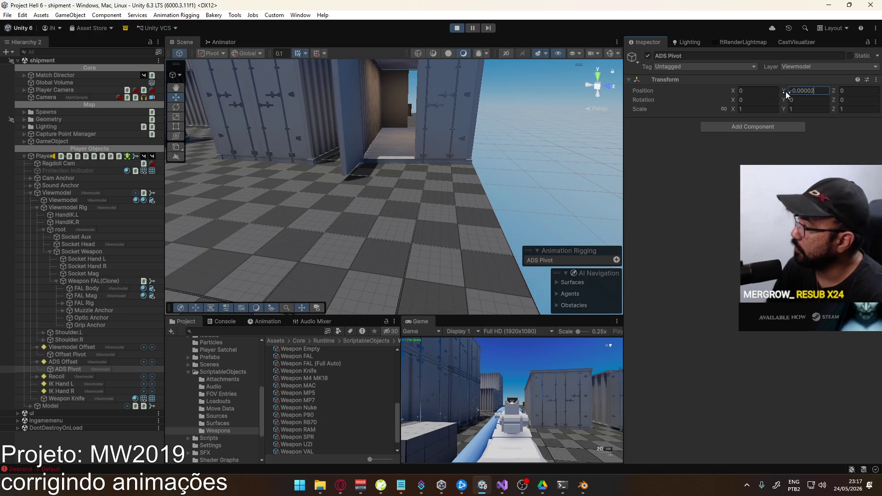
key("BackSpace")
type("16")
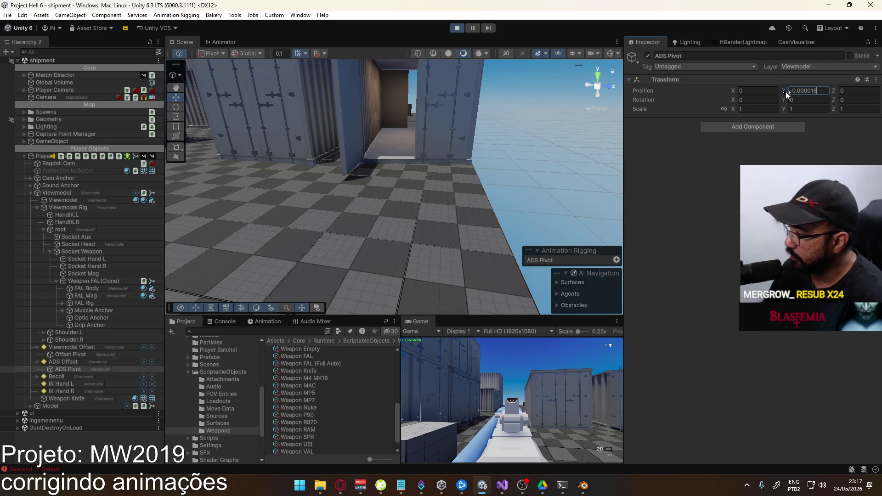
Maximize the Game view and aim down sights to check the iron-sight alignment.
right_click(421, 321)
left_click(497, 350)
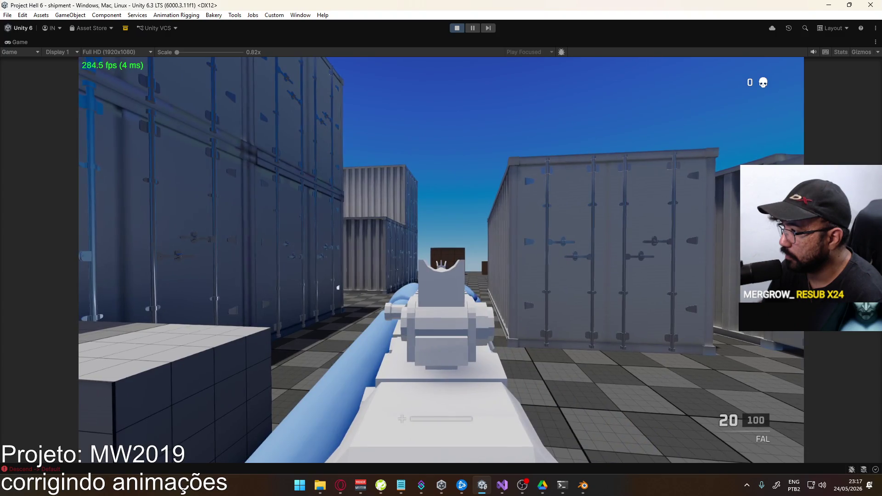
right_click(441, 260)
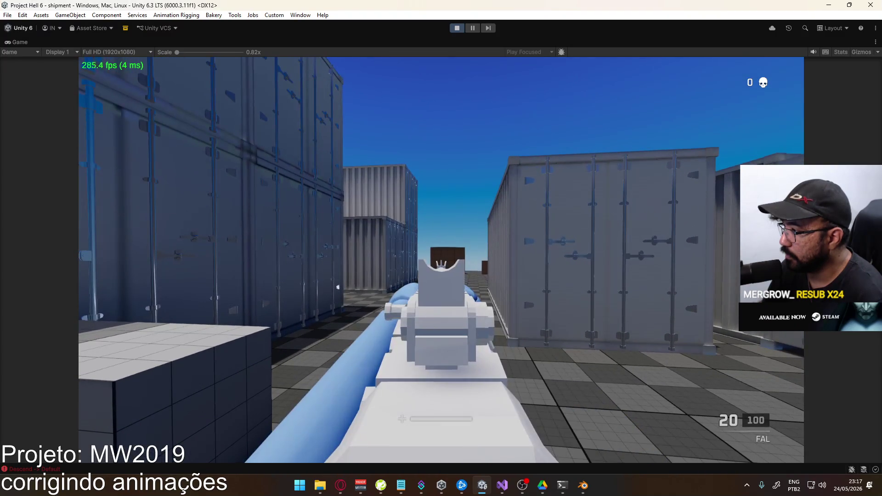
right_click(441, 259)
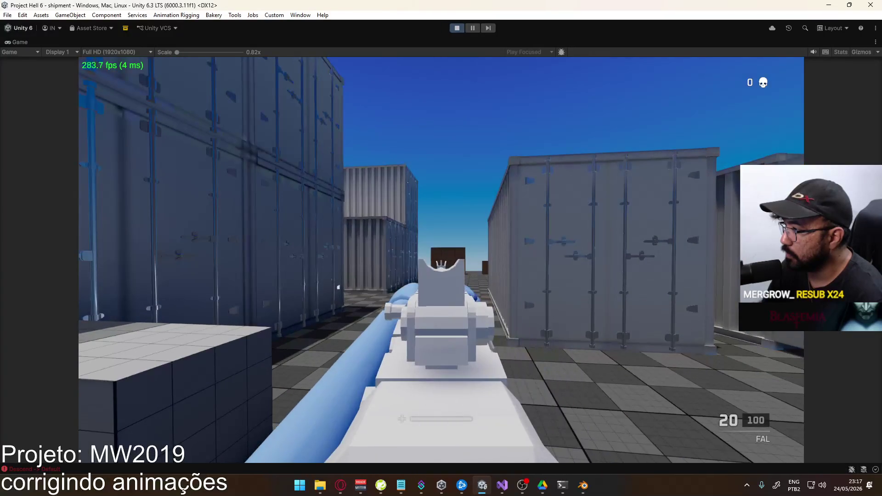
key("super")
Restore the editor layout and edit the ADS Pivot's Y position again.
right_click(606, 42)
left_click(660, 70)
key("super")
left_click(798, 90)
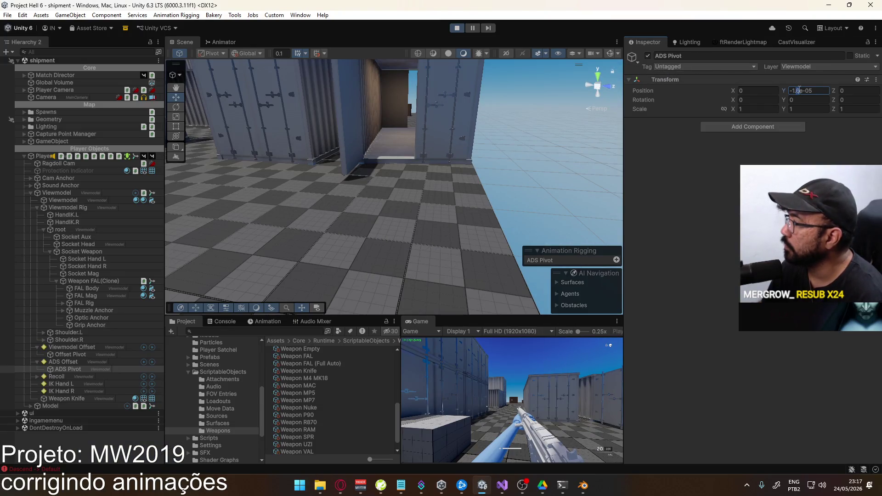
Maximize the Game view again and swap to the pistol and back to the FAL.
right_click(428, 322)
left_click(474, 352)
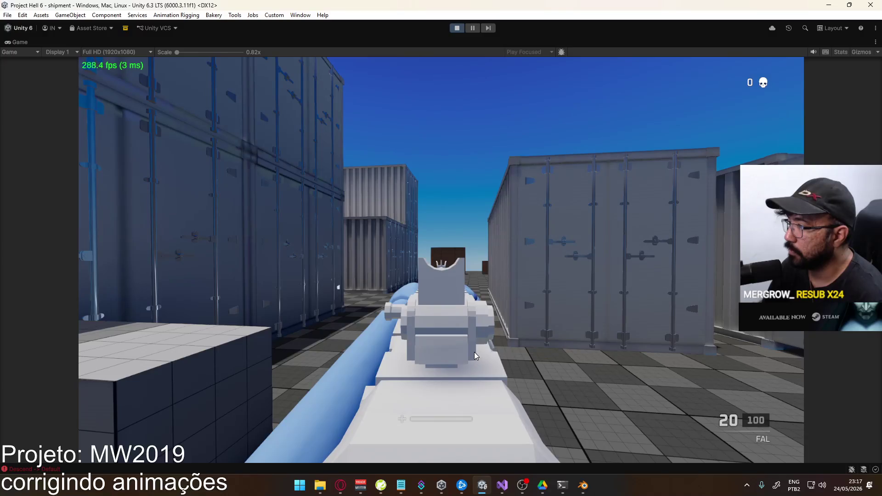
key("2")
key("1")
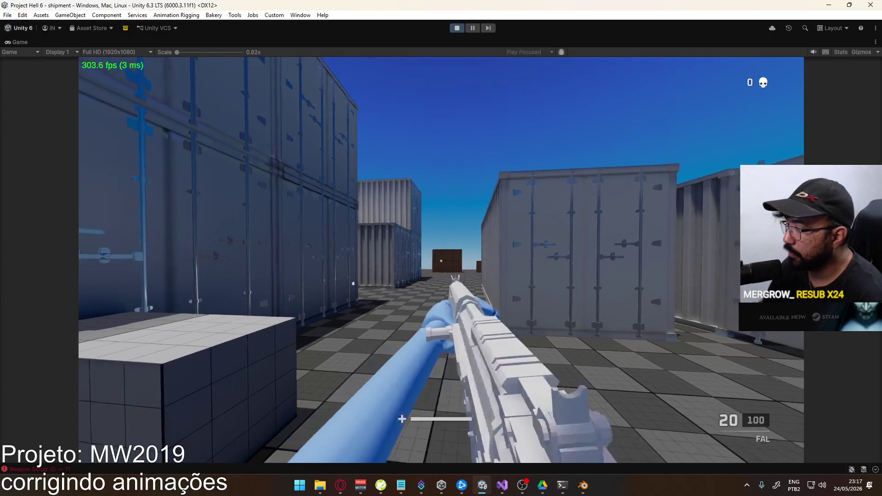
Return to Unity from Blender and un-maximize the Game view to the full layout.
key("alt+Tab")
key("alt+Tab")
key("alt+Tab")
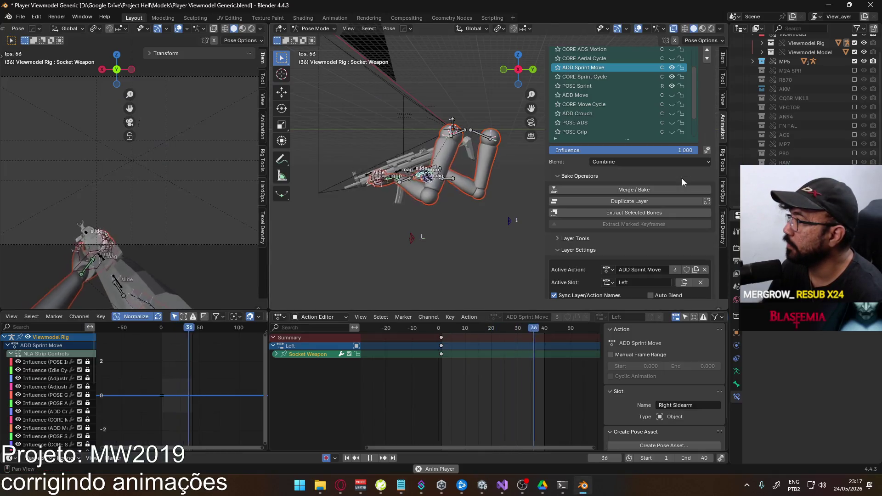
left_click(491, 486)
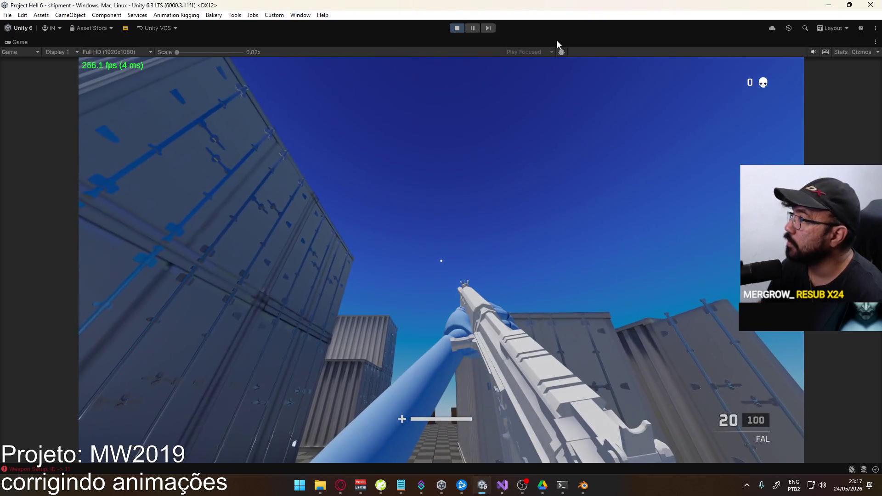
right_click(558, 44)
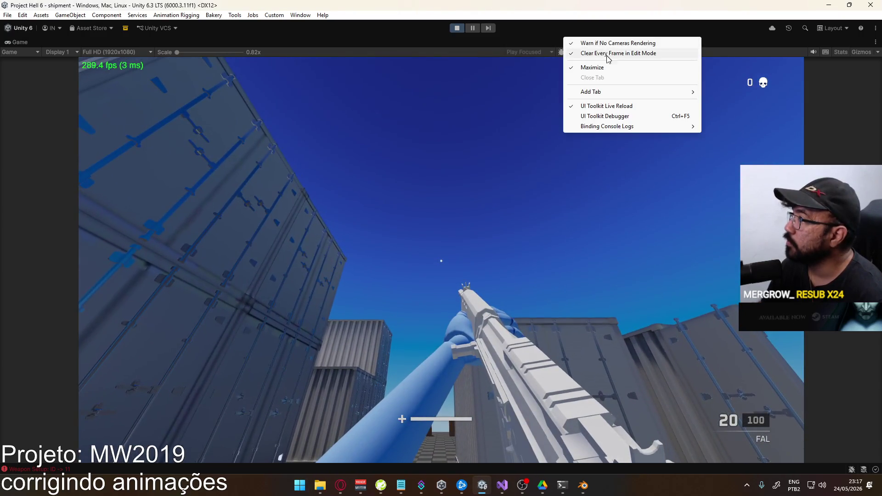
left_click(597, 67)
key("super")
key("super")
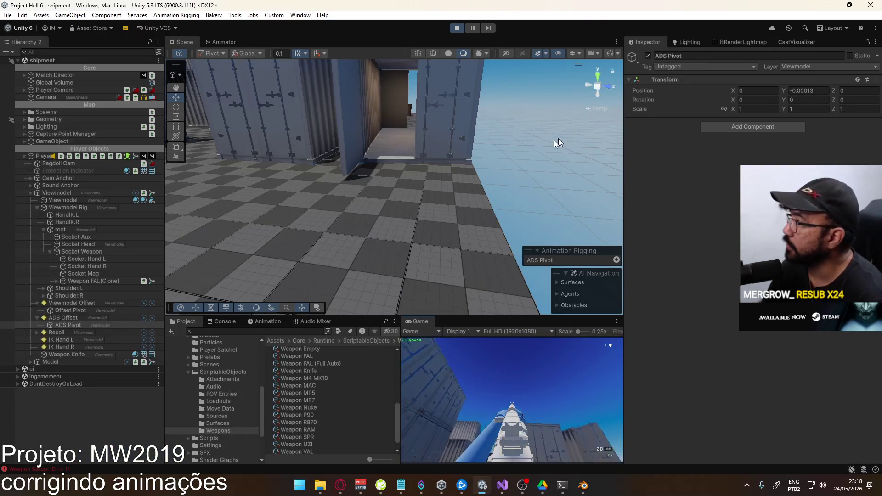
Open a floating Properties window for ADS Pivot and close the Game tab.
right_click(76, 325)
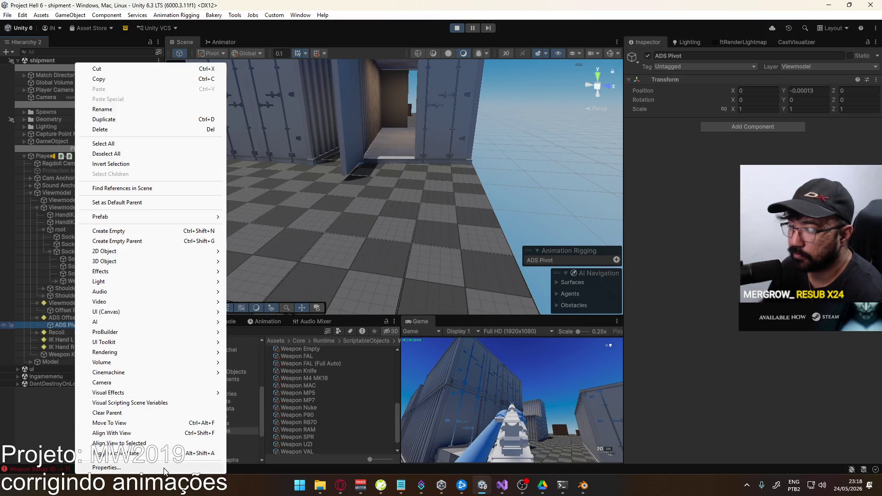
left_click(106, 467)
right_click(420, 320)
left_click(437, 361)
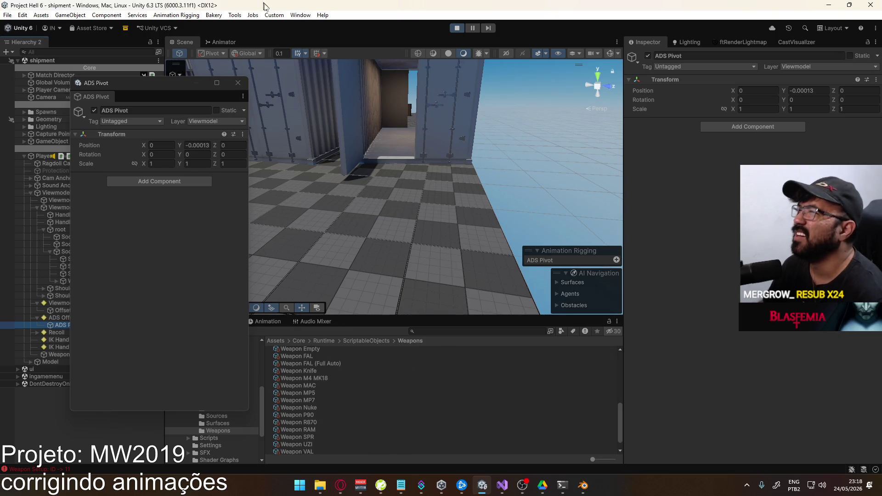
Reopen the Game view via Window > General > Game and set its aspect to 16:9.
left_click(301, 16)
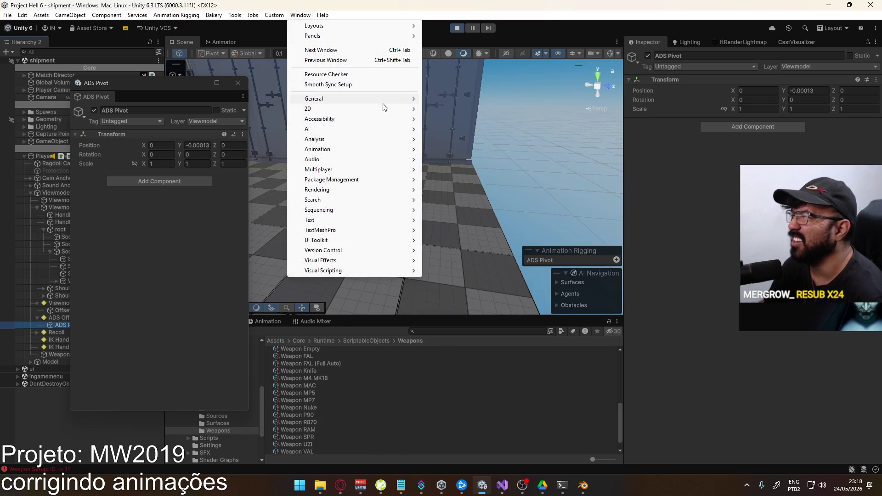
mouse_move(384, 105)
left_click(443, 109)
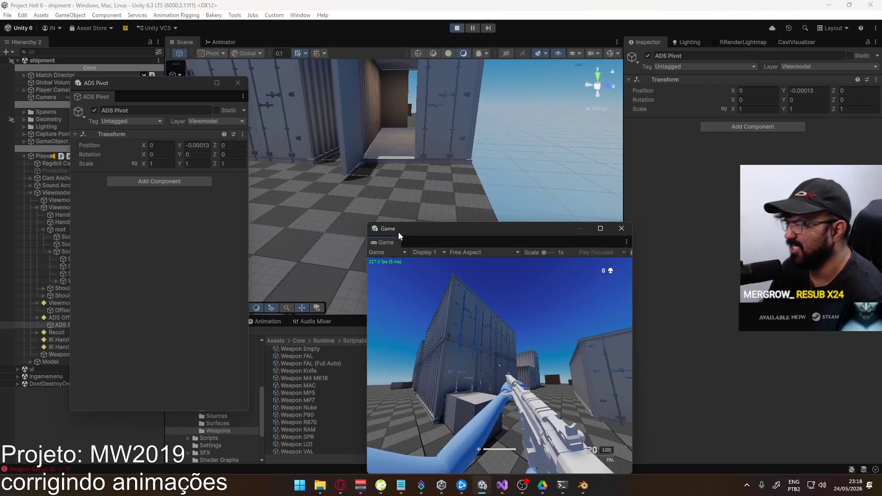
left_click(471, 252)
left_click(486, 294)
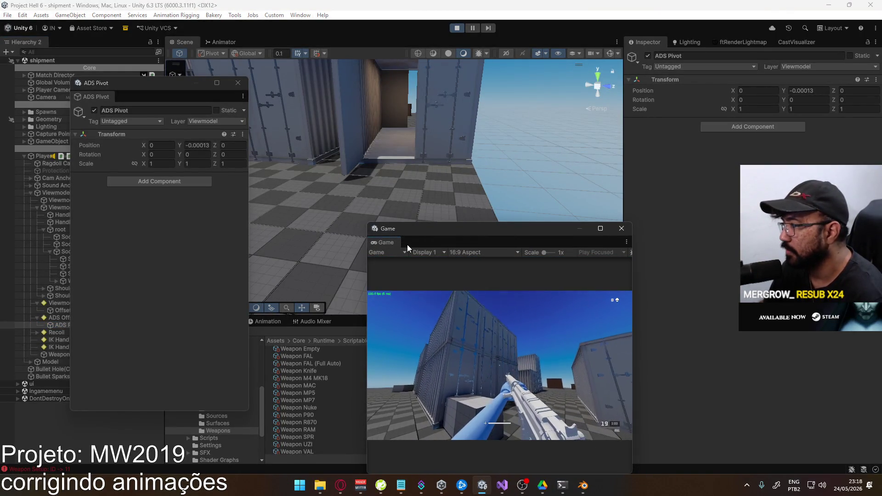
Dock the Game view beside the Project window and maximize it.
mouse_move(396, 232)
left_mouse_down()
mouse_move(612, 216)
mouse_move(553, 346)
mouse_move(481, 380)
mouse_move(370, 391)
left_mouse_up()
right_click(389, 323)
left_click(440, 355)
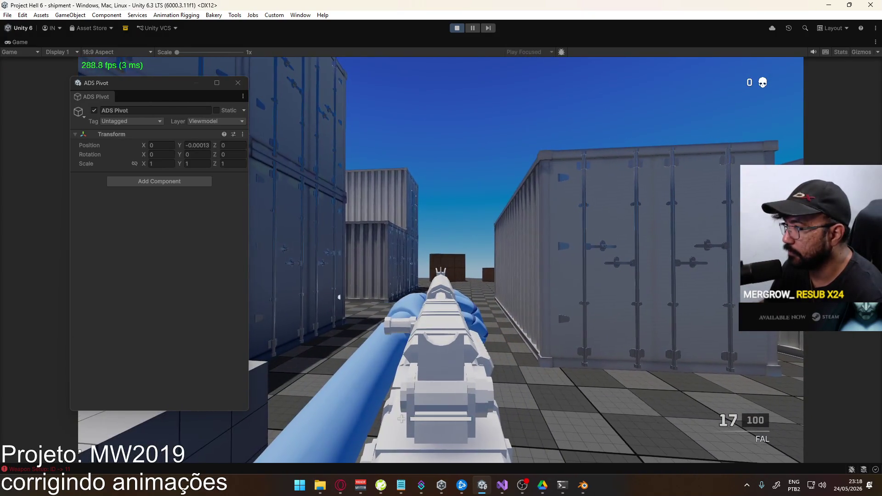
Test-fire, then edit the ADS Pivot Y position through several values, ending at about 0.000018.
left_click(441, 260)
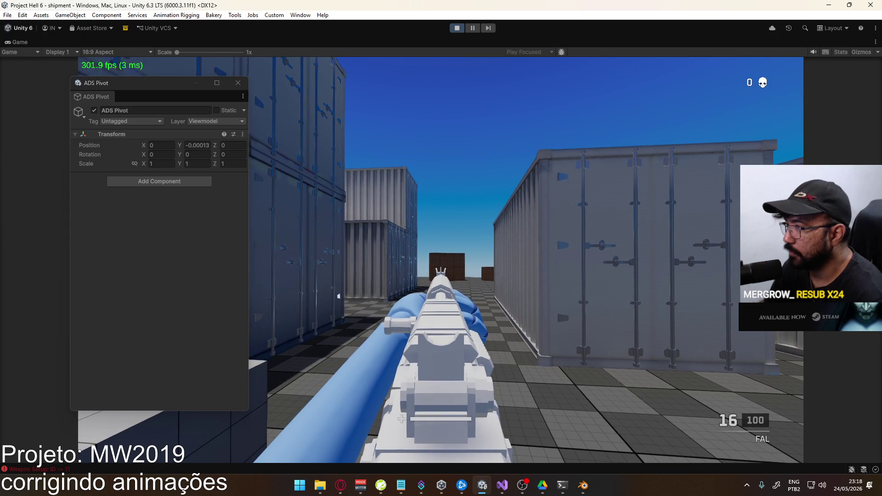
key("super")
left_click(207, 146)
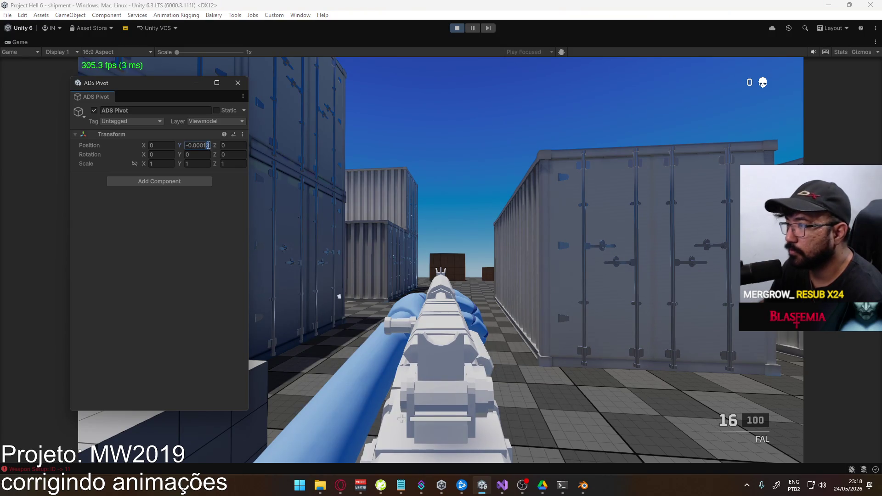
key("BackSpace")
type("2")
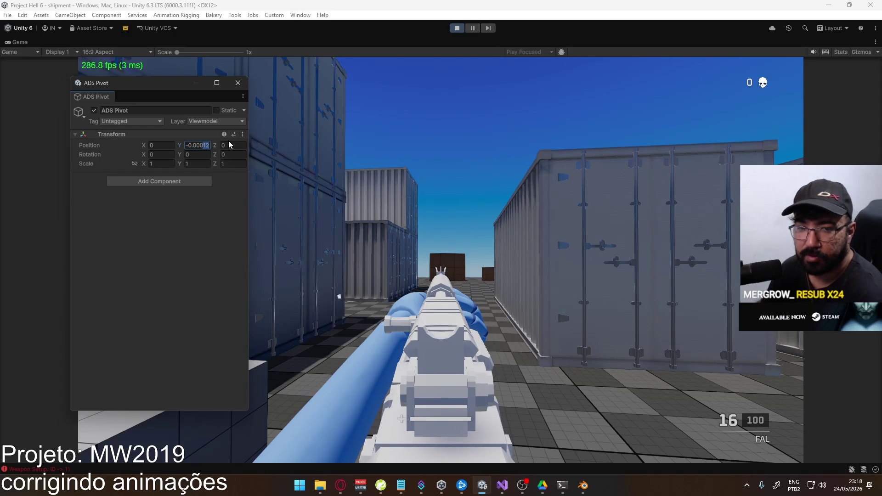
type("0")
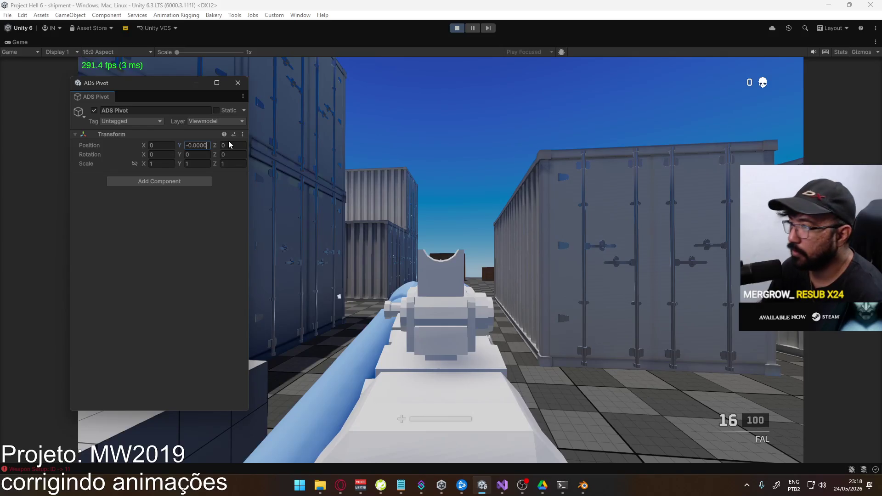
type("2")
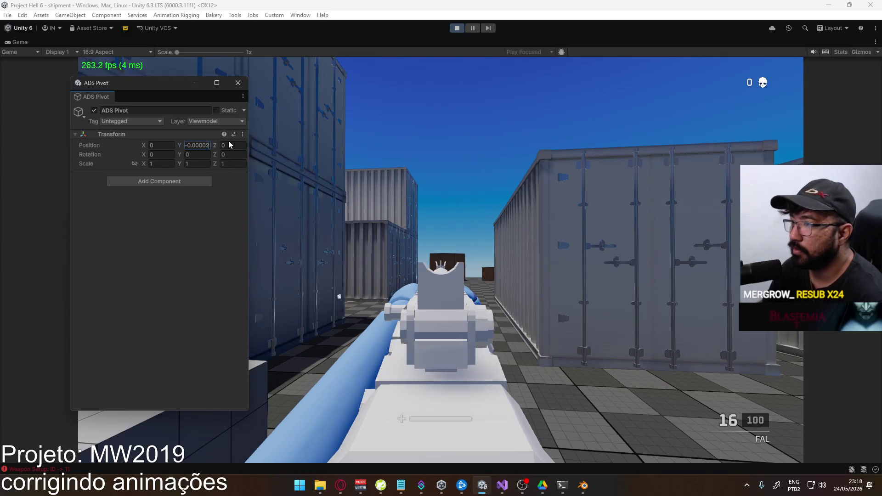
type("0.000011")
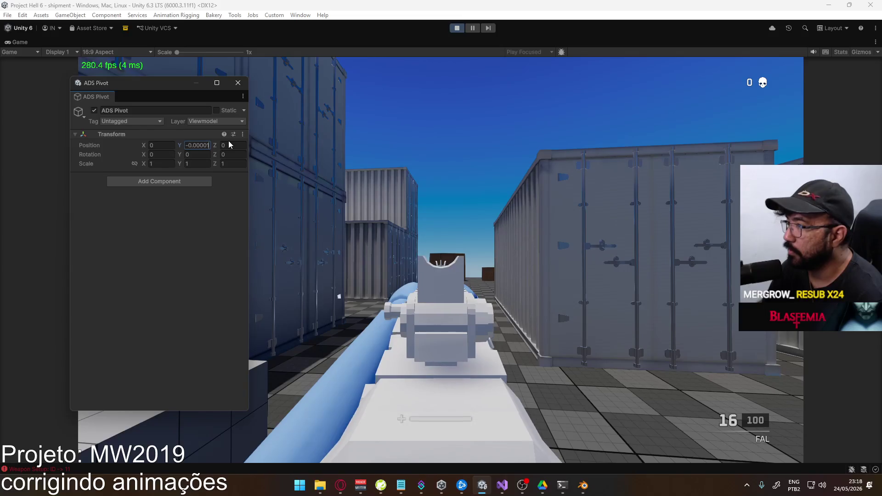
key("BackSpace")
type("6")
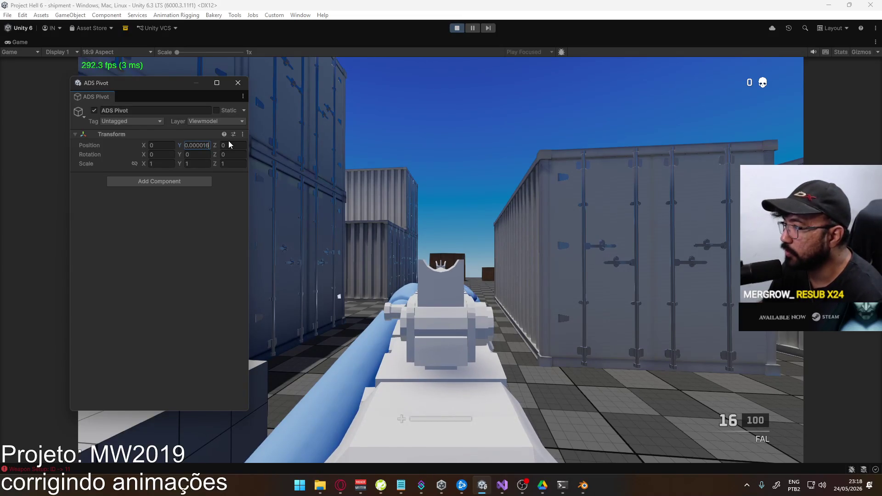
key("BackSpace")
type("8")
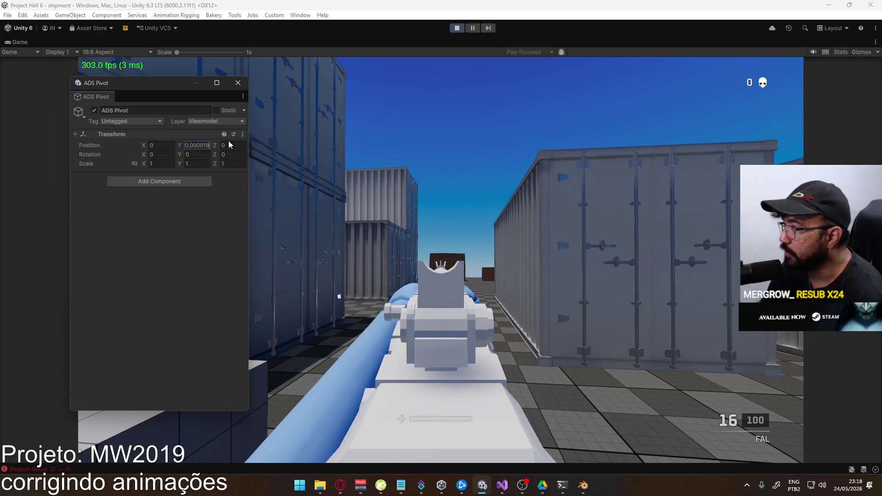
left_click(366, 180)
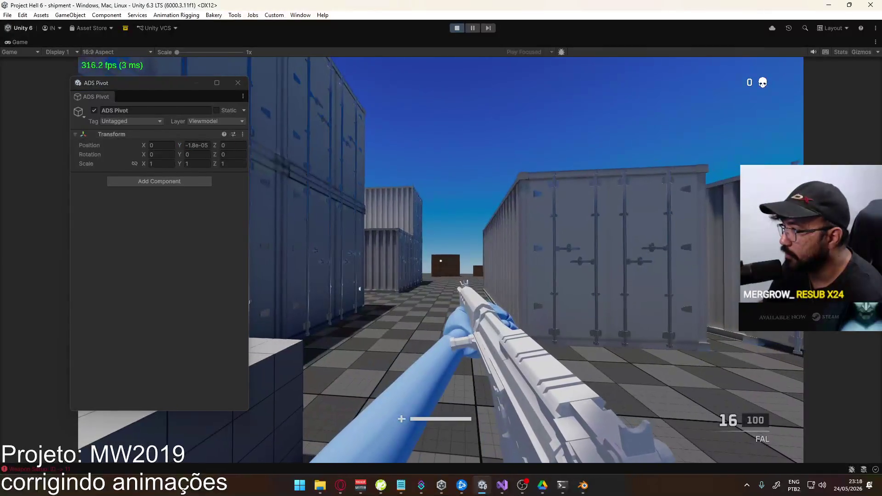
Aim and fire to check the sights, then set the ADS Pivot Y to -2e-05.
right_click(441, 260)
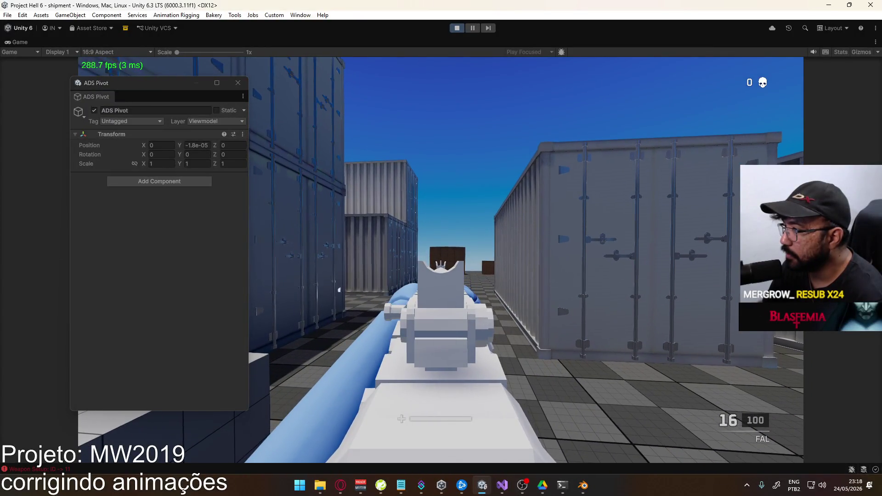
right_click(441, 248)
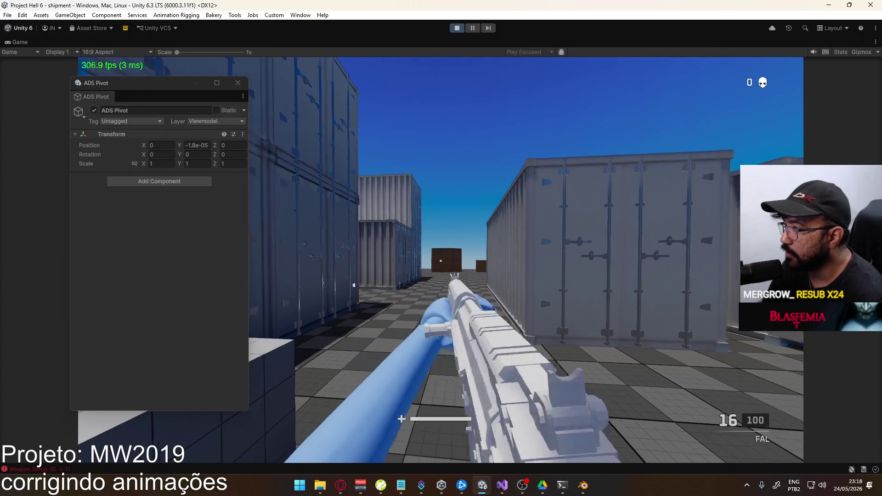
right_click(441, 248)
left_click(441, 248)
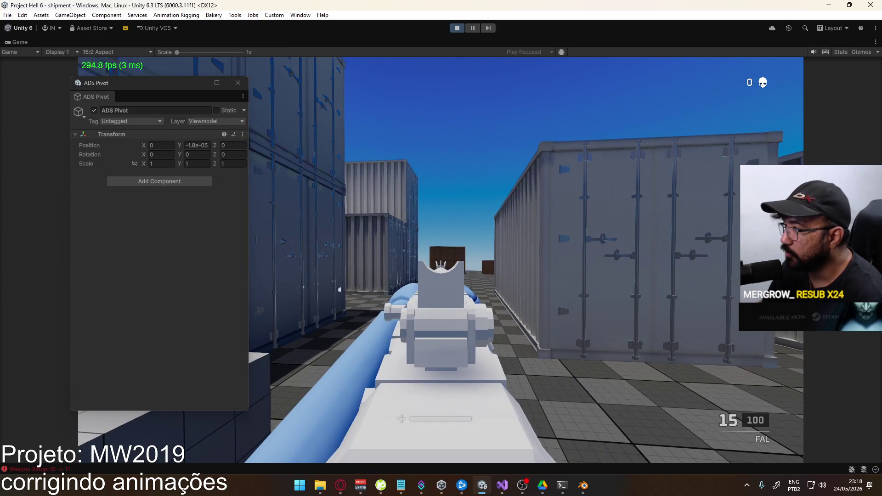
key("super")
left_click(199, 146)
left_click(193, 146)
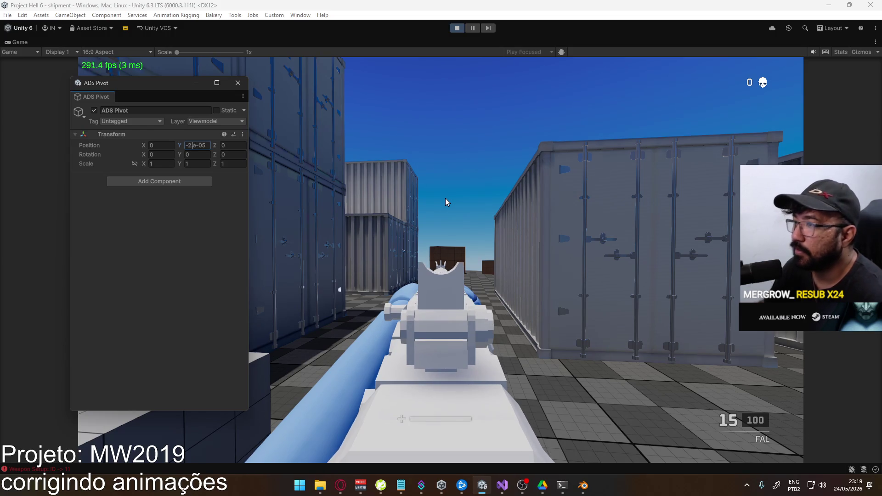
left_click(488, 228)
Fire aimed shots to check the -2e-05 alignment, then change the Y position to -2.3e-05.
right_click(441, 260)
left_click(441, 259)
left_click(441, 260)
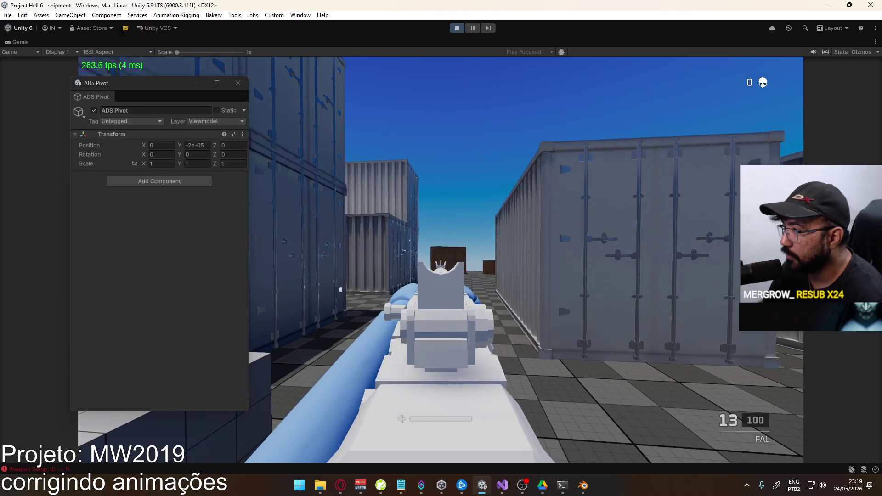
left_click(441, 260)
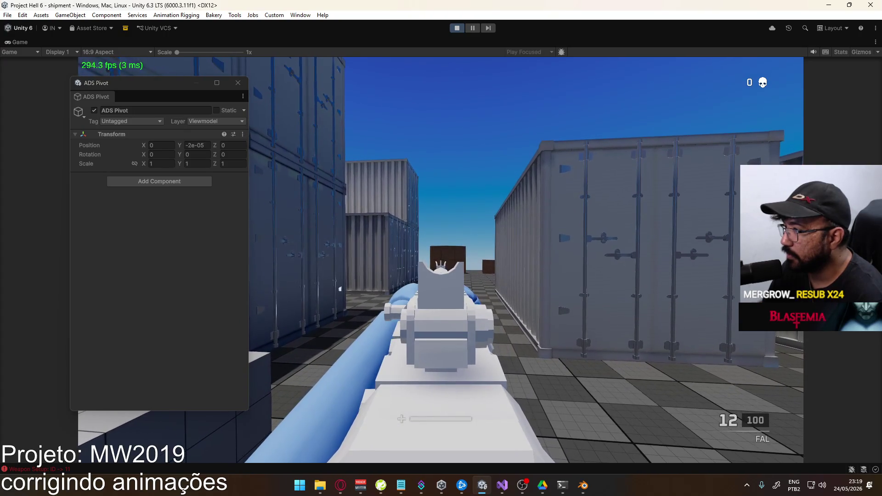
left_click(441, 260)
left_click(441, 260)
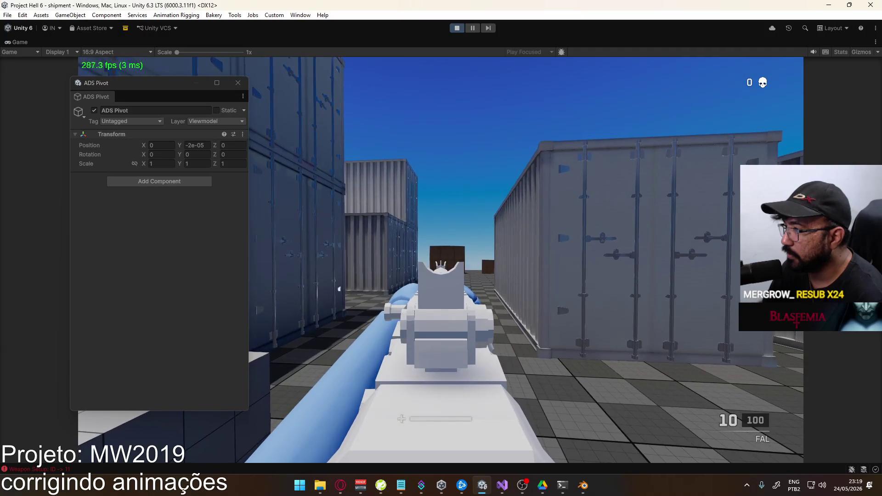
key("super")
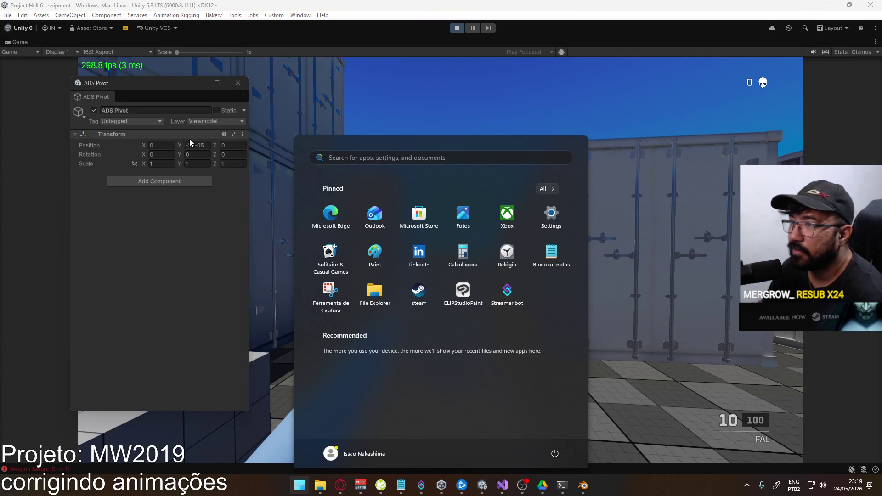
left_click(191, 144)
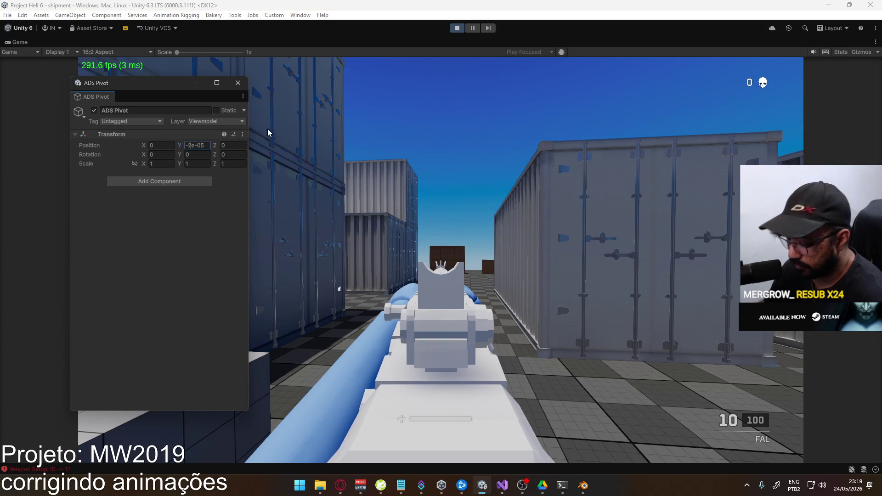
type(".1")
key("BackSpace")
type("3")
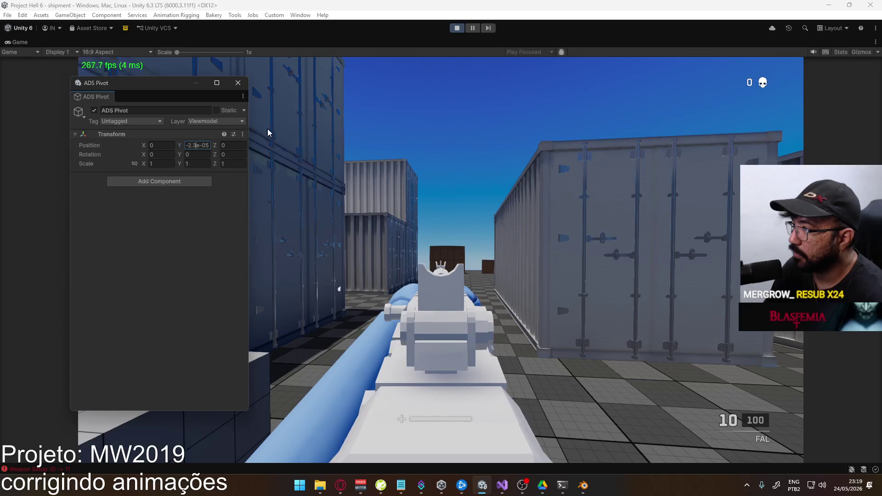
left_click(268, 130)
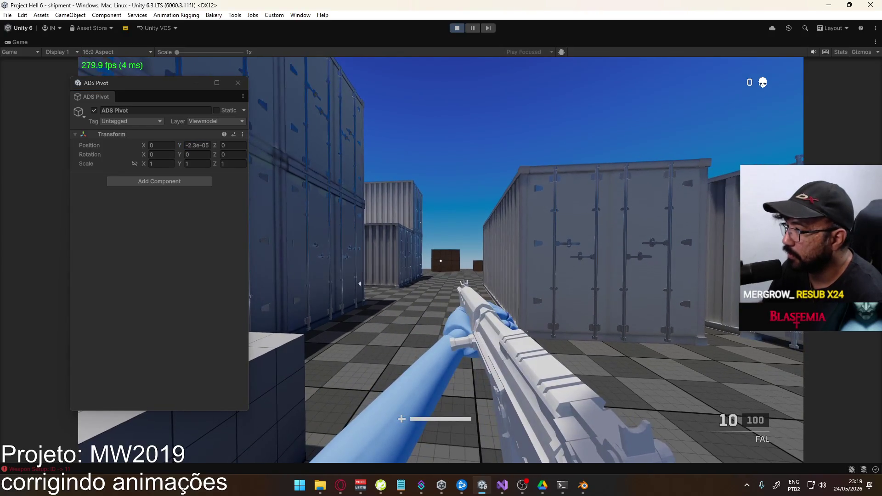
Fire aimed shots at -2.3e-05, then set the ADS Pivot Y to -2.5e-05.
right_click(440, 260)
left_click(440, 260)
left_click(441, 260)
left_click(440, 260)
left_click(440, 260)
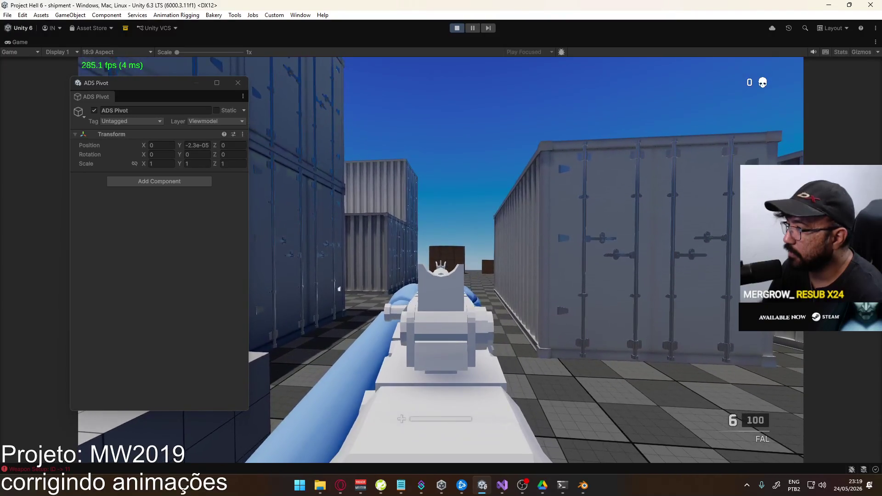
key("super")
left_click(201, 146)
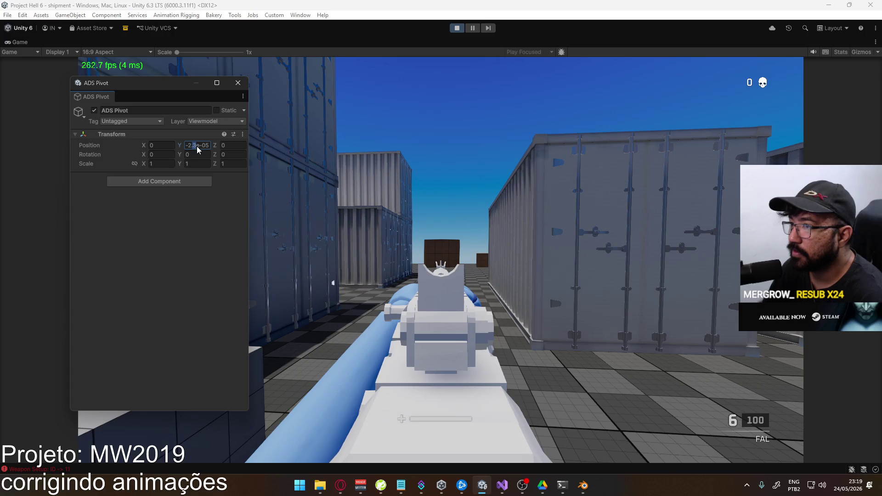
left_click(327, 197)
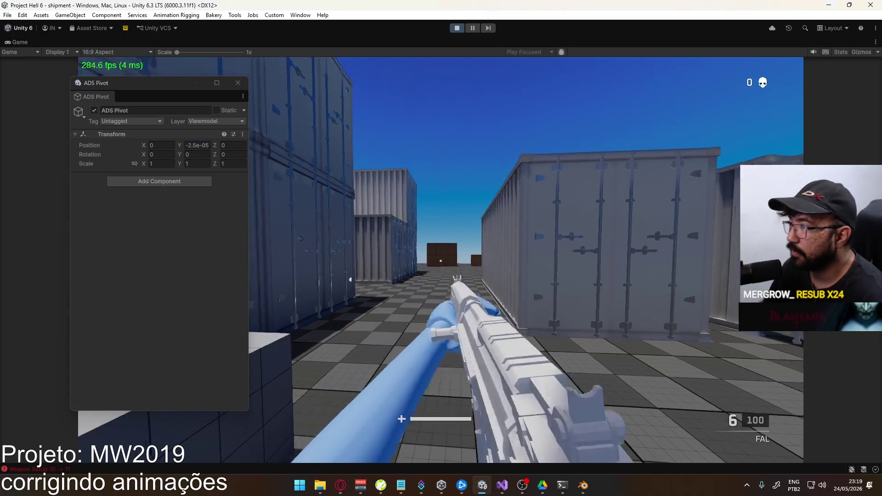
Fire aimed shots at -2.5e-05, then set the ADS Pivot Y to -3.5e-05.
right_click(441, 261)
left_click(441, 261)
left_click(440, 260)
left_click(440, 261)
key("super")
left_click(192, 145)
left_click(190, 145)
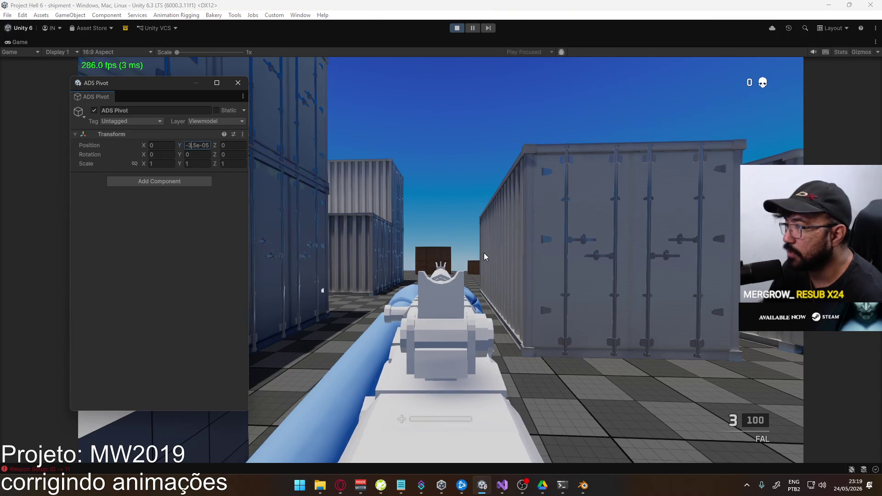
left_click(484, 257)
Aim and fire through the magazine and after reloading to check the -3.5e-05 alignment.
right_click(484, 256)
left_click(484, 257)
left_click(484, 257)
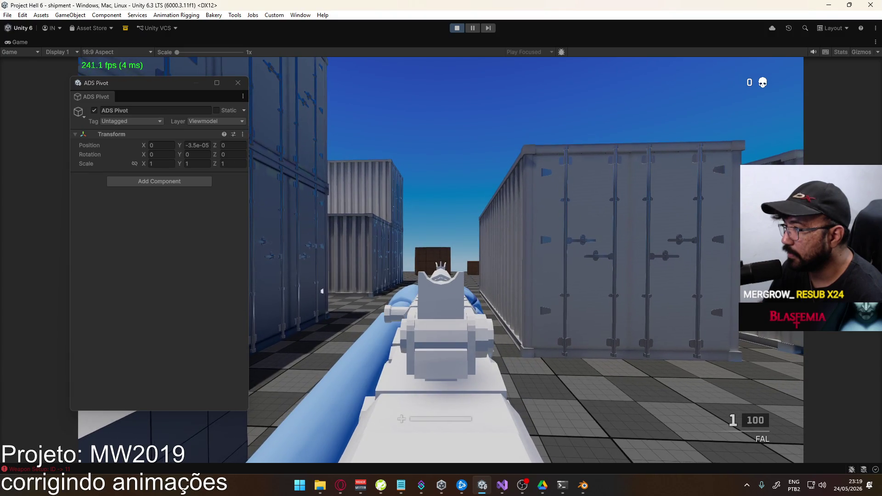
left_click(484, 257)
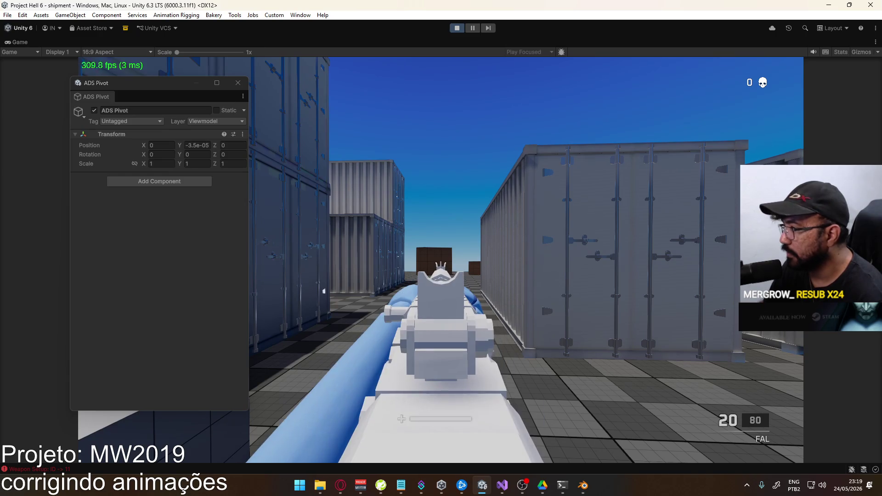
left_click(484, 257)
left_click(484, 257)
left_click(485, 257)
left_click(484, 257)
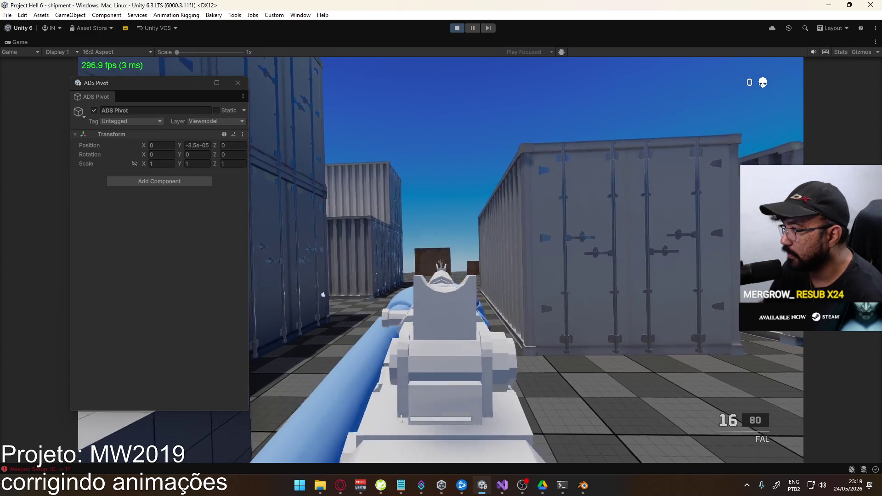
left_click(484, 257)
left_click(484, 257)
Set the ADS Pivot Y position to -3.2e-05 and resume playing.
key("super")
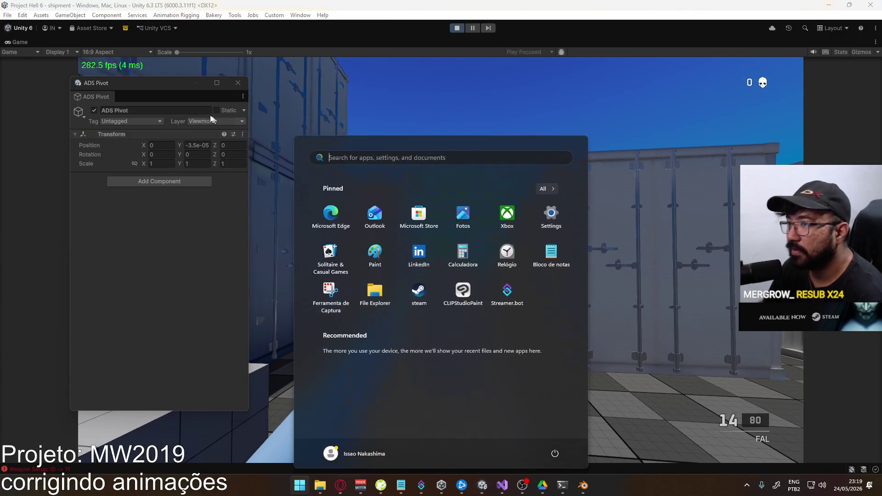
left_click(193, 146)
left_click(193, 146)
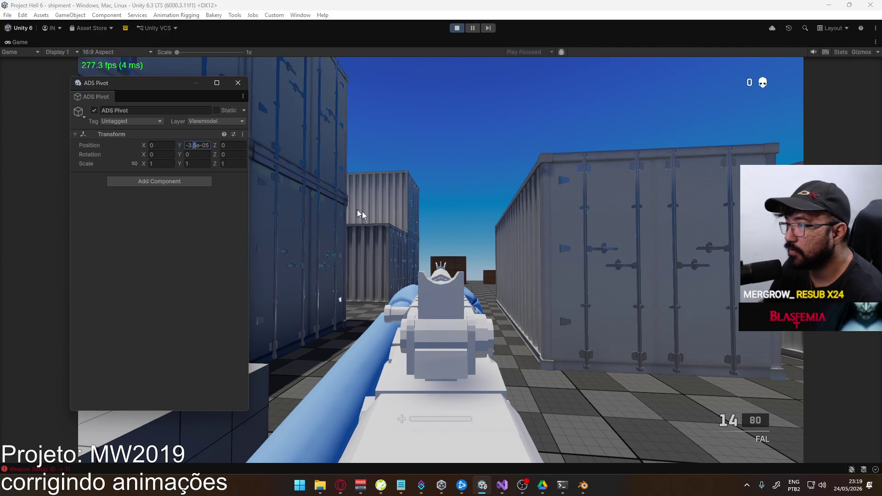
type("2")
left_click(503, 255)
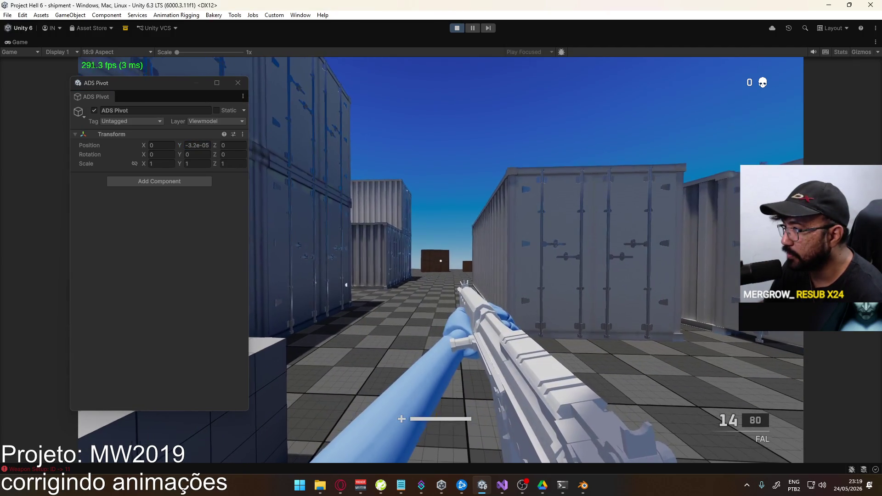
Fire aimed shots to confirm the -3.2e-05 alignment, then restore the full editor layout.
right_click(440, 260)
left_click(440, 260)
left_click(440, 261)
left_click(440, 260)
key("super")
key("super")
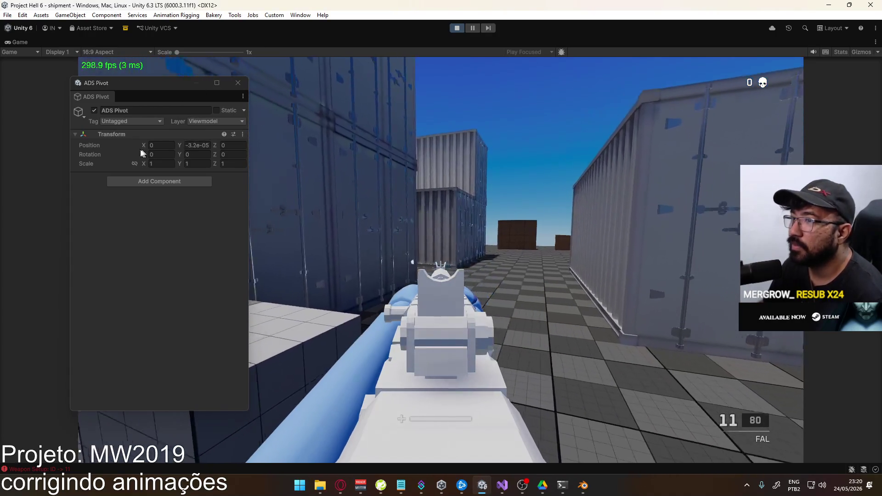
right_click(142, 153)
left_click(143, 181)
right_click(351, 42)
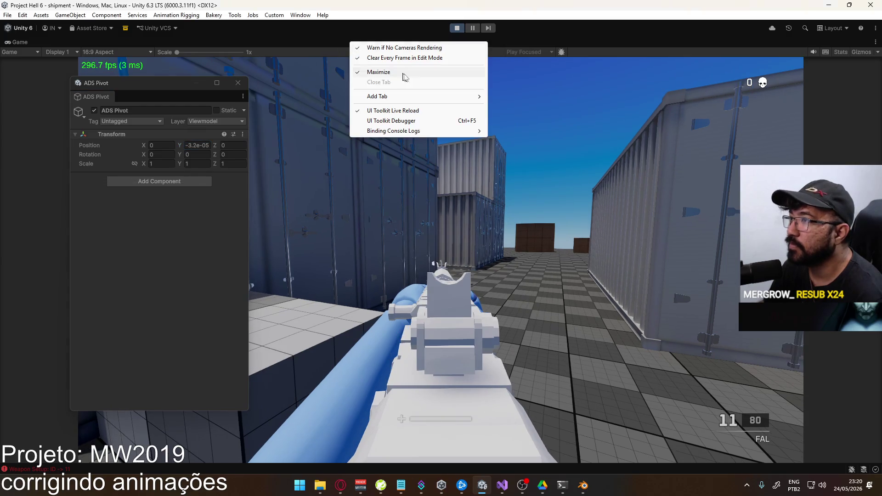
left_click(414, 75)
In the browser, go to YouTube home, play the Modern Warfare 2 Favela soundtrack mix, then return to Unity.
key("super")
left_click(342, 487)
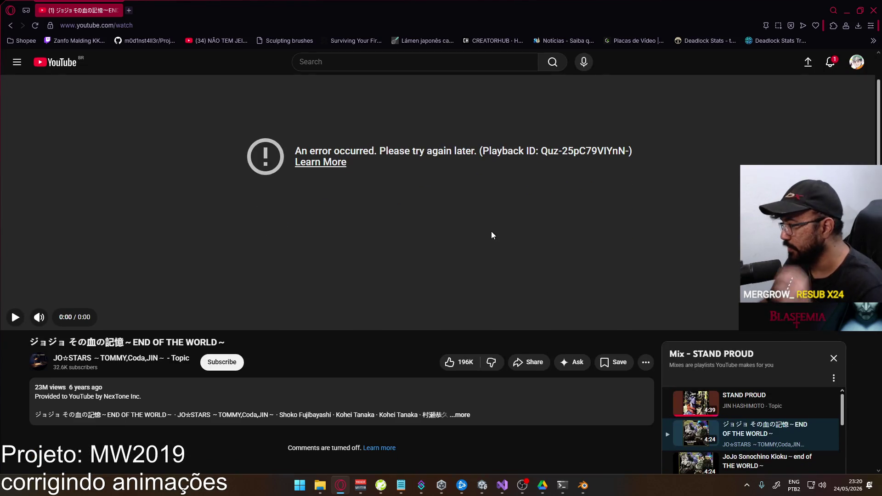
scroll(538, 249, "down", 4)
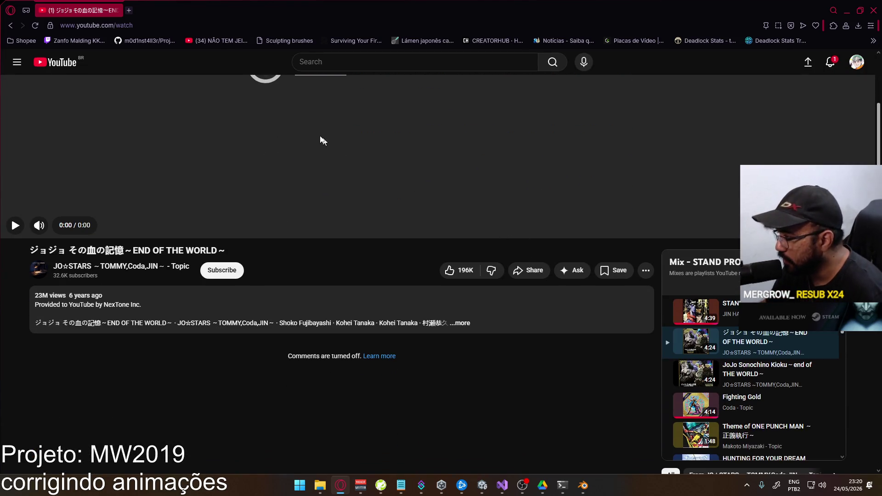
left_click(81, 68)
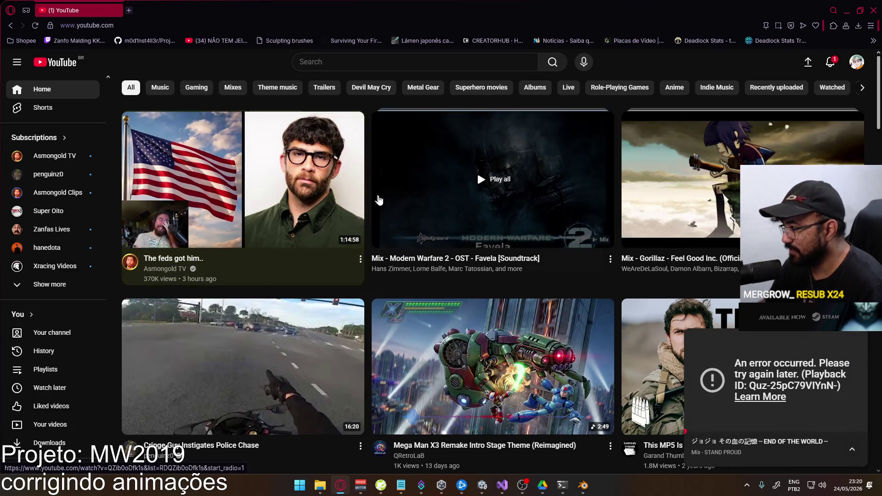
left_click(489, 195)
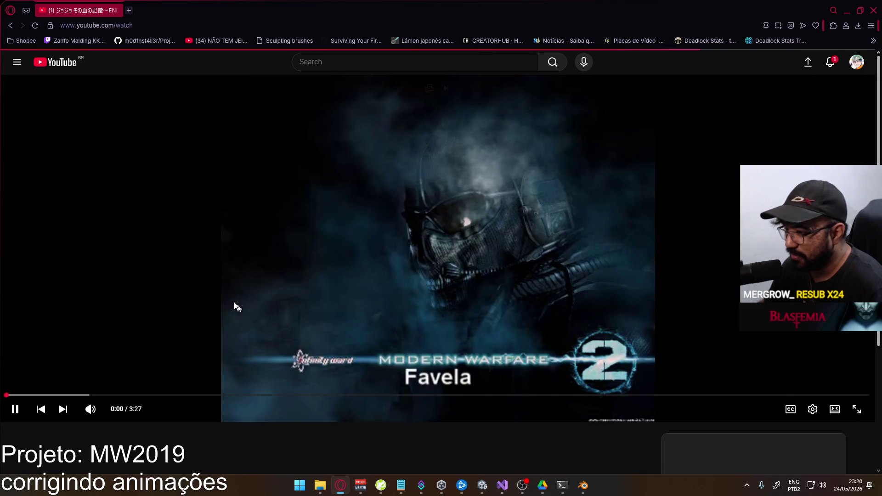
left_click(341, 488)
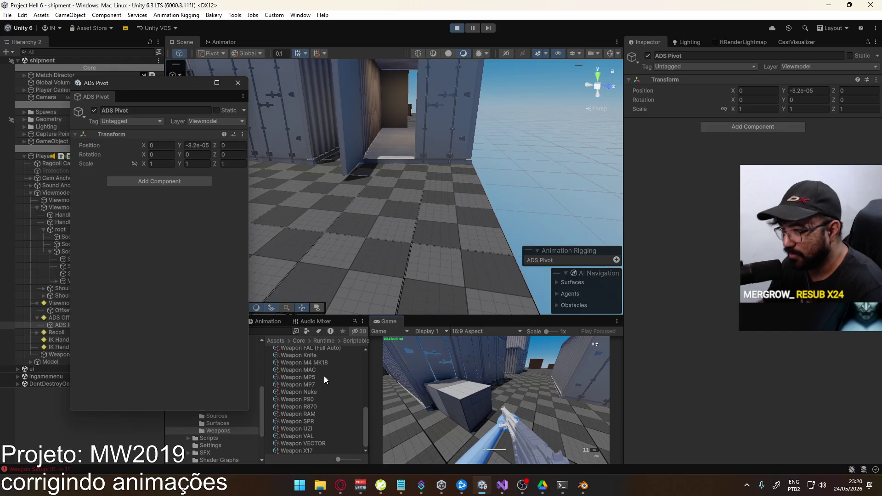
Copy Weapon FAL's Ads Offset and paste it onto Weapon FAL (Full Auto).
scroll(334, 390, "up", 2)
scroll(325, 398, "down", 3)
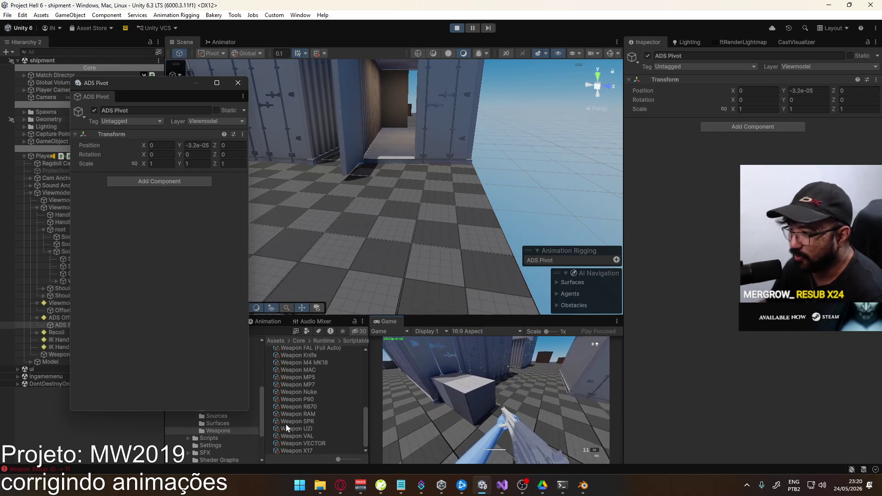
scroll(322, 426, "up", 3)
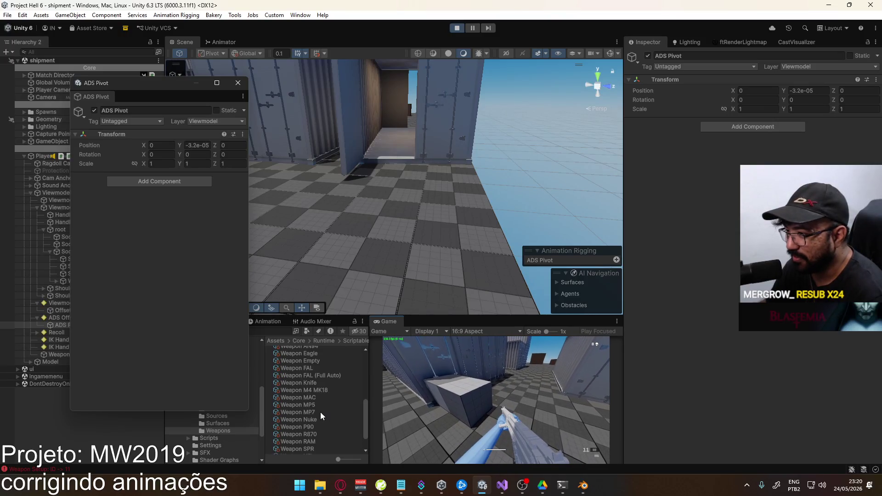
left_click(314, 395)
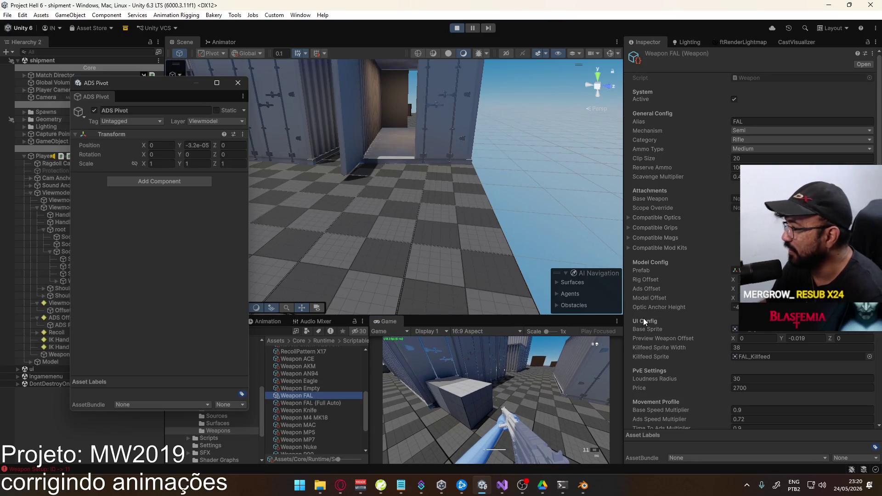
right_click(656, 288)
left_click(681, 326)
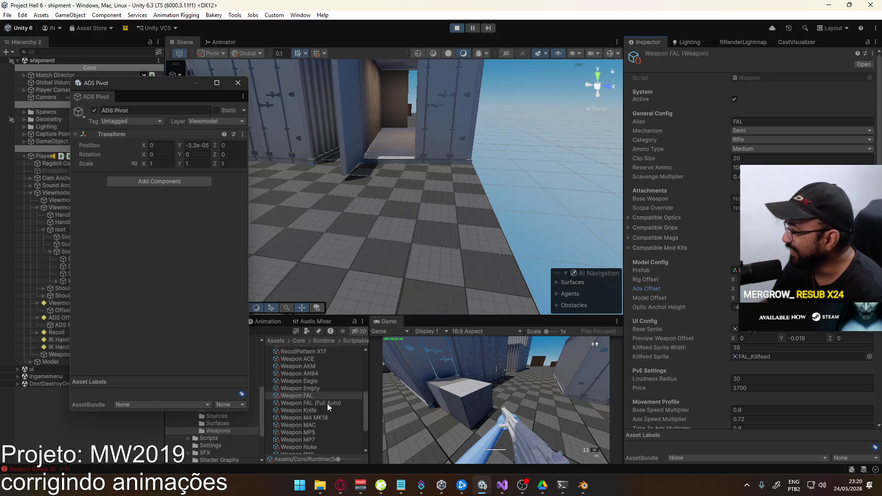
left_click(327, 403)
right_click(644, 288)
left_click(680, 327)
Copy Weapon FAL's Rig Offset and paste it onto Weapon FAL (Full Auto).
left_click(321, 395)
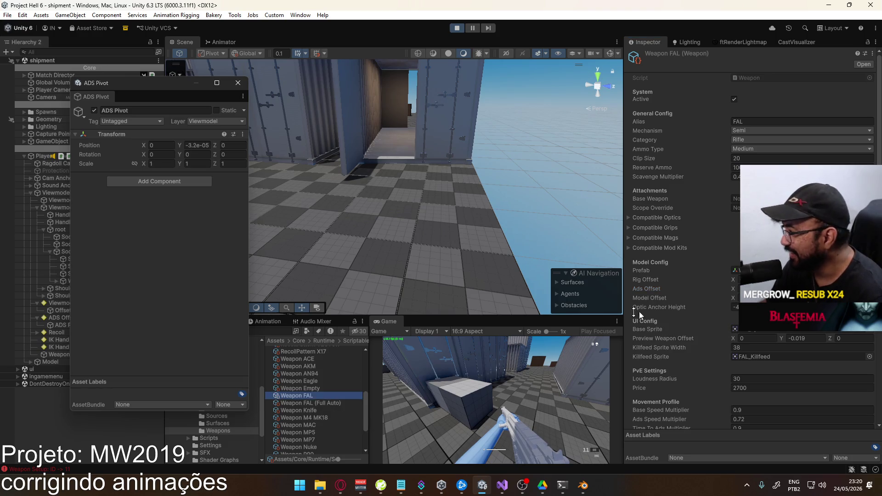
right_click(650, 281)
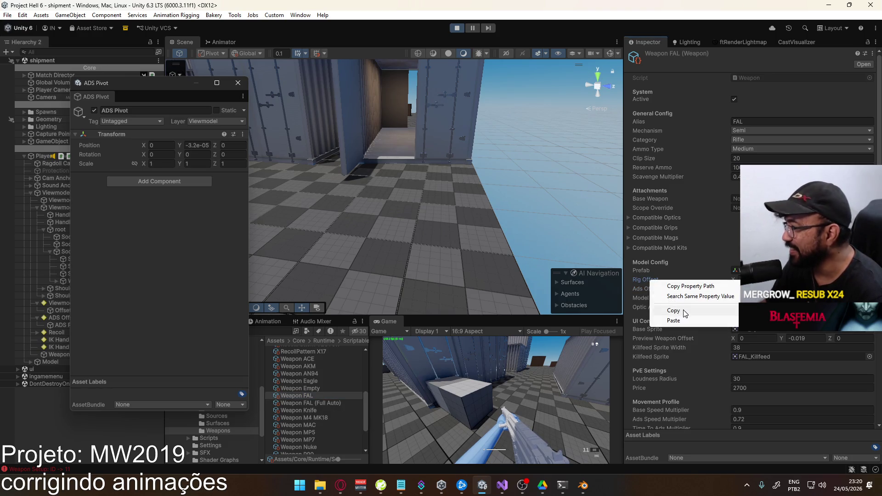
left_click(683, 311)
left_click(317, 403)
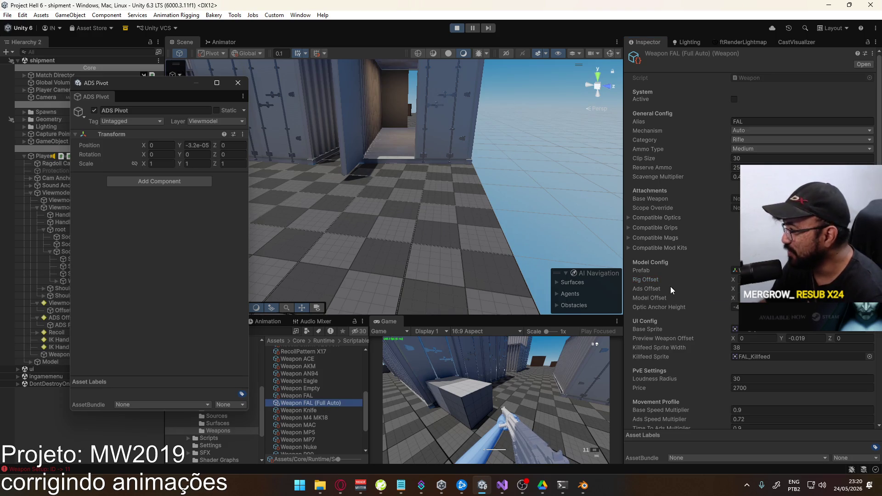
right_click(656, 286)
left_click(680, 321)
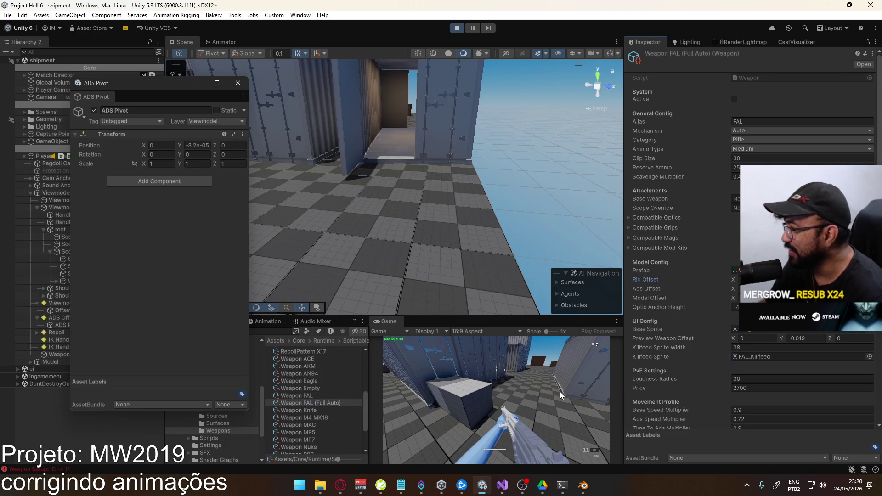
Maximize the Game view so it fills the editor again.
key("super")
key("Escape")
right_click(389, 321)
left_click(424, 352)
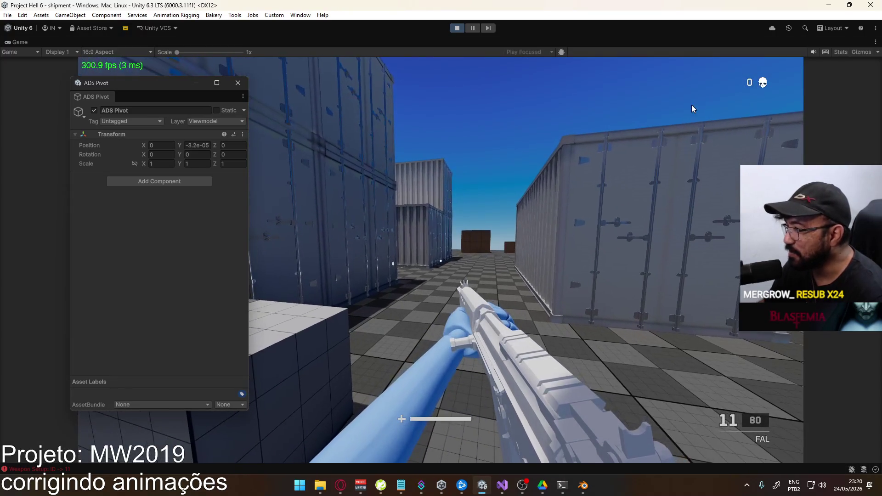
Fire aimed bursts in the maximized game to check the sights at Y -3.2e-05, then return to the editor.
left_click(441, 259)
left_click(441, 260)
left_click(441, 259)
left_click(441, 260)
left_click(441, 260)
left_click(440, 260)
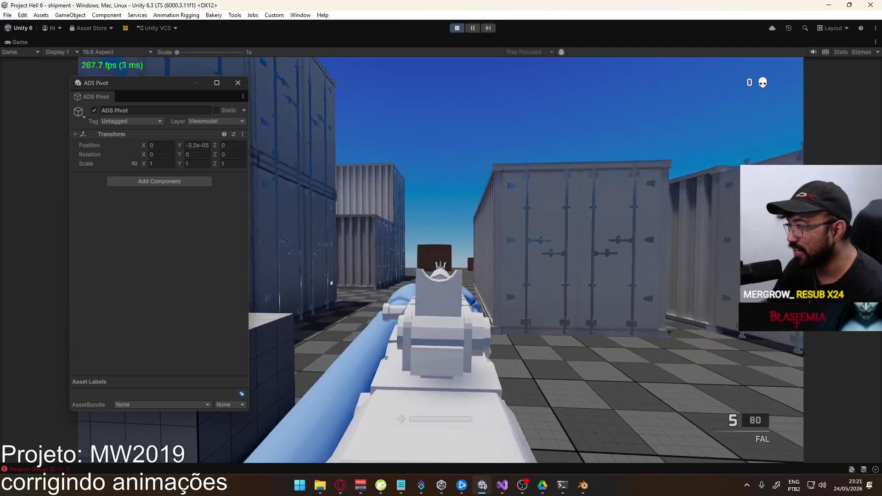
left_click(441, 259)
left_click(441, 260)
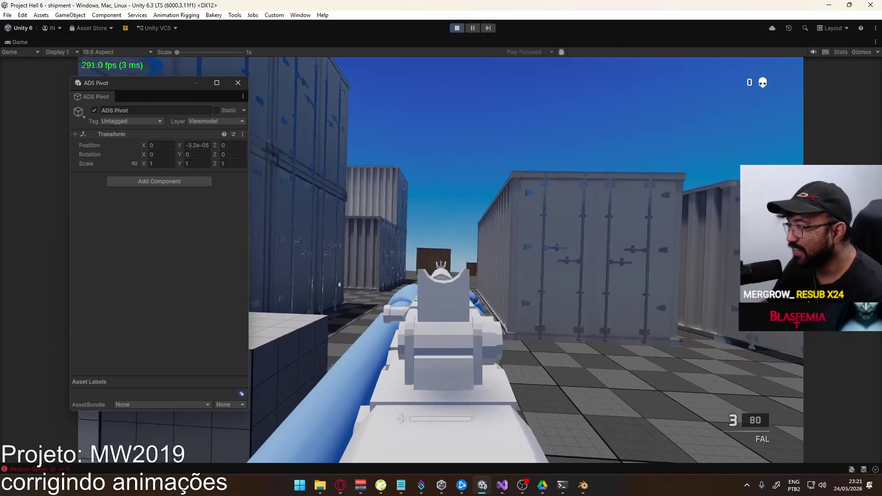
left_click(440, 259)
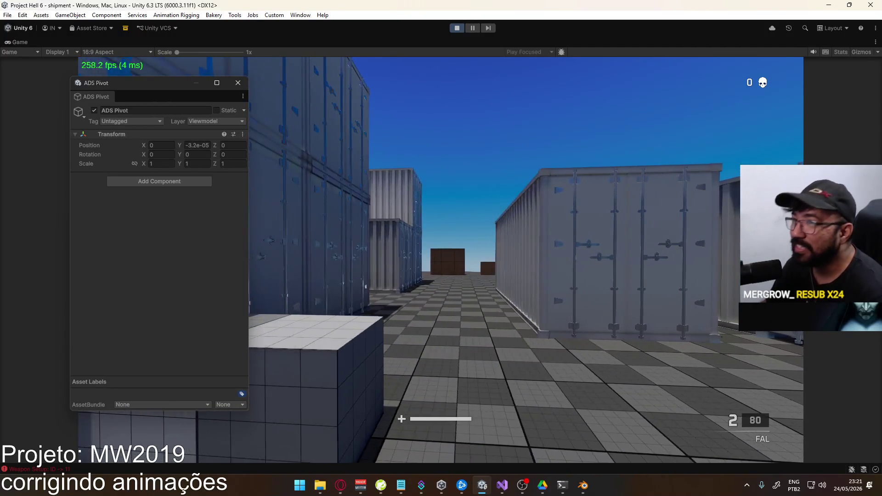
key("super")
left_click(322, 40)
Restore the full editor layout and choose Change Loadout from the game's pause menu.
right_click(324, 40)
left_click(381, 70)
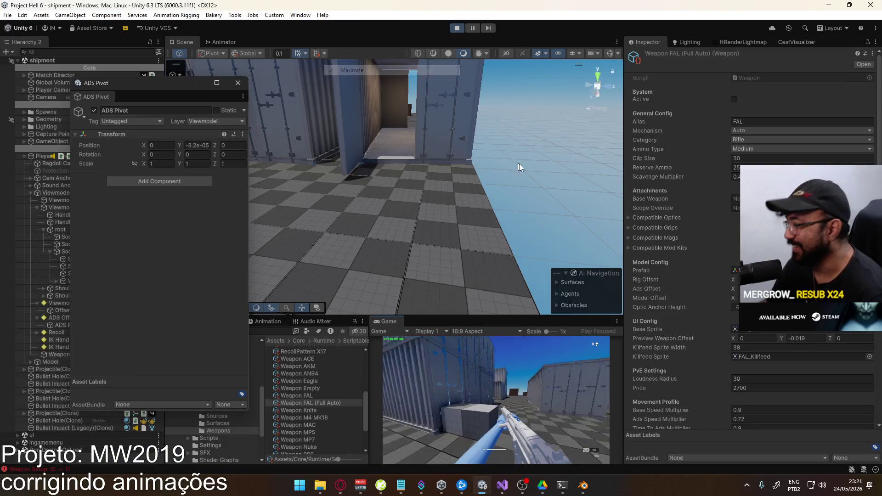
key("super")
key("super")
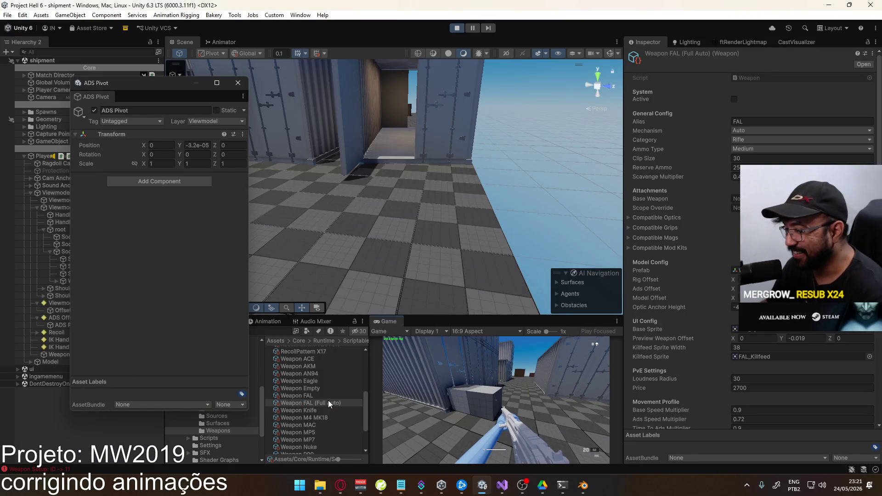
left_click(435, 401)
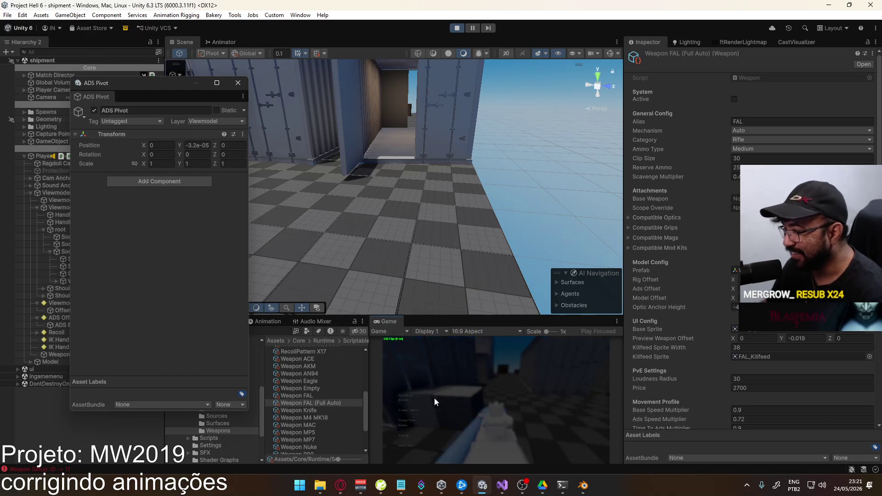
left_click(411, 413)
Pick the FAL as primary weapon and mount the Reflex Sight optic in the Gunsmith.
left_click(427, 365)
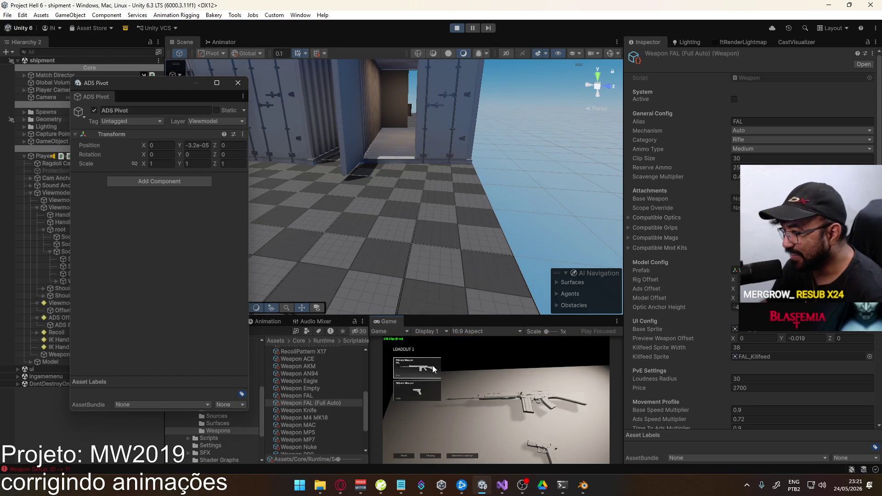
left_click(428, 414)
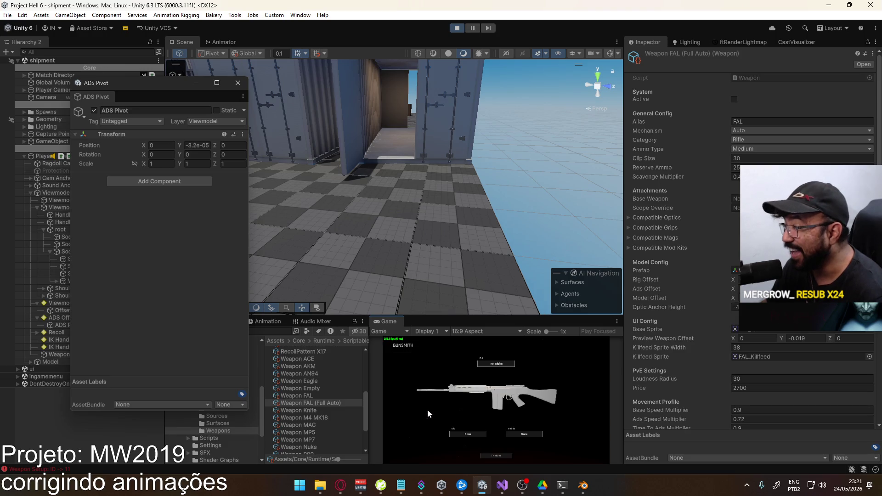
left_click(492, 365)
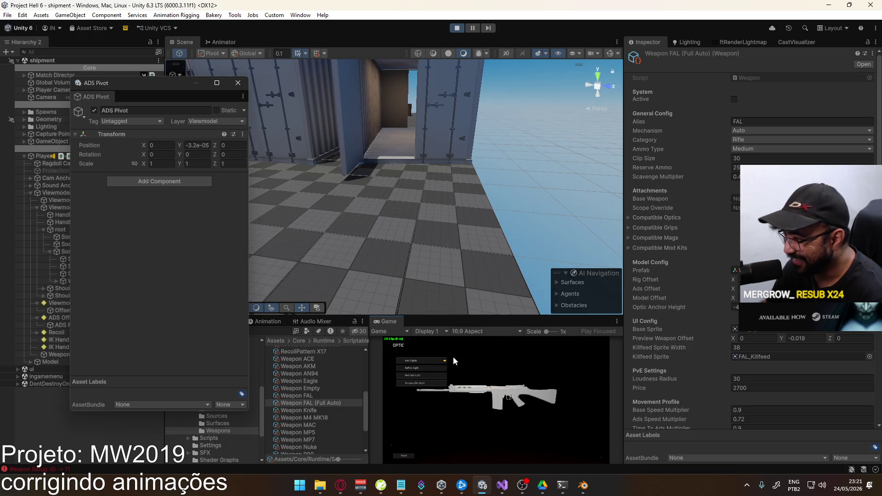
left_click(430, 369)
left_click(493, 456)
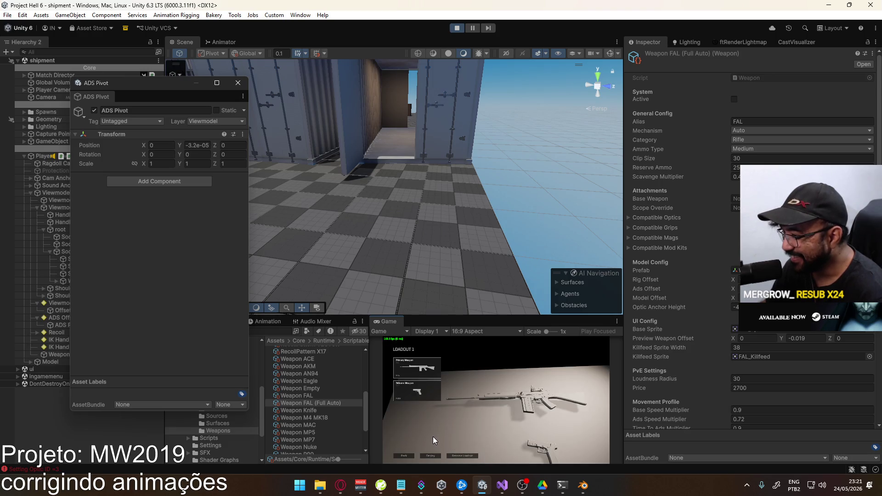
Respawn via the pause menu's Suicide option so the new loadout applies.
key("Escape")
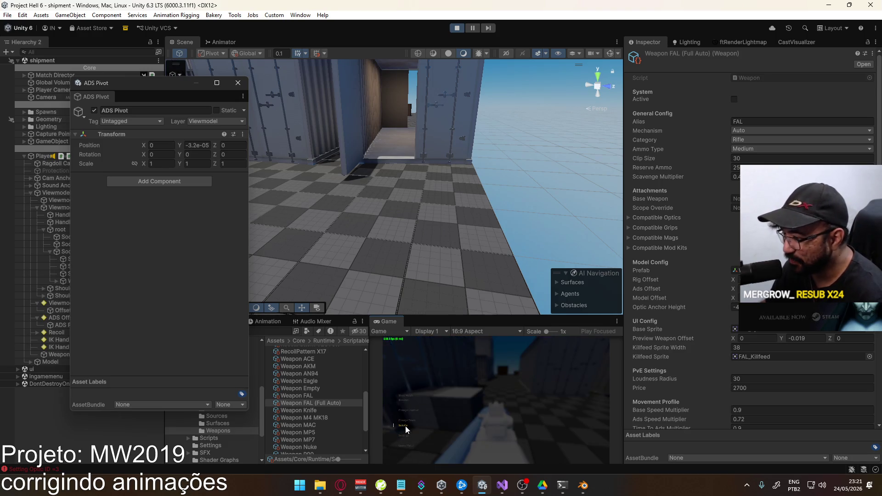
left_click(406, 428)
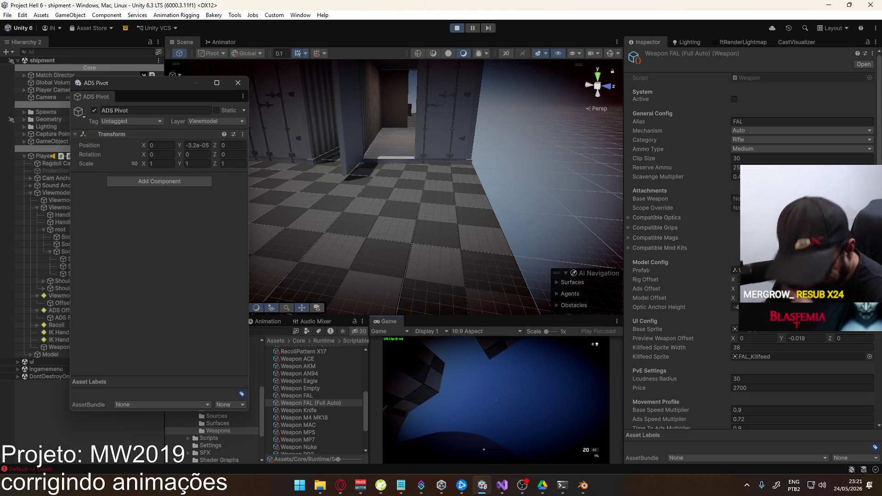
key("super")
key("super")
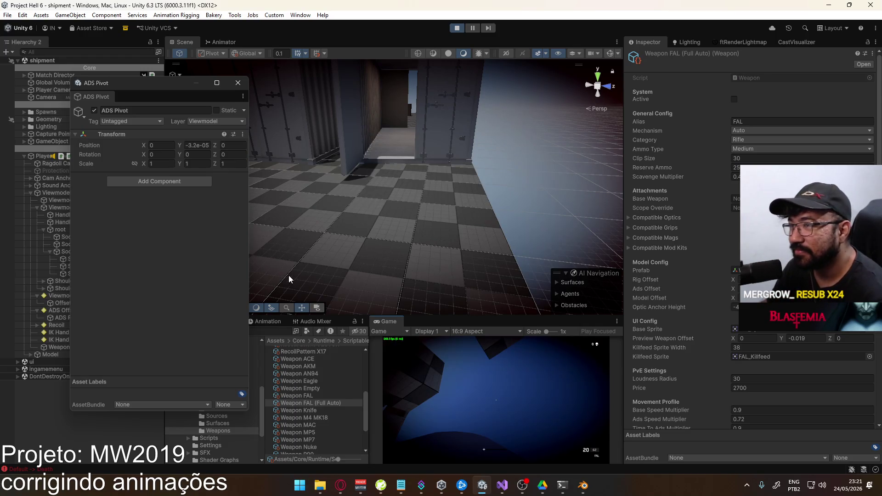
Maximize the Game view, walk forward, fire one reflex-sight test shot, then restore the layout.
right_click(411, 335)
left_click(422, 368)
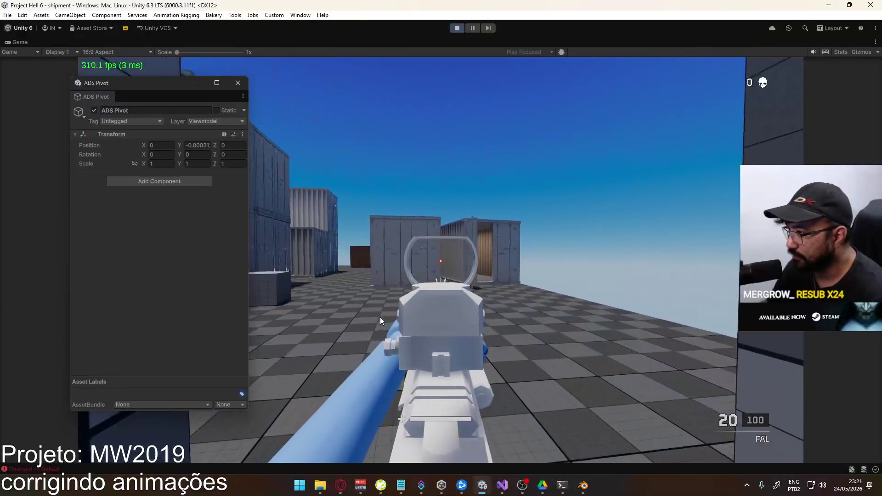
left_click(380, 321)
key("w")
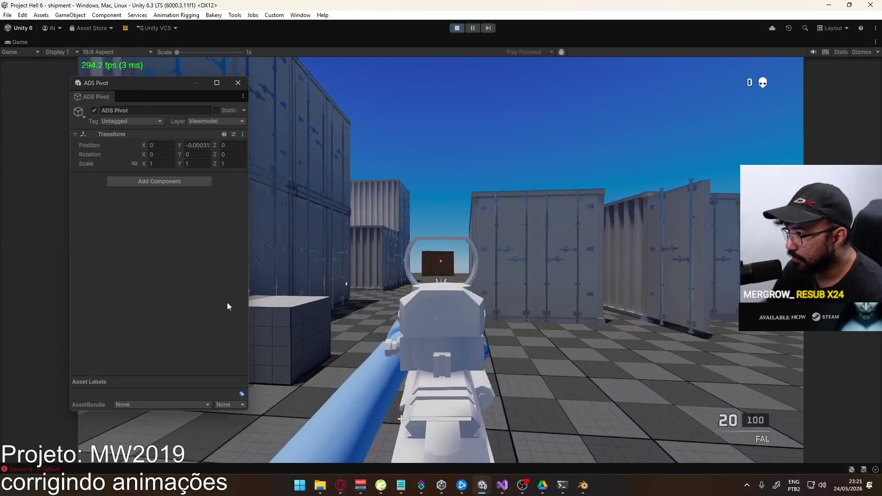
left_click(254, 308)
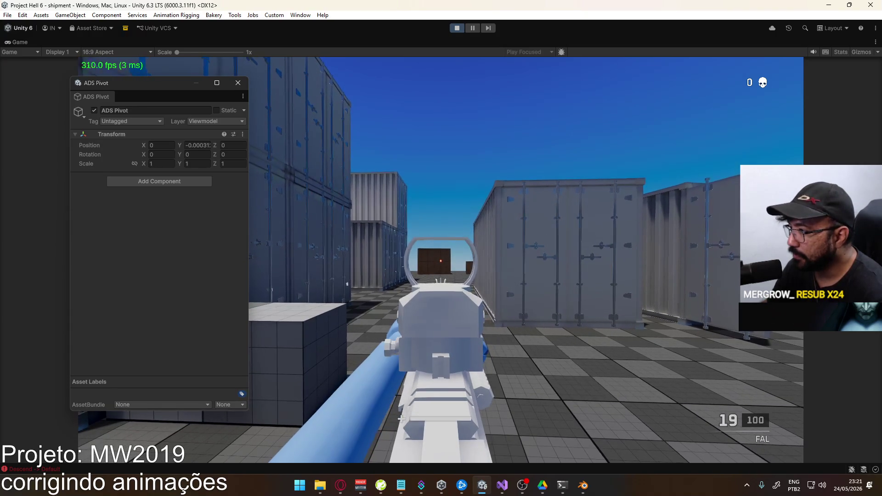
key("super")
key("super")
key("super")
right_click(340, 40)
left_click(388, 70)
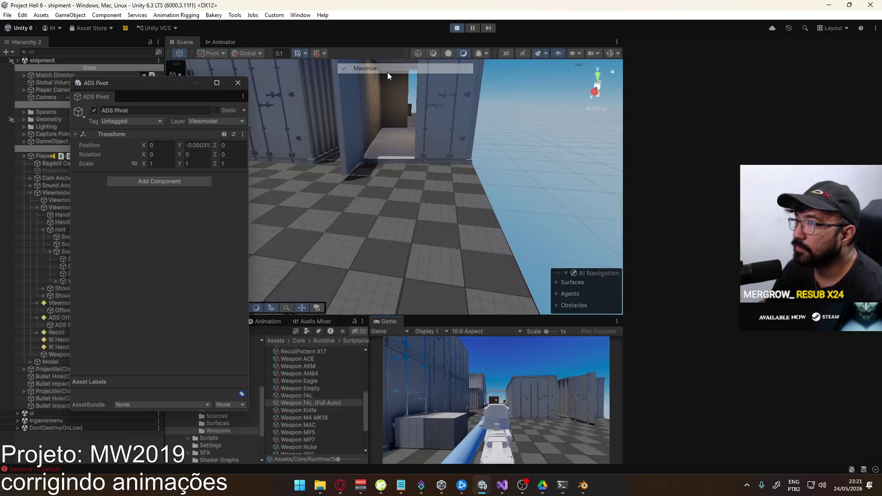
Open the Weapon FAL asset's settings in a floating Properties window.
left_click(388, 73)
key("super")
key("super")
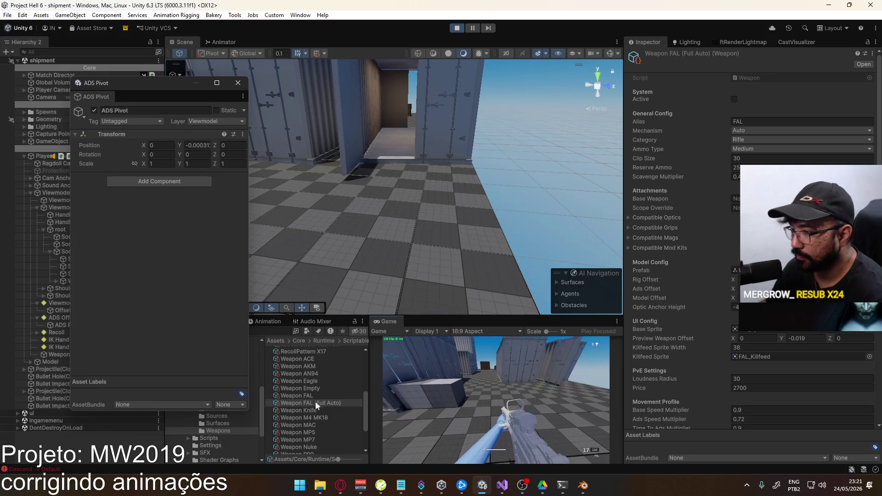
right_click(311, 396)
left_click(322, 388)
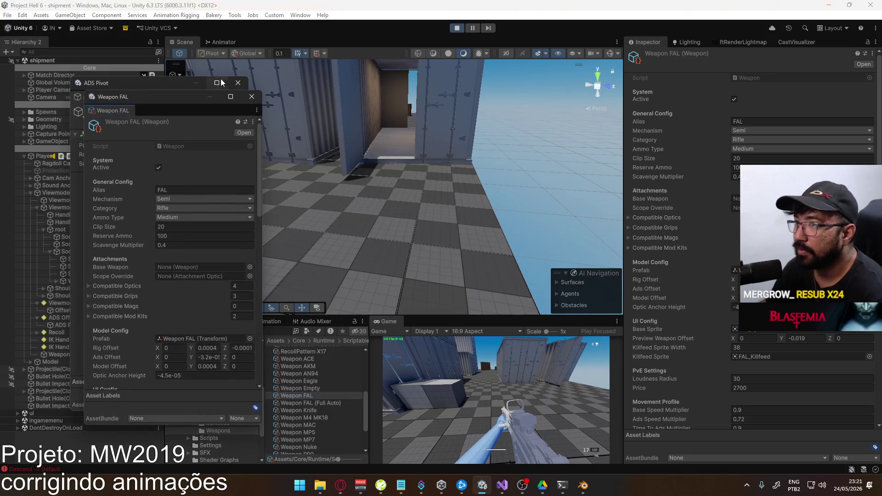
Maximize the Game view and walk the player forward onto the crate.
right_click(394, 324)
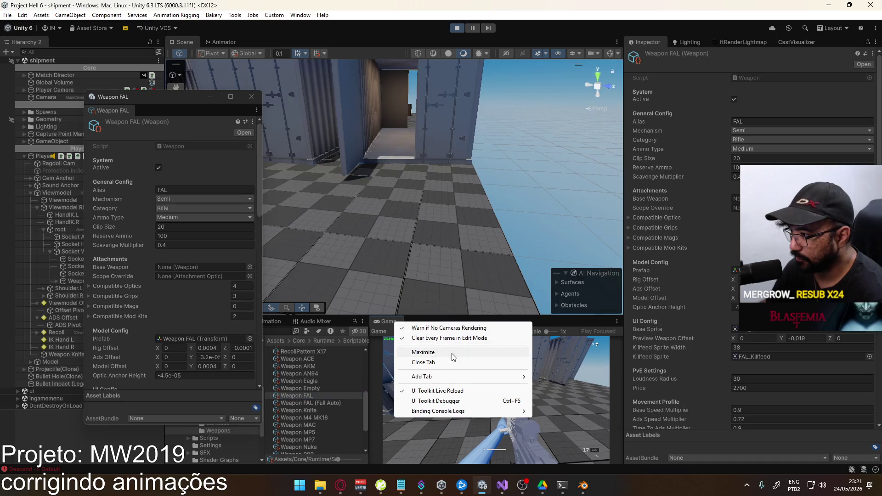
left_click(425, 355)
key("w")
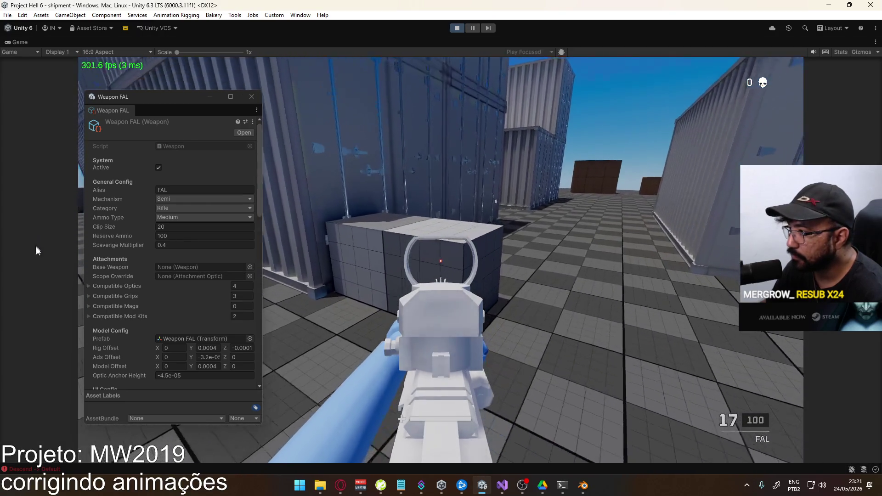
key("w")
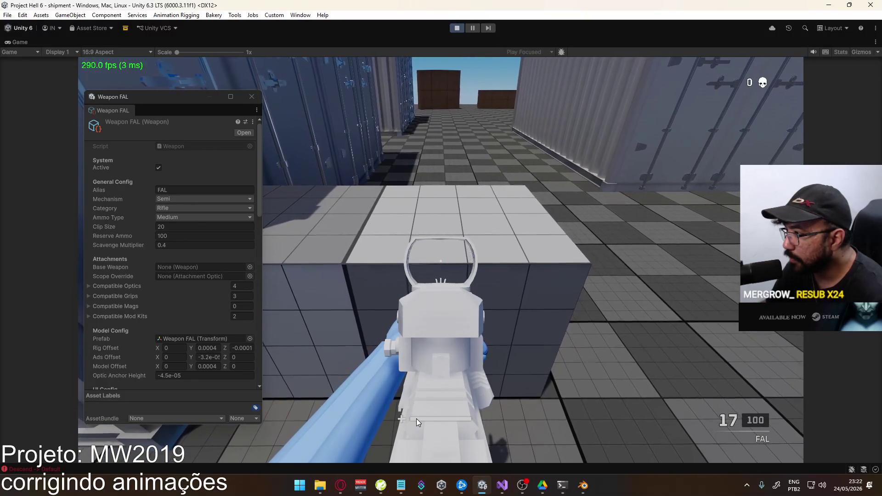
key("super")
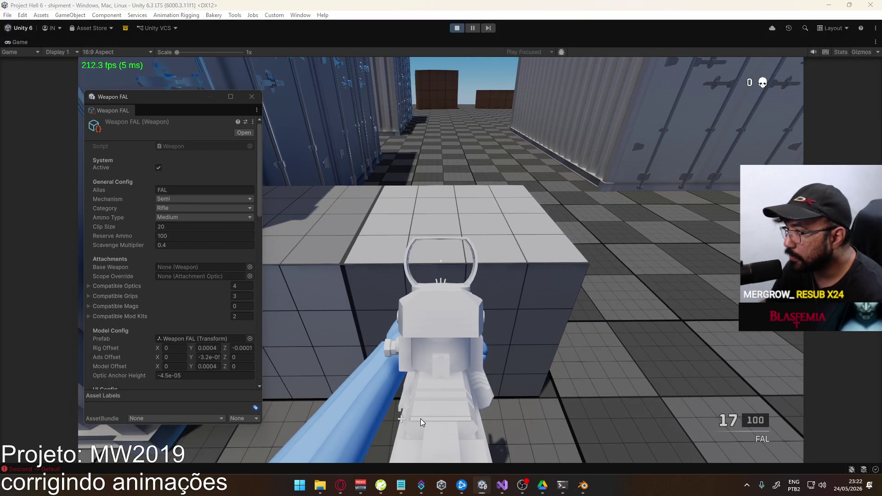
scroll(170, 312, "down", 2)
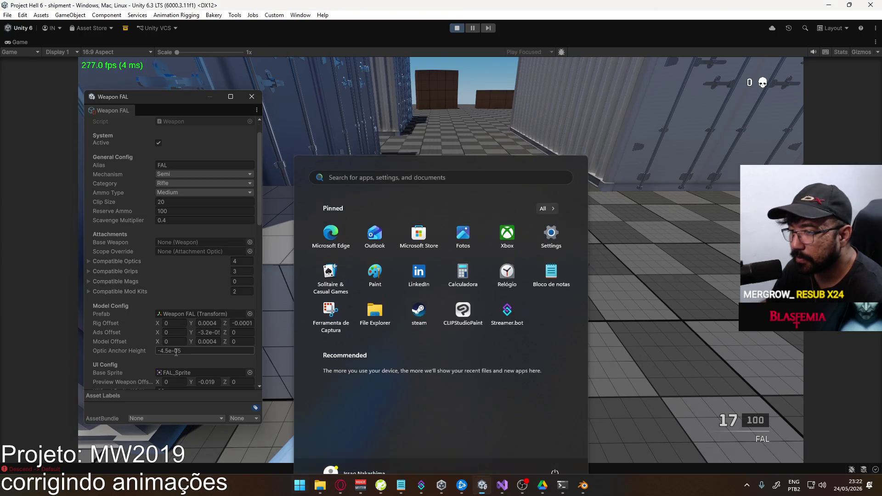
Aim down the FAL's sights in play to check the current sight alignment.
left_click(171, 351)
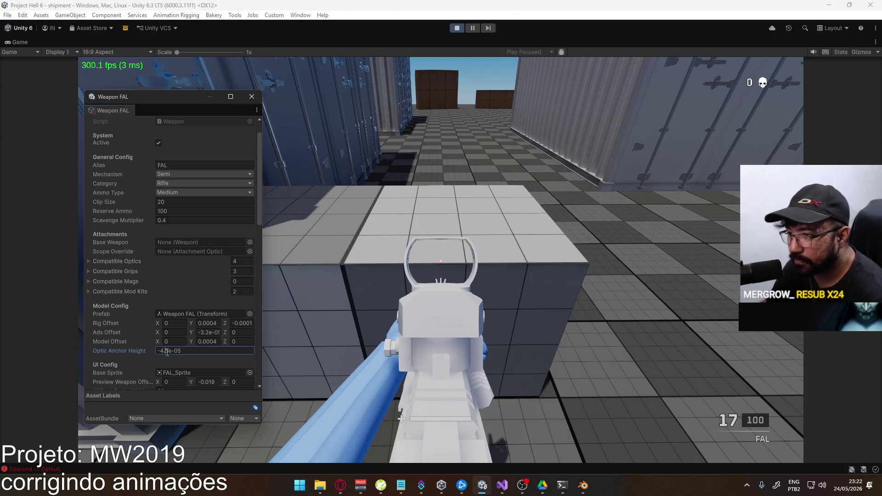
type("2")
left_click(584, 296)
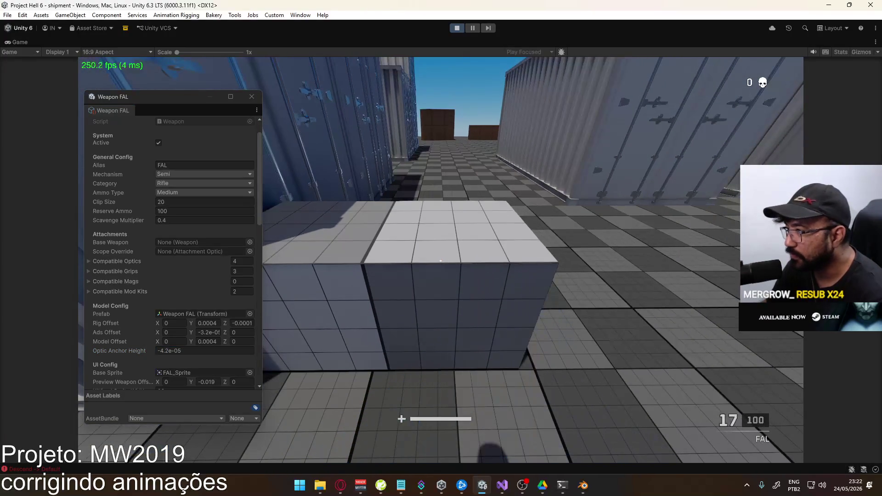
right_click(441, 261)
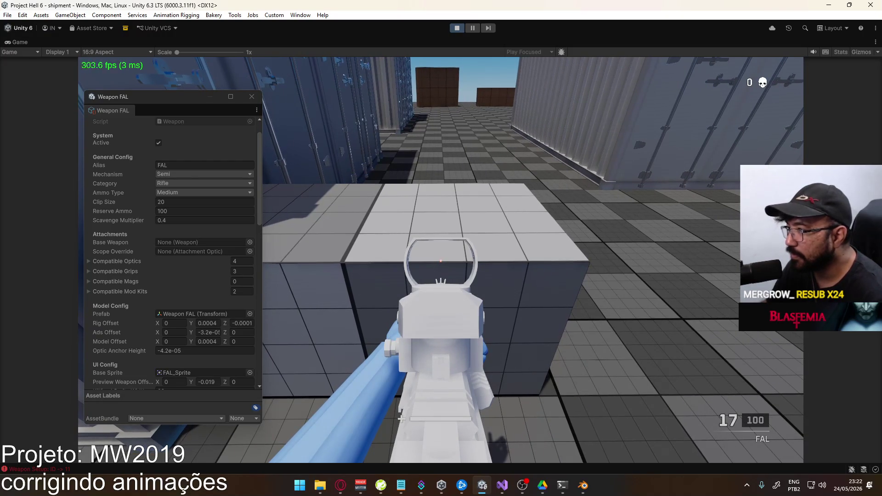
key("super")
Set the FAL's Optic Anchor Height to -4e-05, then swap to the X17 and back.
left_click(166, 351)
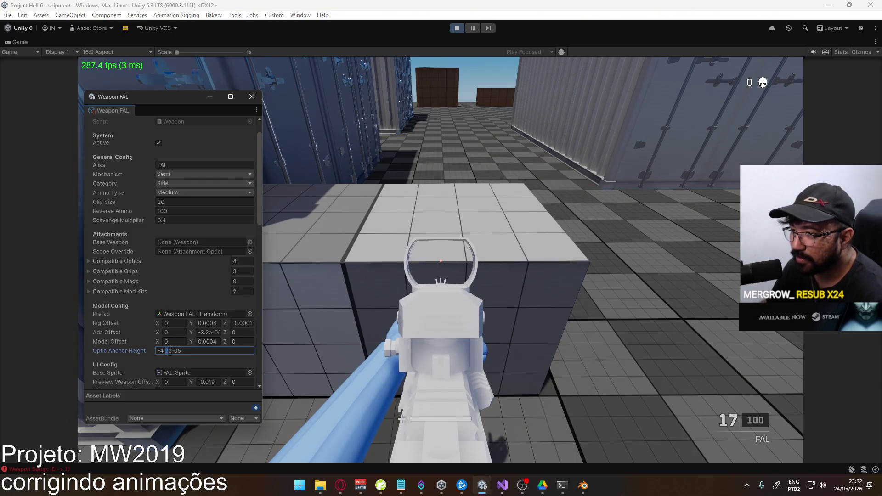
key("BackSpace")
left_click(322, 276)
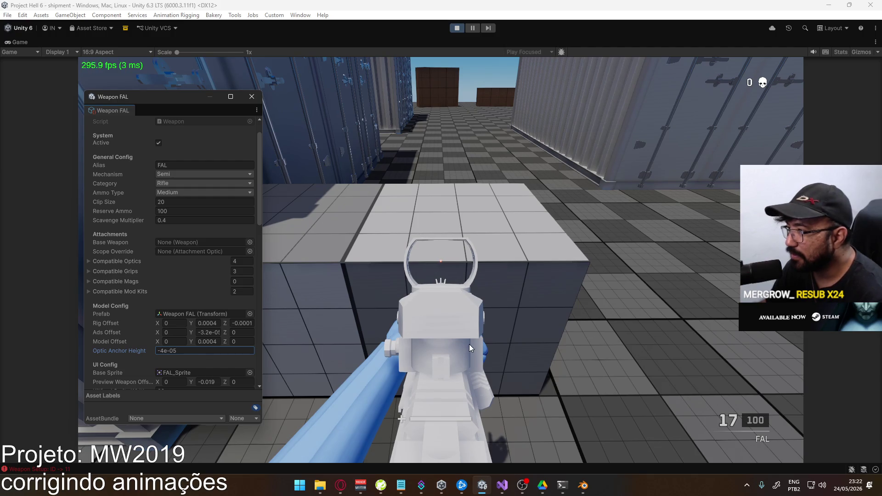
key("2")
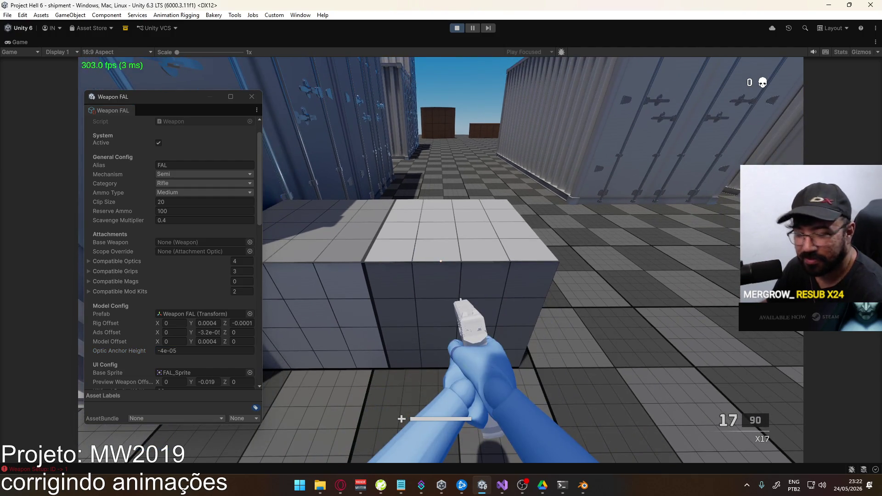
key("1")
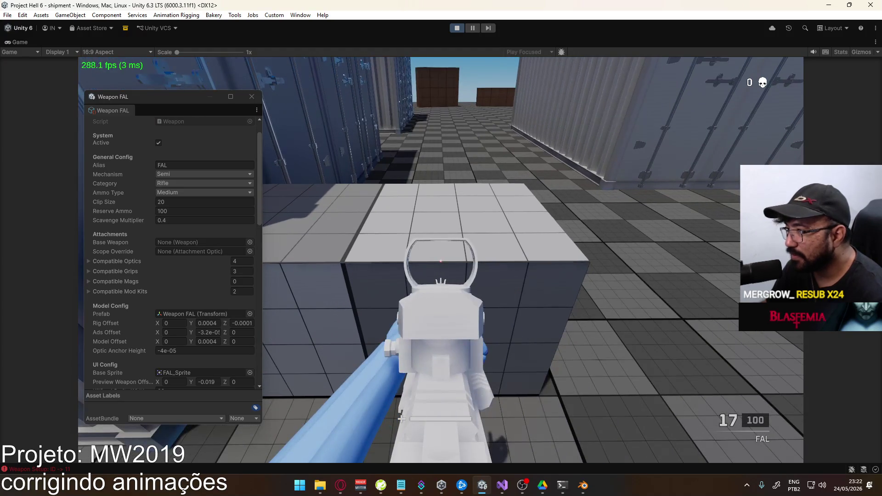
key("super")
Swap to the X17 pistol and back to the FAL, then aim down sights.
left_click(161, 350)
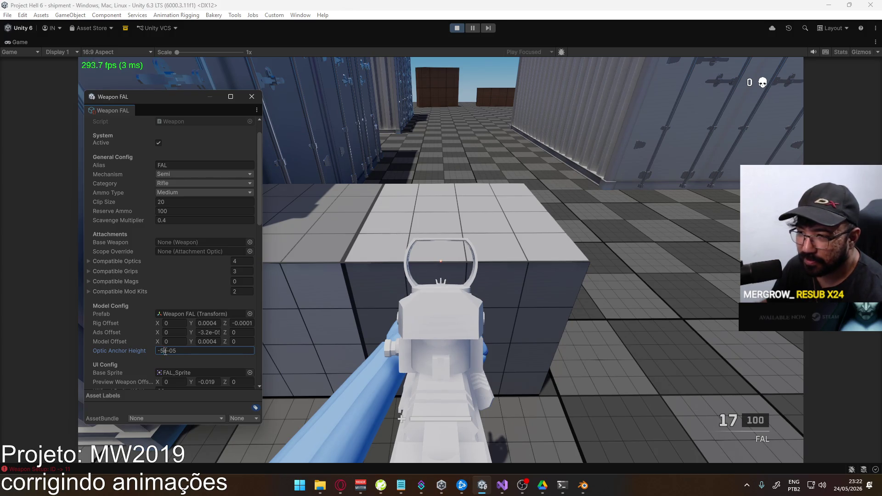
left_click(423, 326)
key("2")
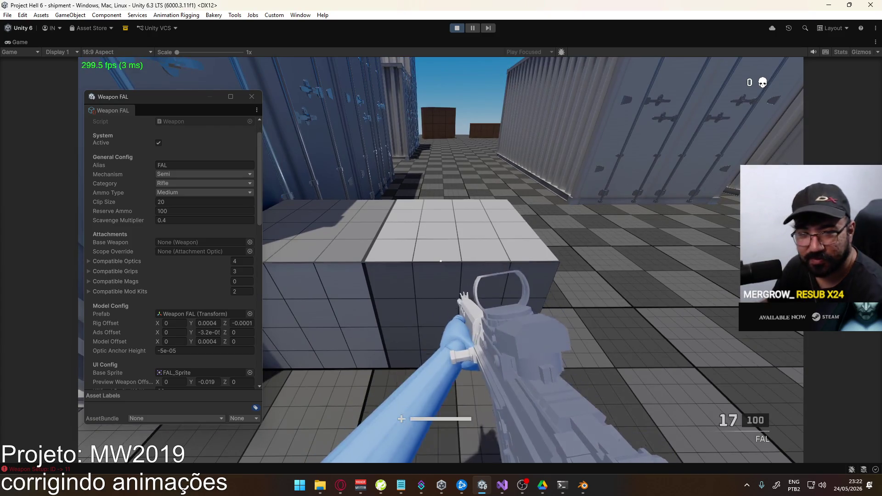
key("1")
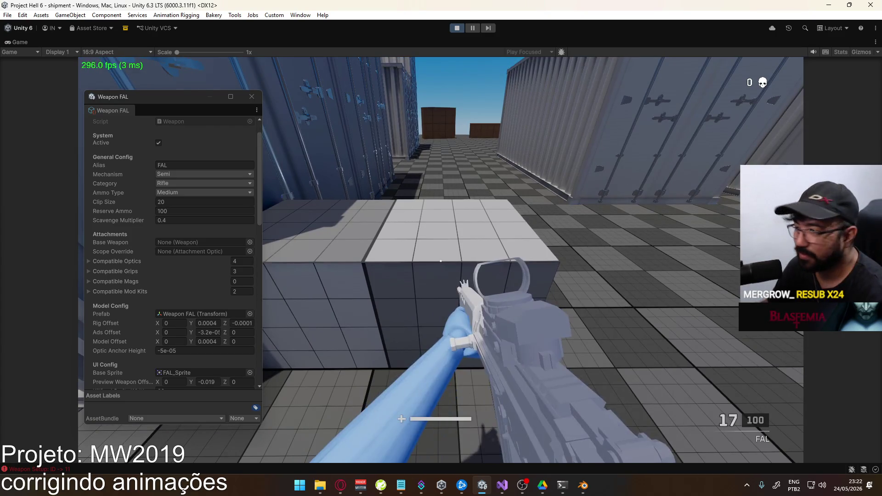
right_click(441, 261)
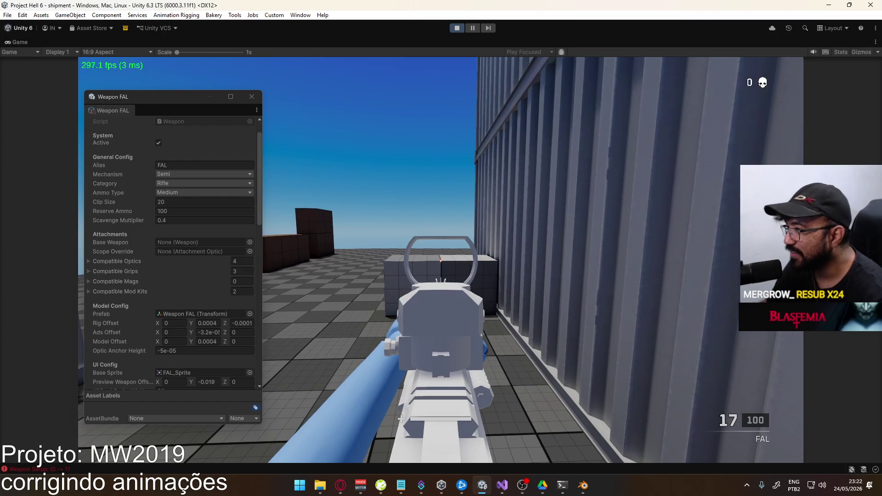
Fire eight aimed FAL shots, reload, and fire two more down the container corridor.
left_click(441, 261)
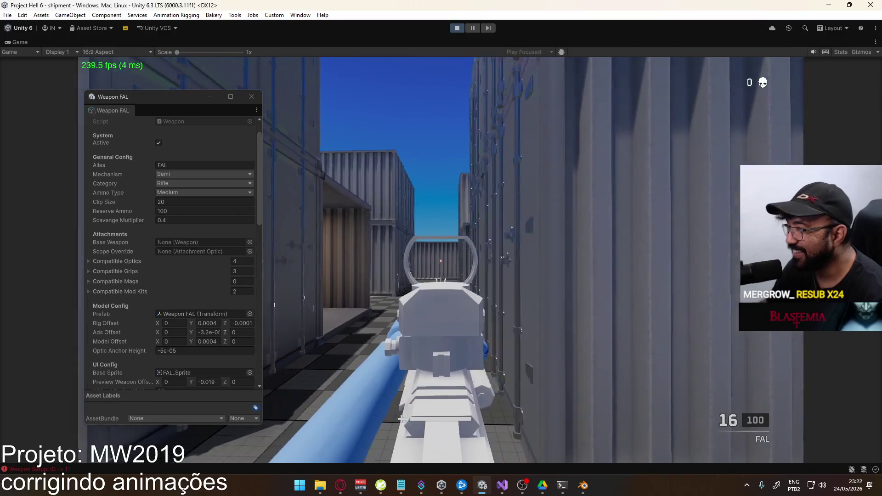
left_click(441, 260)
left_click(441, 260)
left_click(441, 260)
left_click(441, 261)
left_click(441, 261)
left_click(441, 260)
left_click(441, 260)
left_click(441, 260)
left_click(441, 260)
left_click(441, 260)
left_click(441, 260)
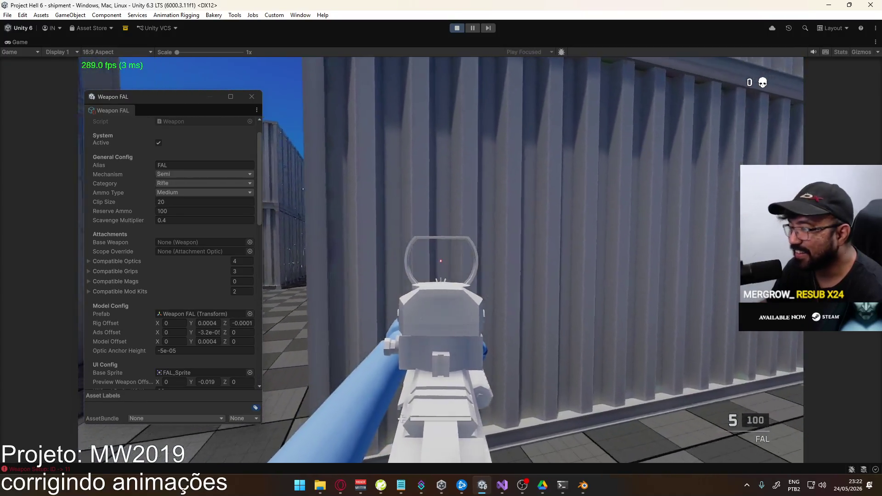
key("r")
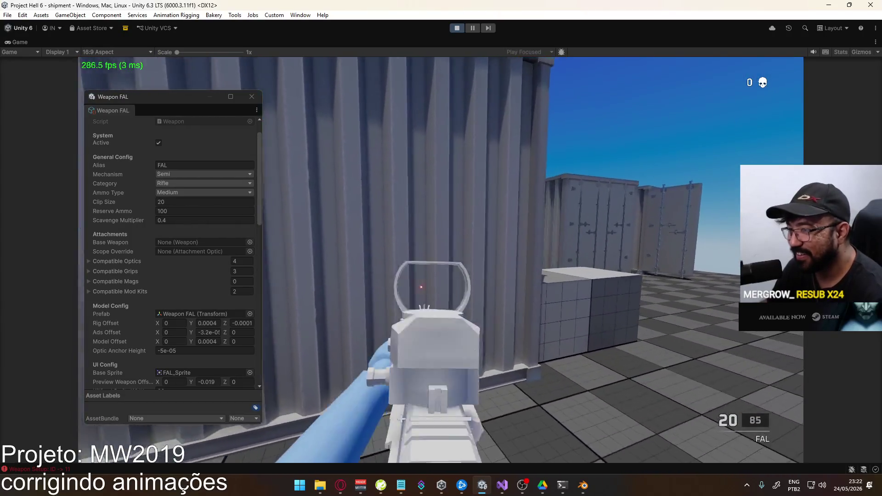
left_click(441, 261)
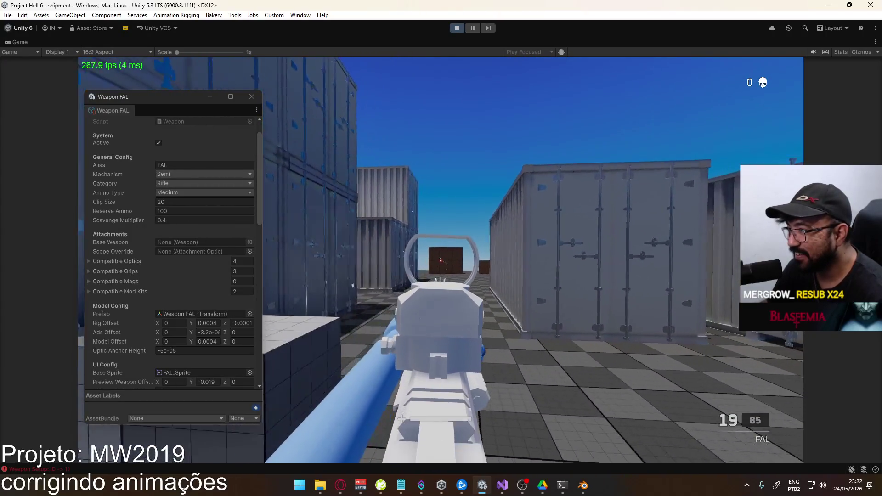
left_click(441, 260)
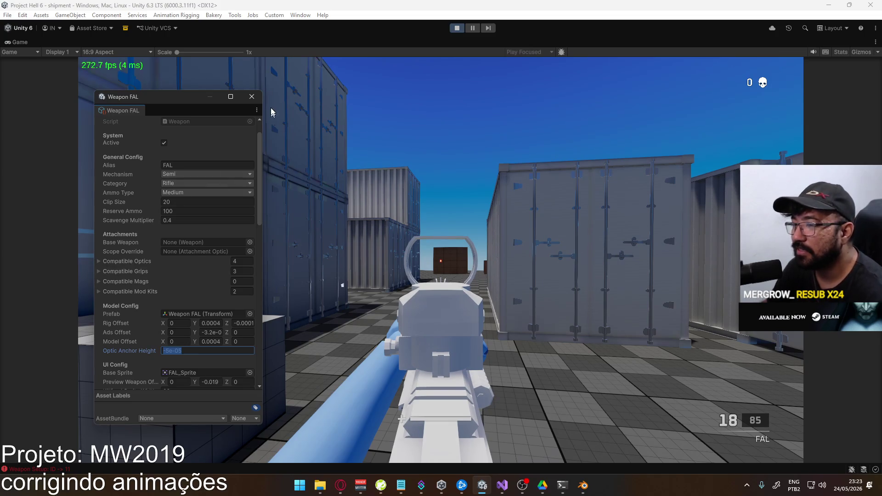
Close the floating FAL window, restore the editor layout, and select Weapon FAL (Full Auto).
left_click(252, 96)
right_click(345, 42)
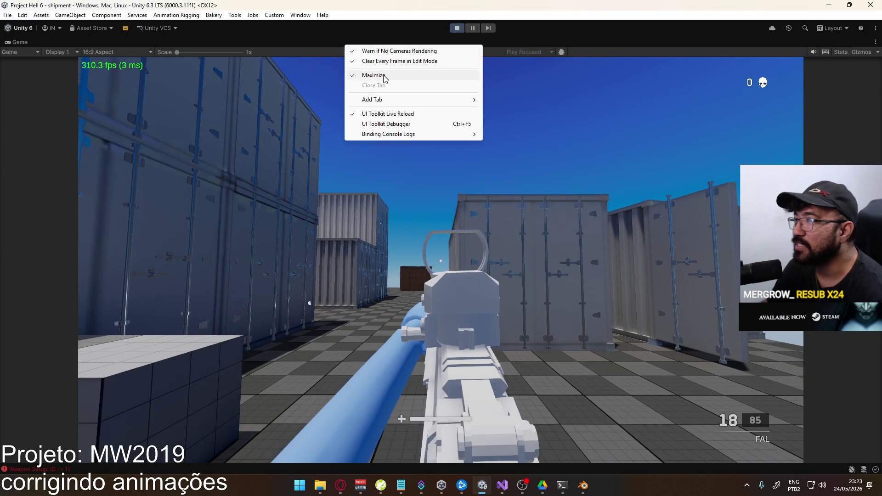
left_click(384, 75)
left_click(319, 401)
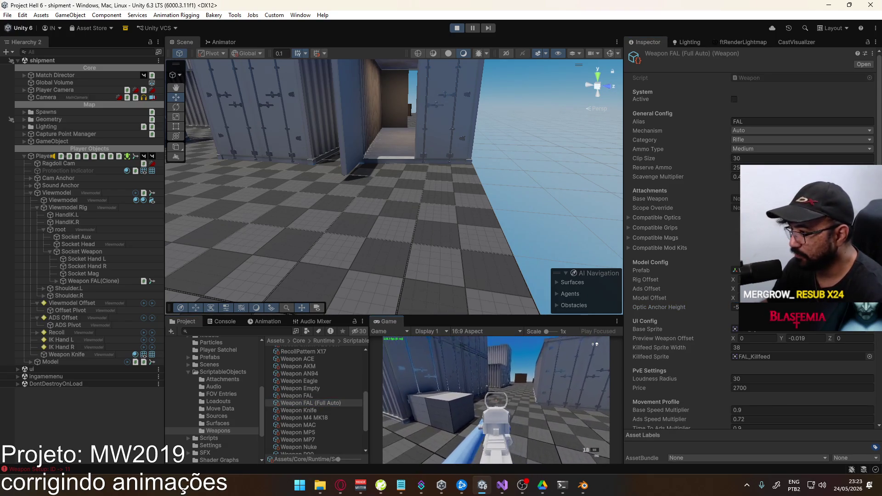
Maximize the Game view, fire a FAL burst, and pause the game with Esc.
right_click(390, 322)
left_click(453, 348)
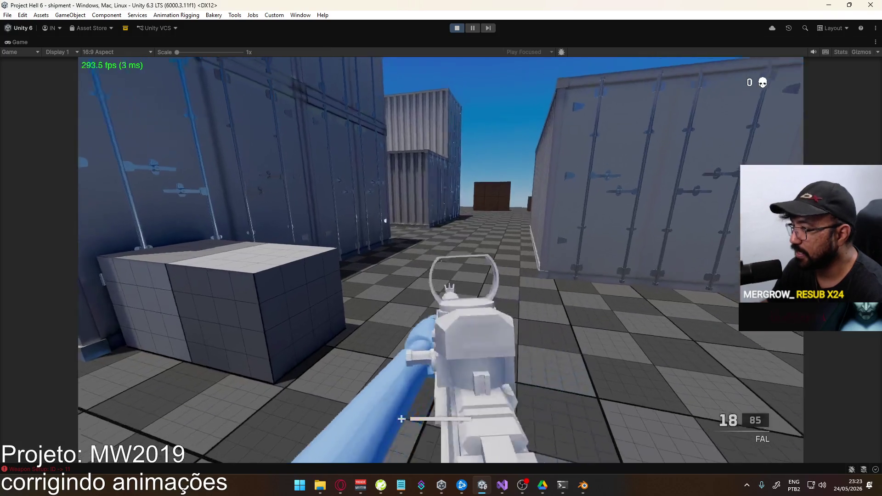
left_click_drag(441, 261, 441, 259)
key("Escape")
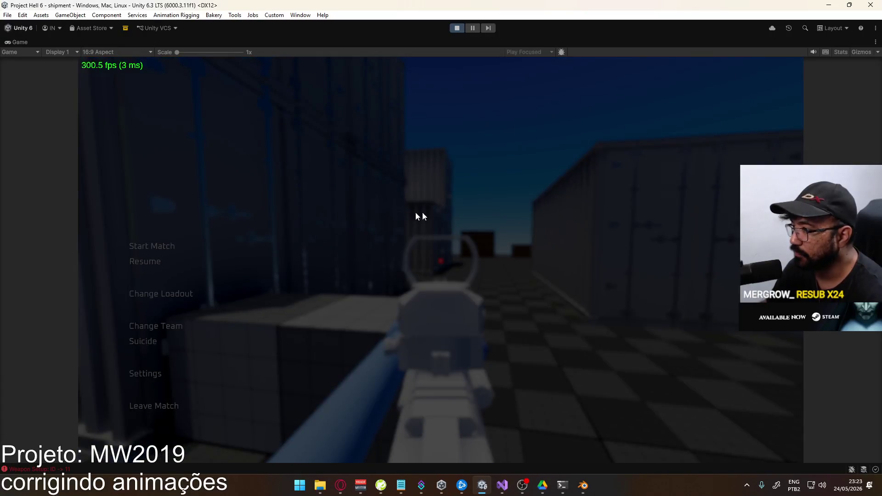
Set the loadout's primary weapon to the VAL, deploy, and respawn via Suicide.
left_click(171, 299)
left_click(181, 140)
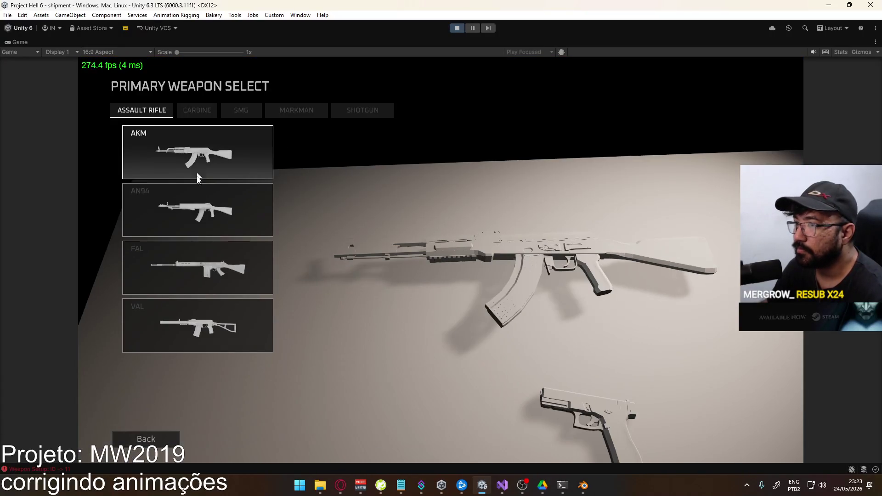
left_click(216, 317)
left_click(426, 439)
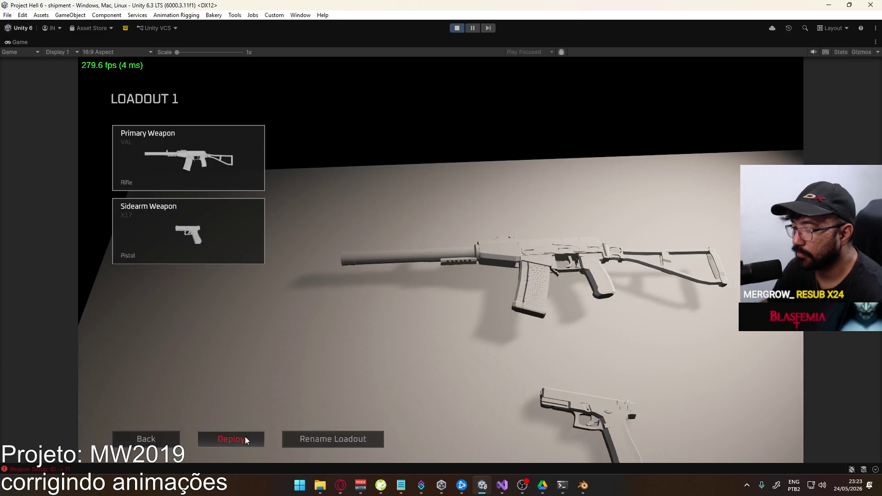
left_click(246, 434)
left_click(152, 344)
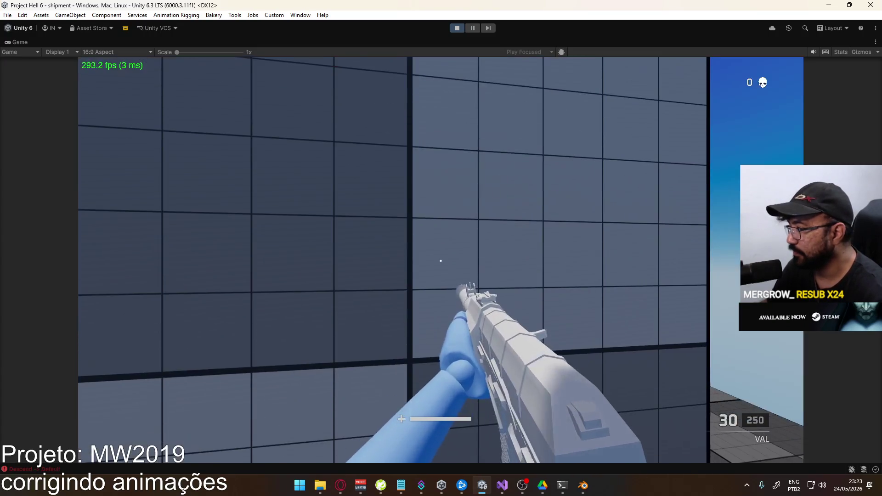
Fire the VAL and walk through the container alley, then reopen the pause menu.
key("w")
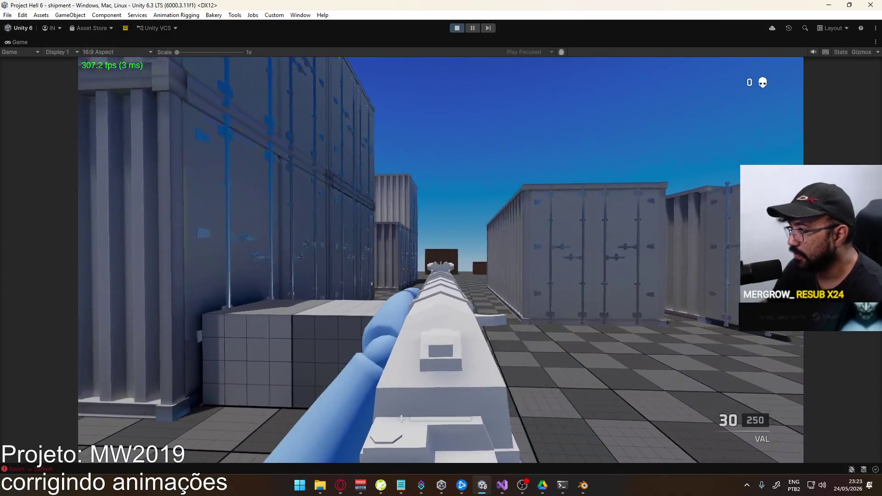
left_click(441, 267)
left_click(441, 266)
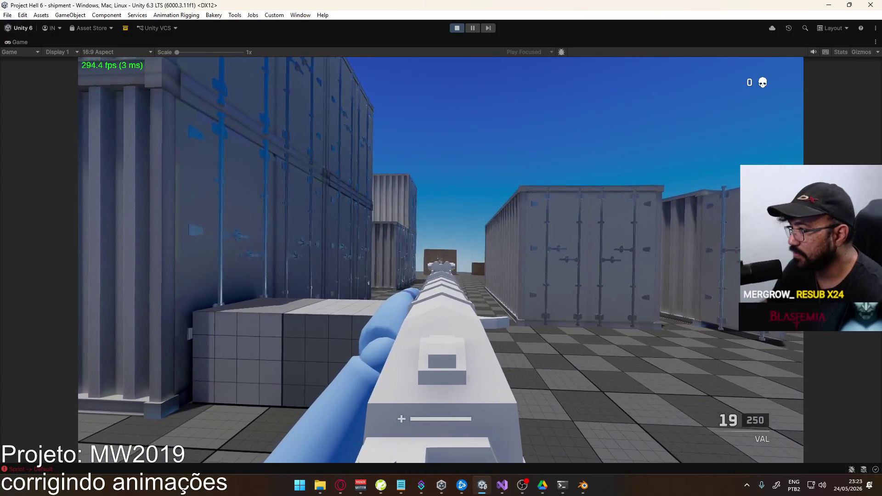
left_click(441, 266)
key("w")
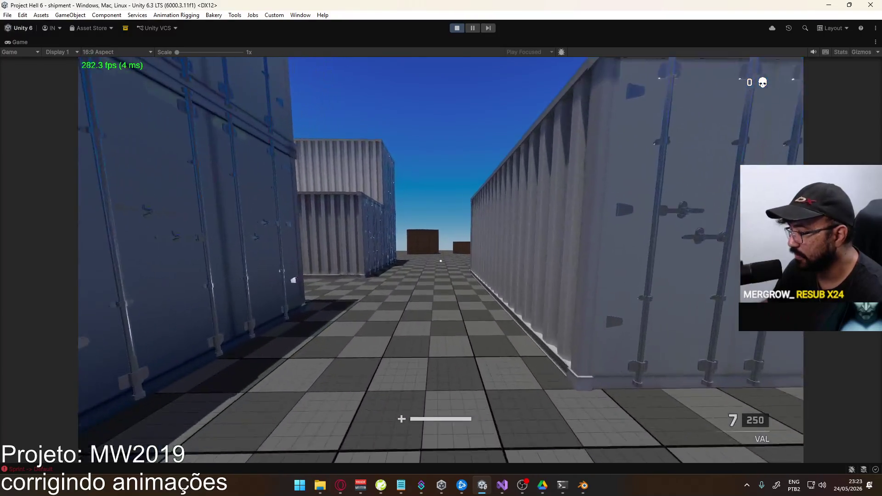
key("w")
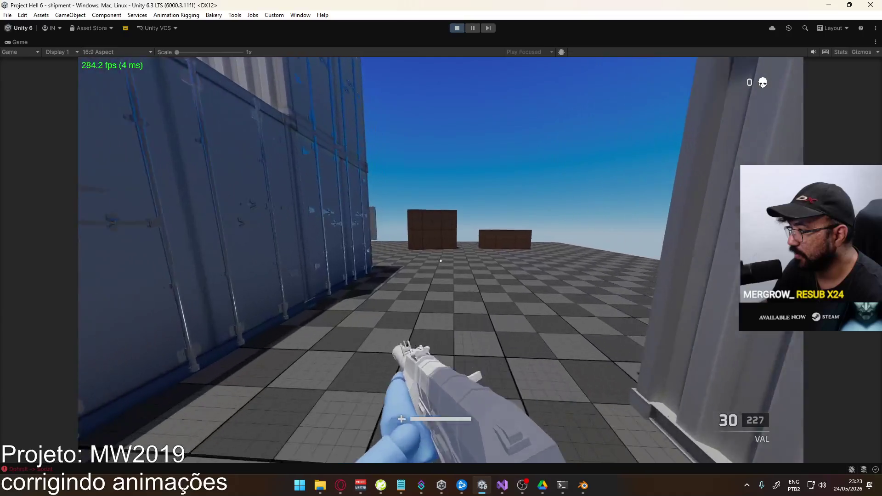
key("w")
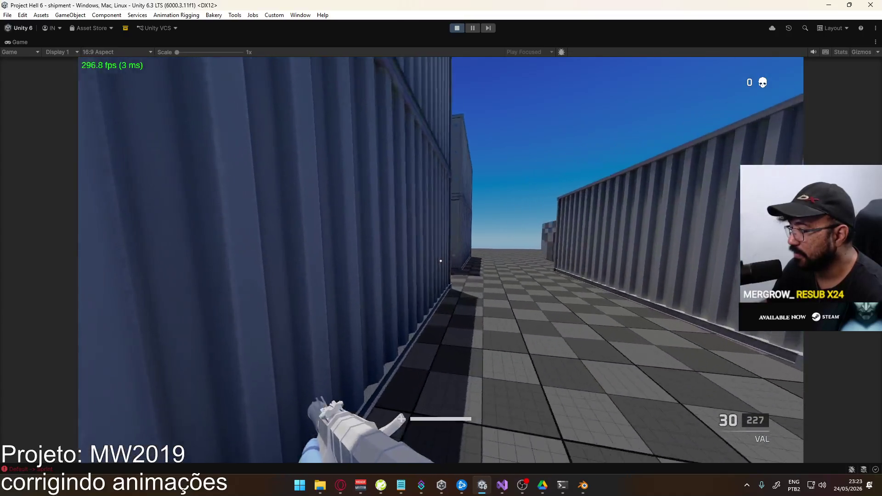
key("w")
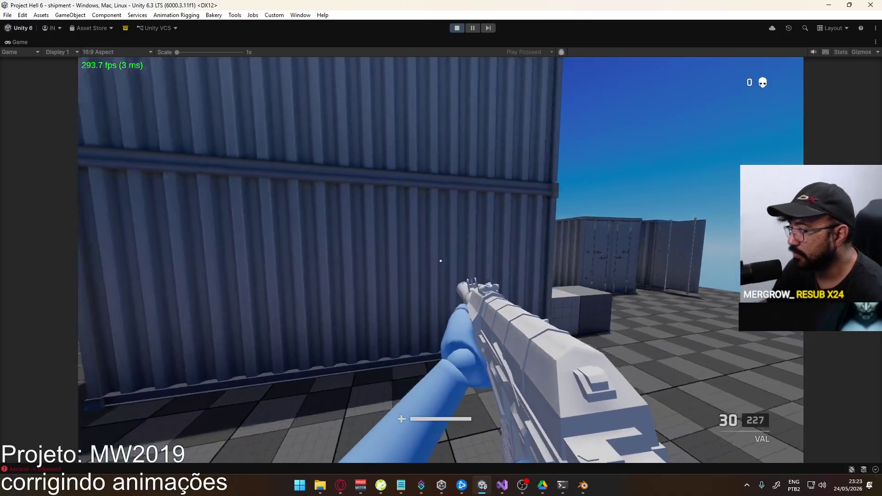
key("w")
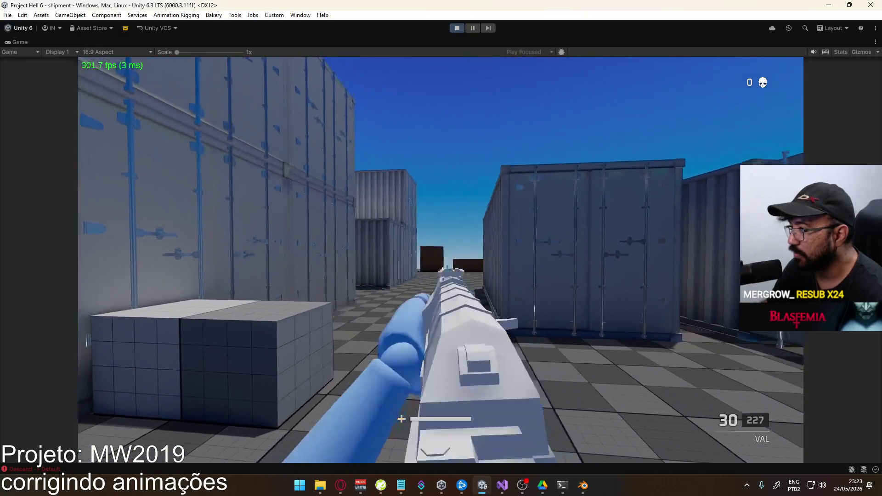
key("w")
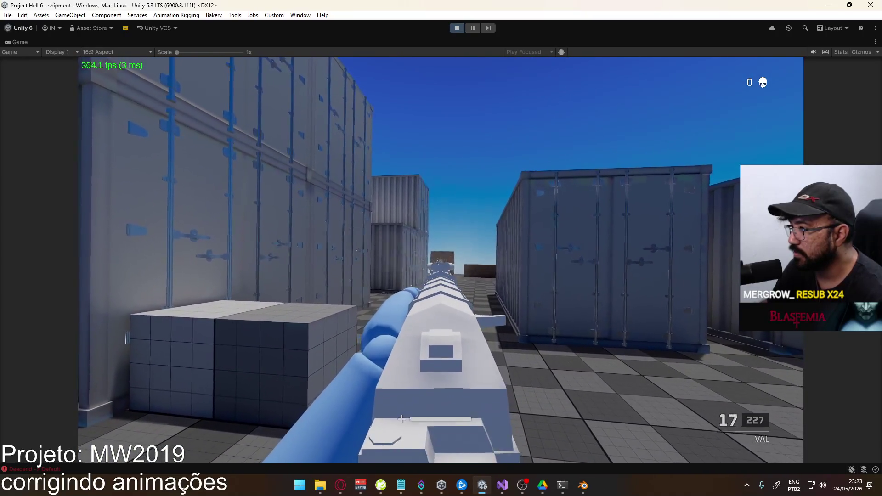
key("Escape")
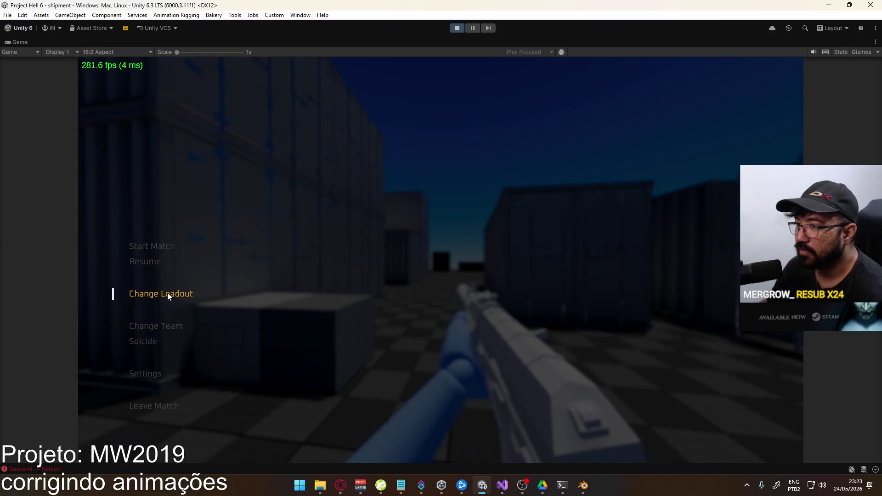
Switch the primary weapon to the ACE carbine, deploy, and respawn via Suicide.
left_click(281, 135)
left_click(168, 155)
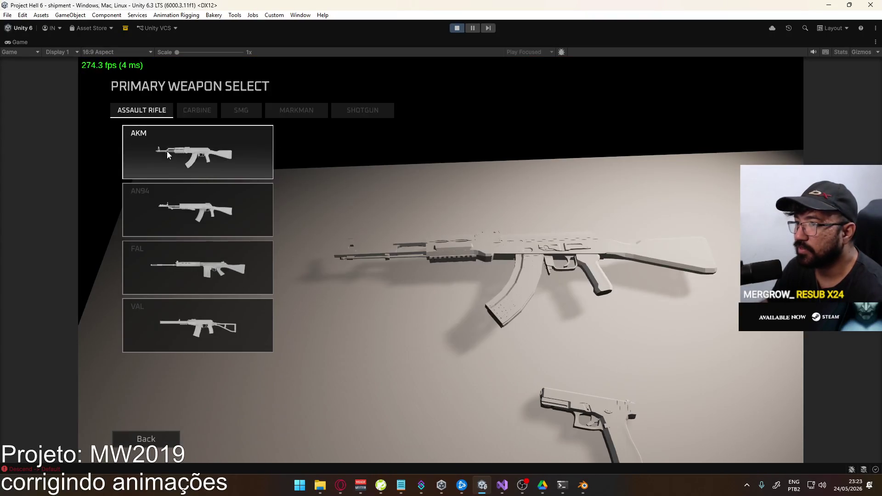
left_click(180, 114)
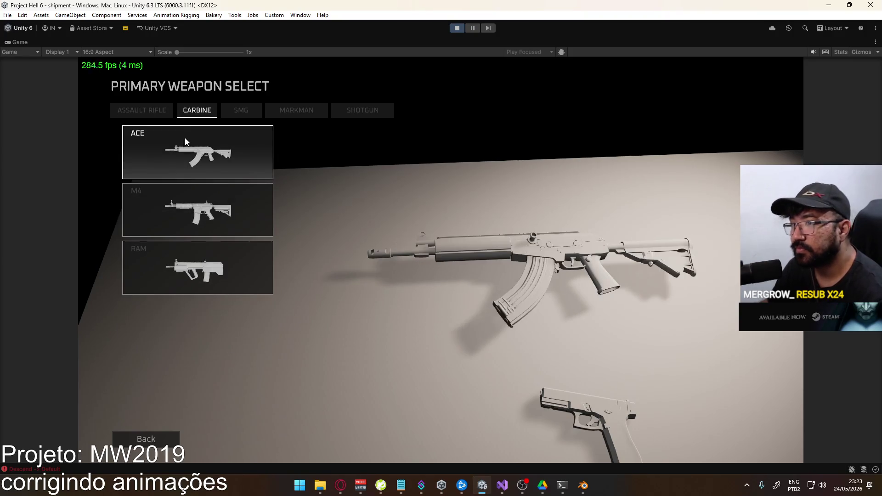
left_click(186, 142)
left_click(435, 439)
left_click(232, 437)
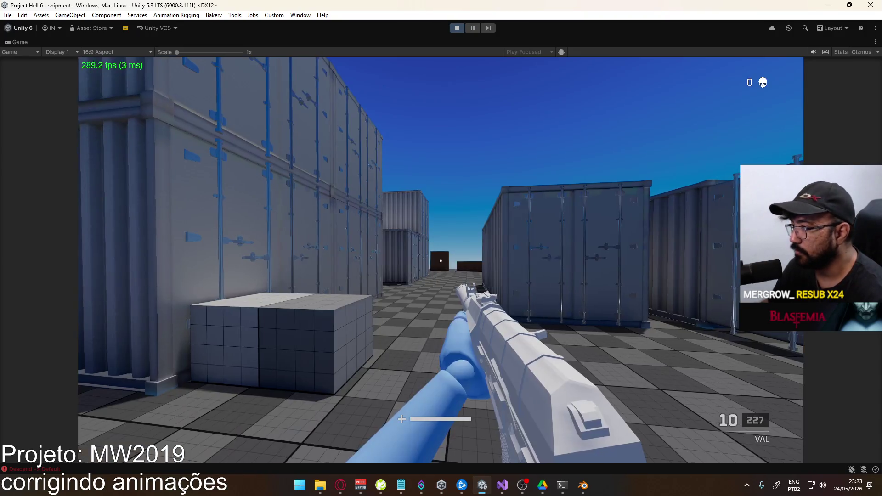
key("Escape")
left_click(148, 345)
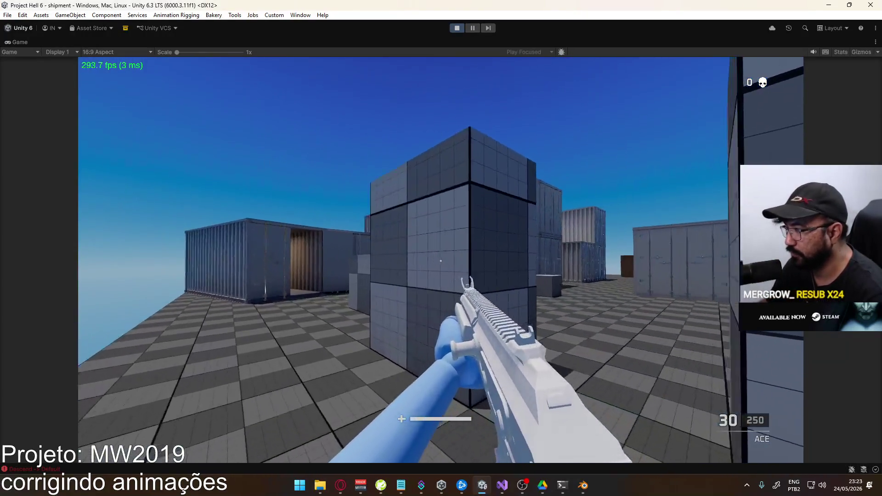
Aim and fire the ACE single-shot and full auto, then walk between the containers.
right_click(440, 260)
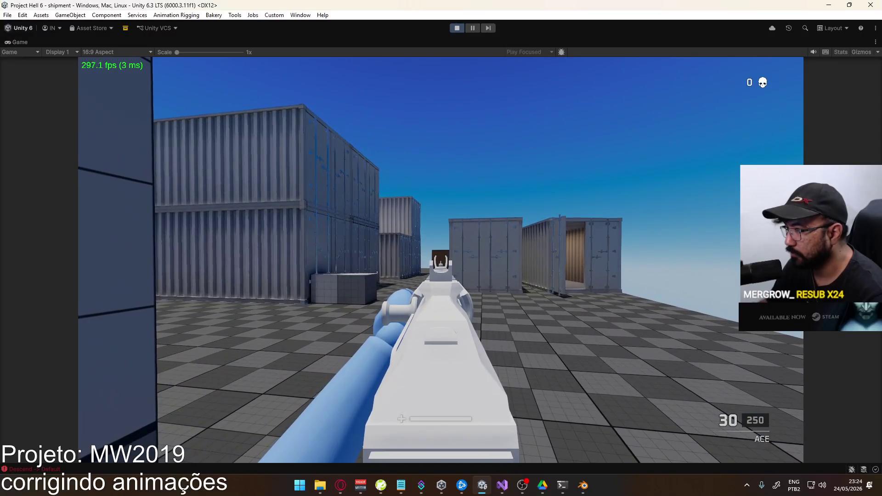
left_click(441, 261)
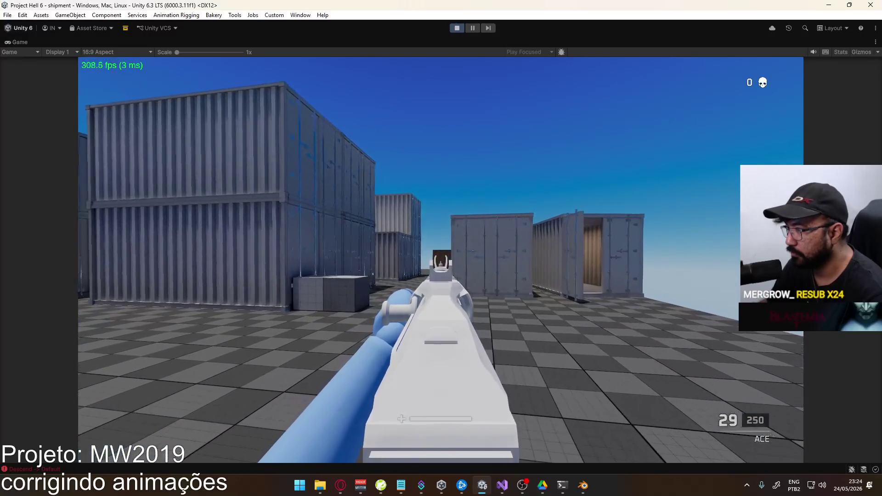
left_click_drag(440, 261, 441, 260)
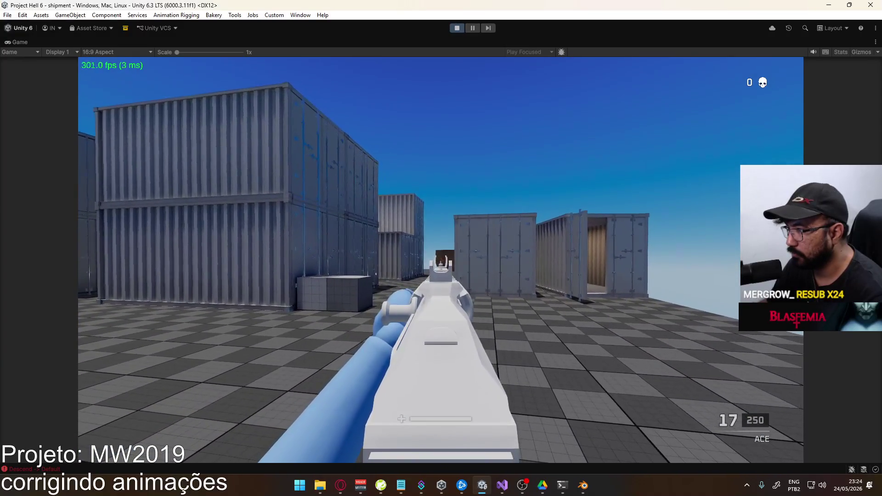
right_click(441, 261)
key("w")
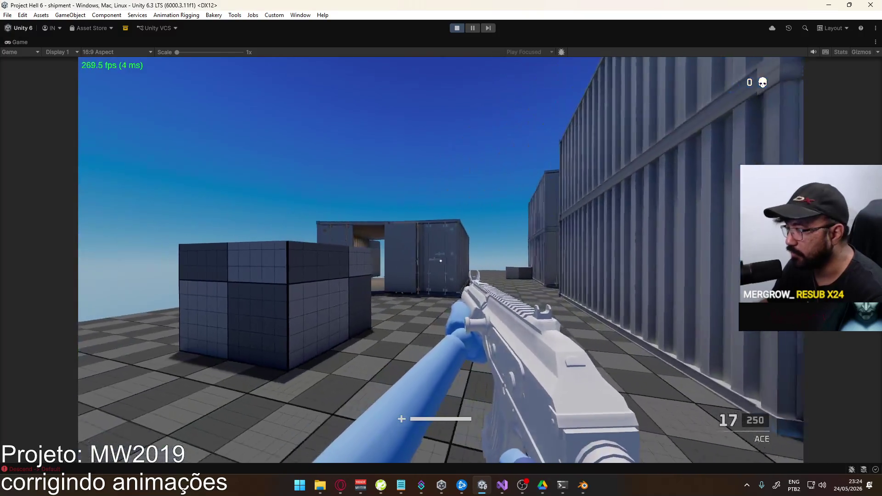
key("w")
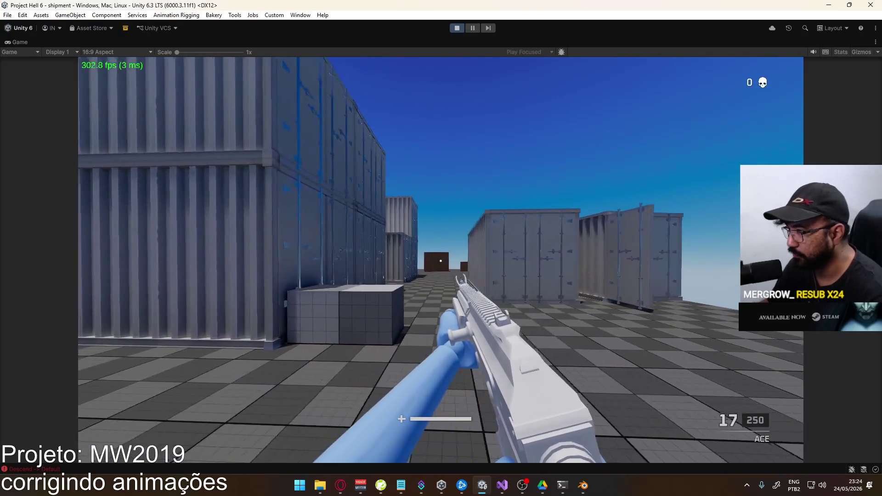
key("w")
Walk forward, aim and fire the rifle at the containers, then pause the match.
key("super")
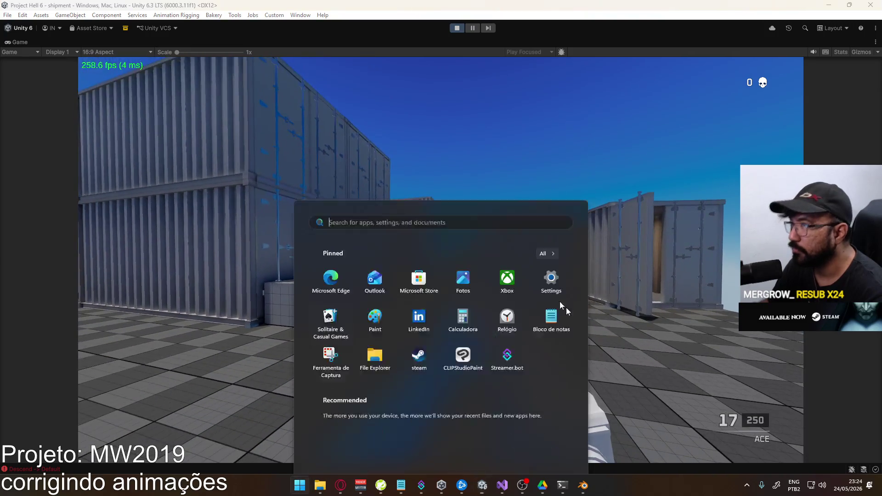
key("super")
right_click(386, 45)
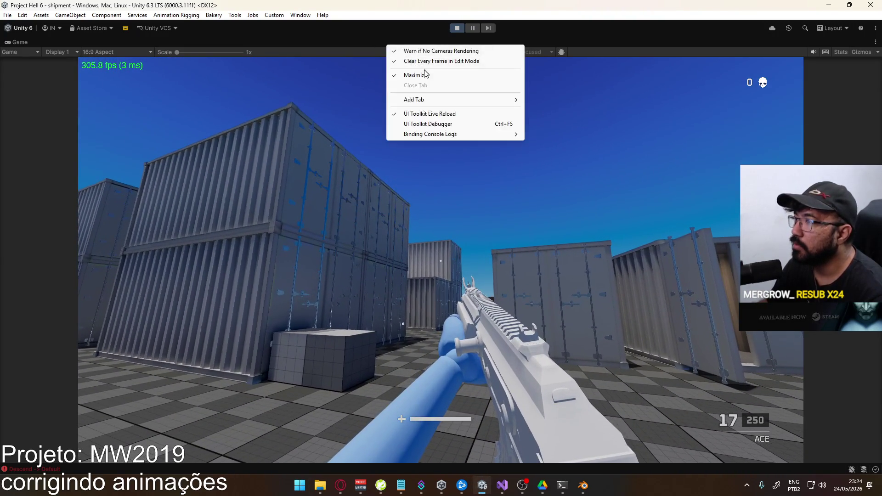
left_click(441, 183)
key("w")
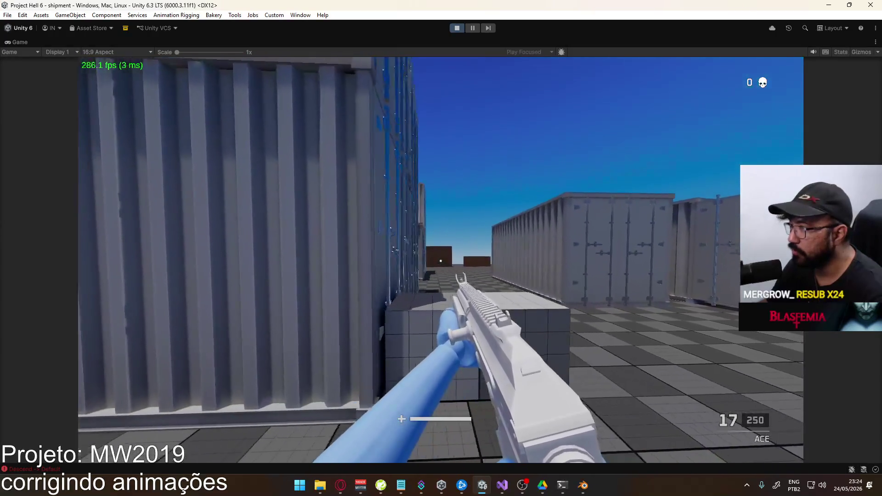
key("w")
right_click(441, 248)
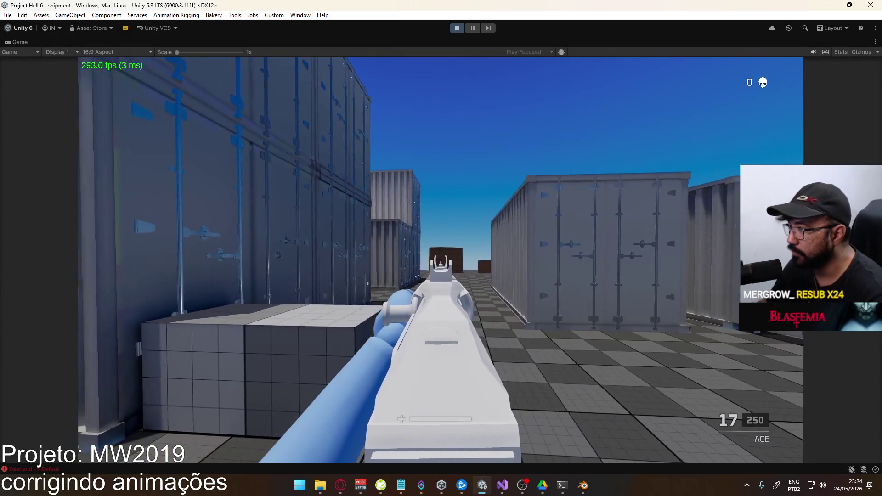
left_click(441, 248)
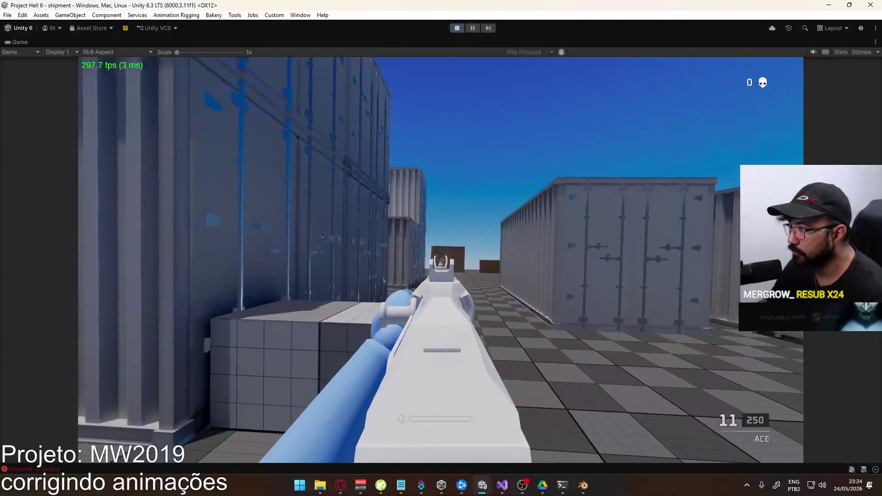
key("Escape")
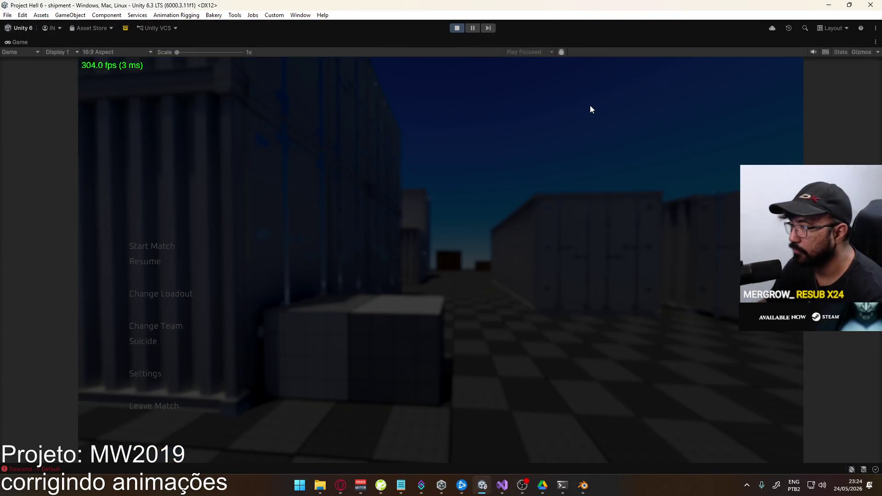
Set Loadout 1's primary weapon to the RAM, deploy, and respawn via Suicide.
left_click(184, 293)
left_click(280, 138)
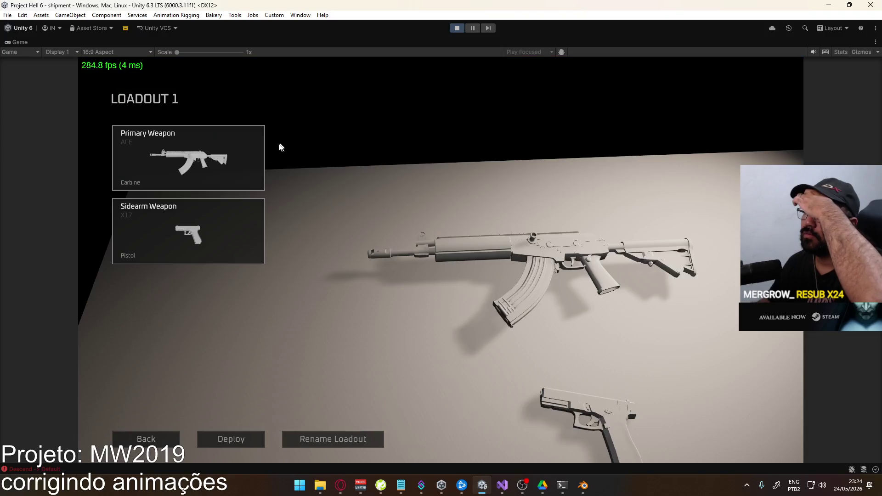
left_click(206, 159)
left_click(190, 262)
left_click(459, 439)
left_click(230, 437)
key("Escape")
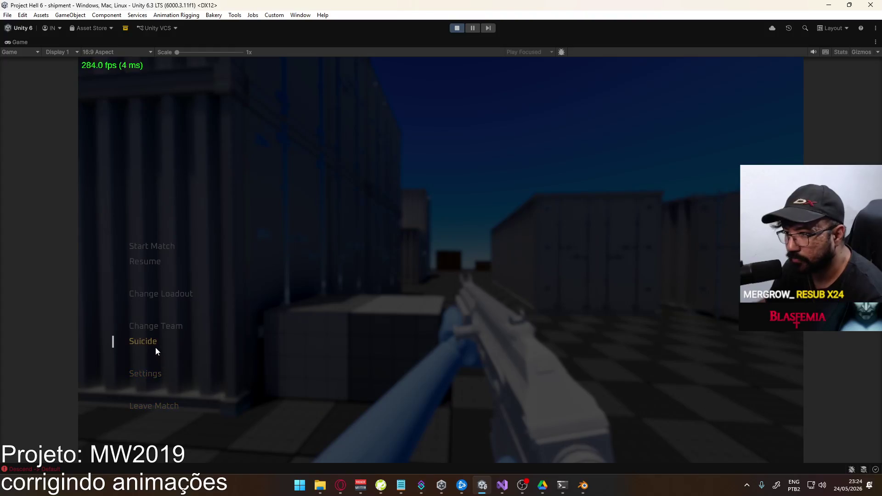
left_click(156, 348)
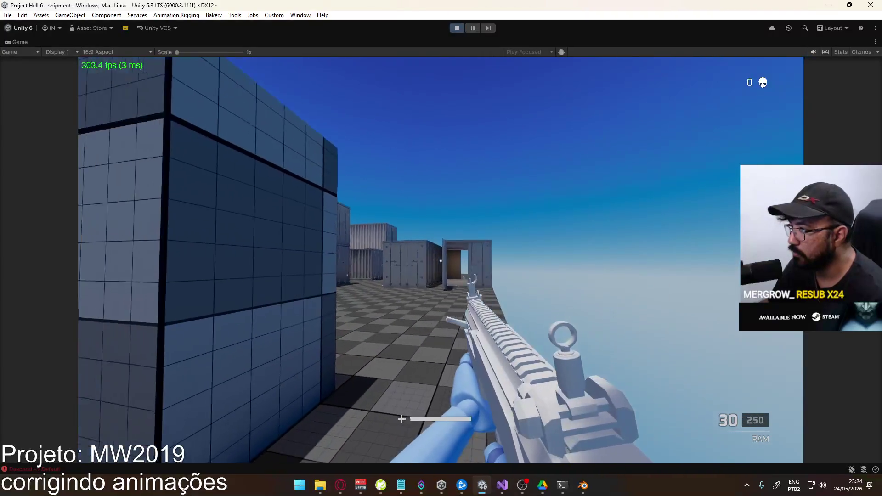
Un-maximize the Game view to restore the full editor layout.
key("super")
key("super")
right_click(230, 41)
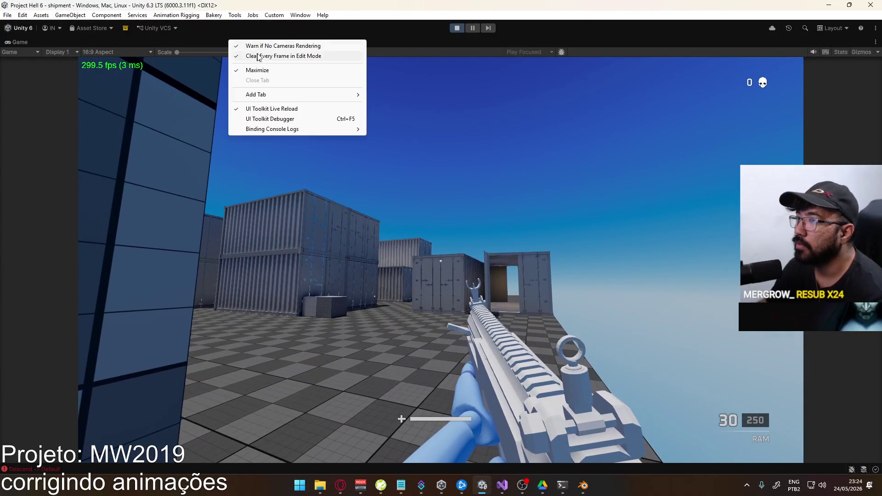
left_click(272, 71)
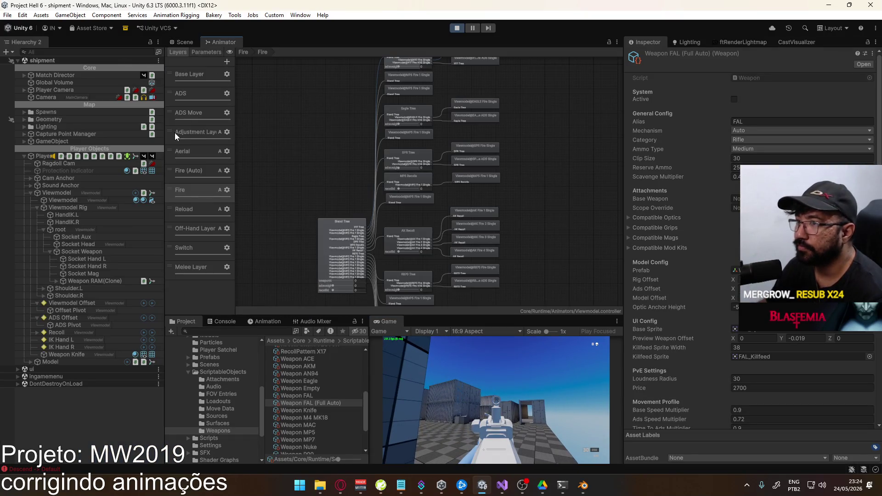
In the Aerial layer's Descend sub-state machine, set Primary (Descend) as layer default, then view Scene.
left_click(199, 156)
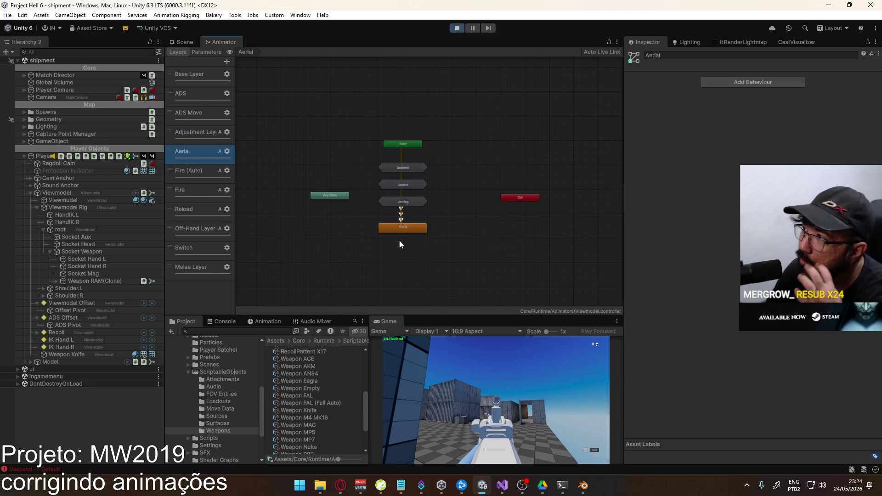
right_click(412, 167)
left_click(454, 172)
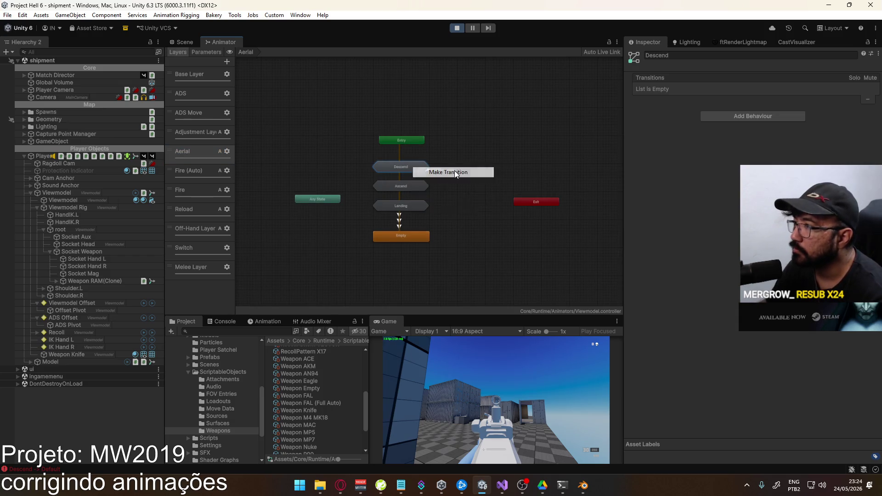
right_click(415, 168)
left_click(409, 152)
double_click(397, 166)
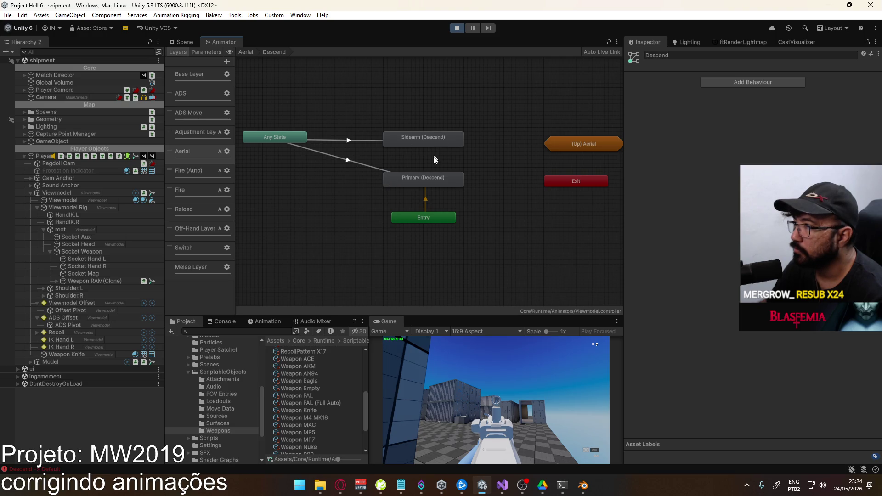
right_click(424, 184)
left_click(470, 201)
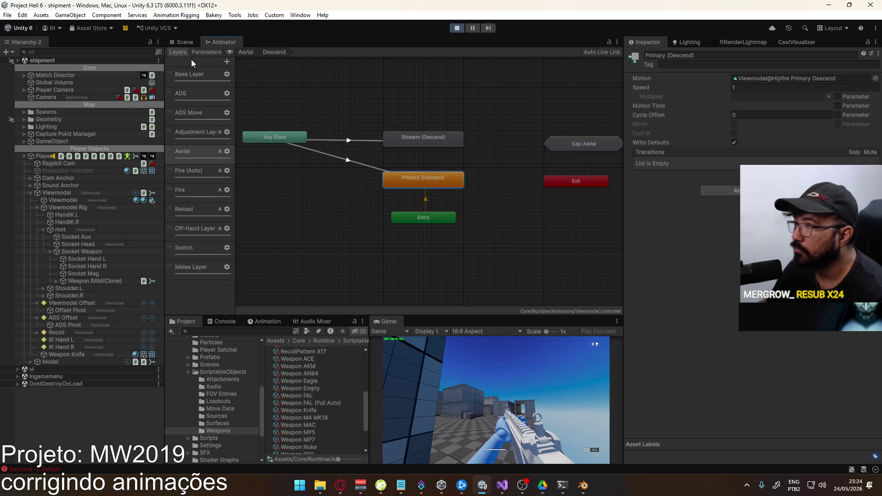
left_click(184, 42)
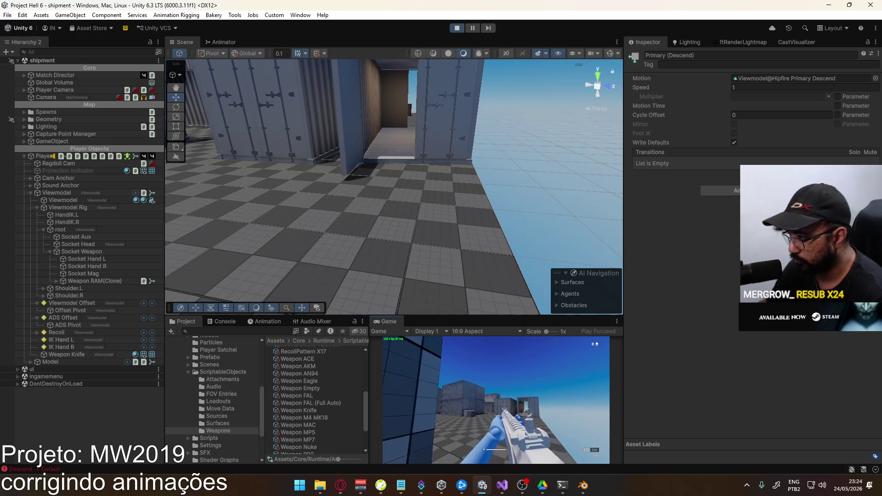
Maximize the Game view, walk, swap to the pistol and back, and aim down the RAM's sights.
key("super")
key("Escape")
right_click(377, 321)
left_click(395, 345)
key("w")
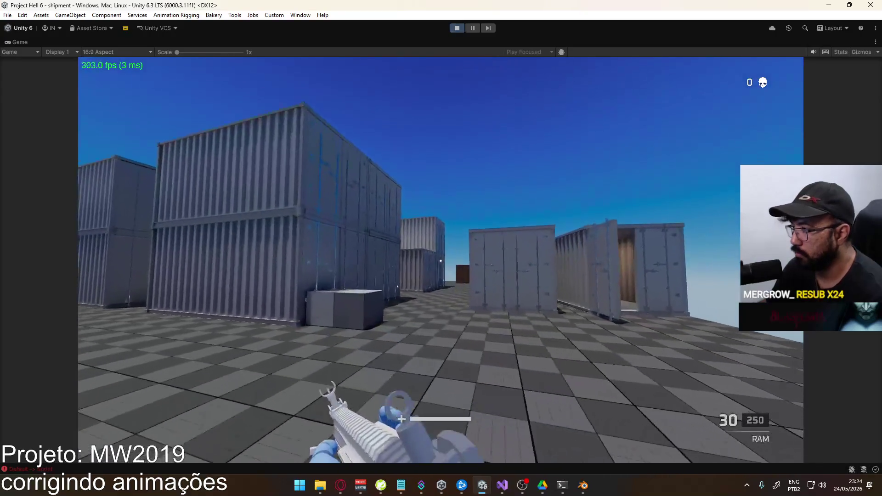
key("w")
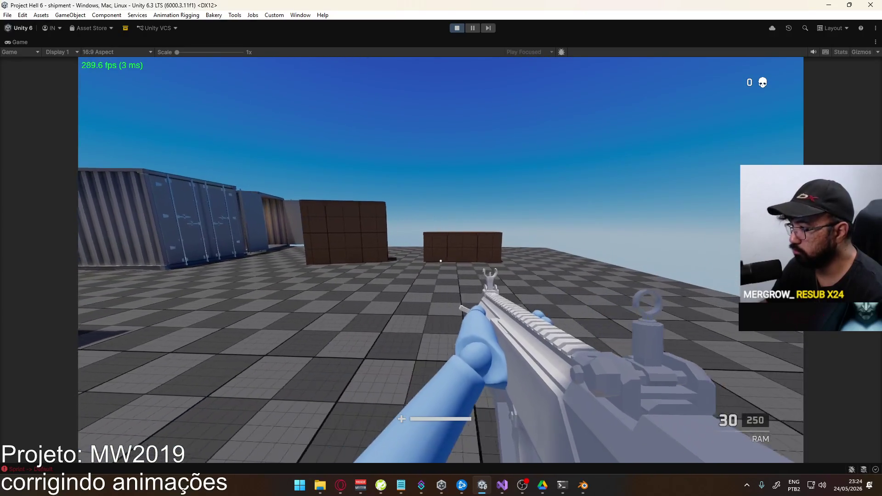
key("2")
key("1")
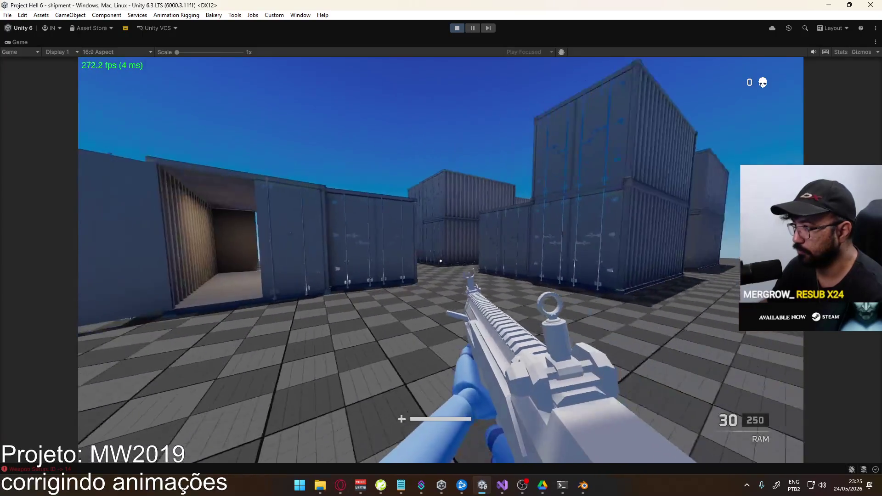
right_click(440, 260)
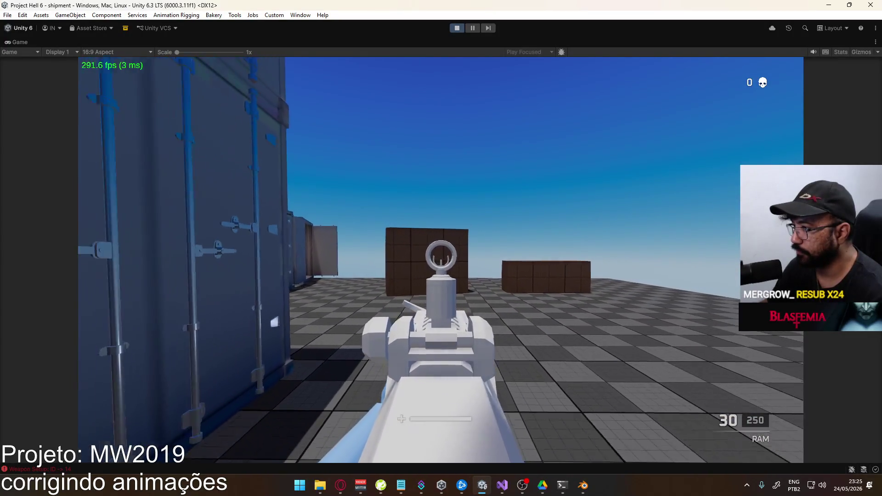
Restore the full editor layout and select Offset Pivot in the Hierarchy.
key("super")
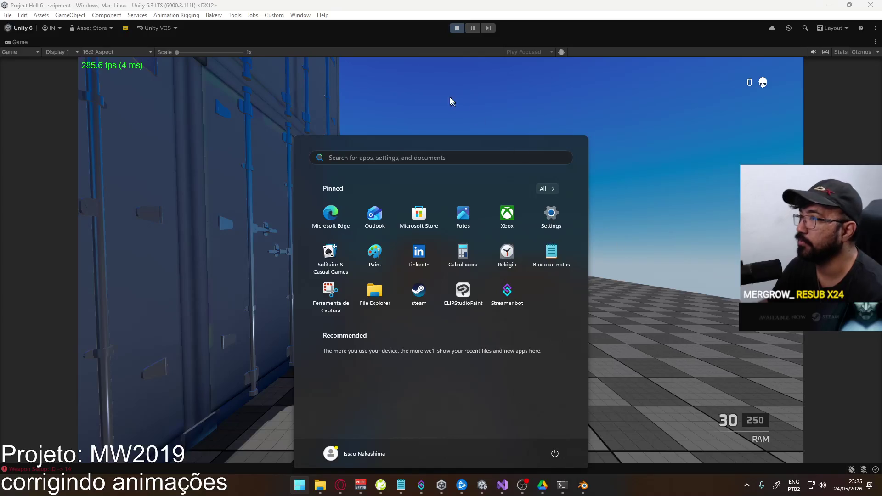
right_click(450, 49)
left_click(481, 75)
key("super")
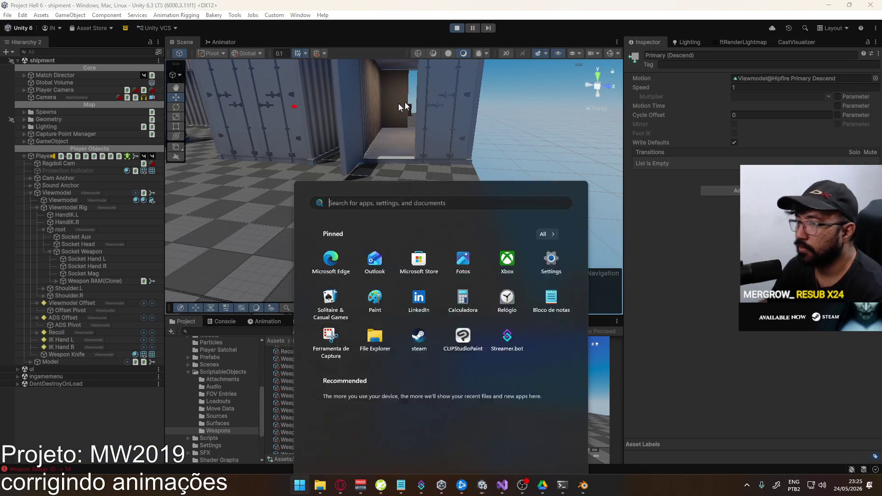
left_click(79, 310)
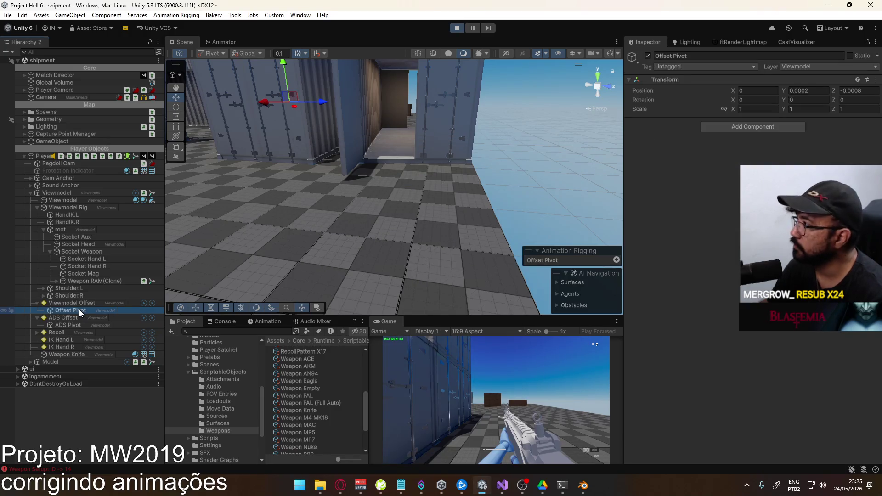
Open Offset Pivot in a floating Properties window from its Hierarchy context menu.
right_click(79, 310)
left_click(111, 467)
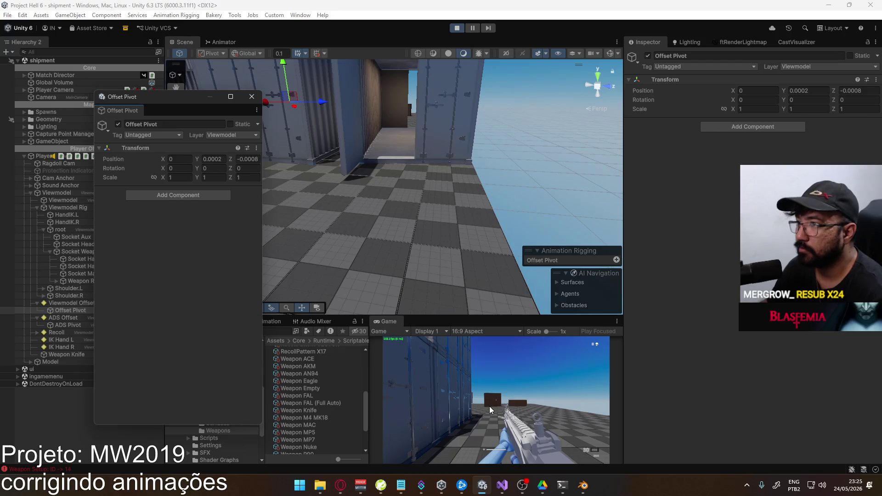
left_click(505, 410)
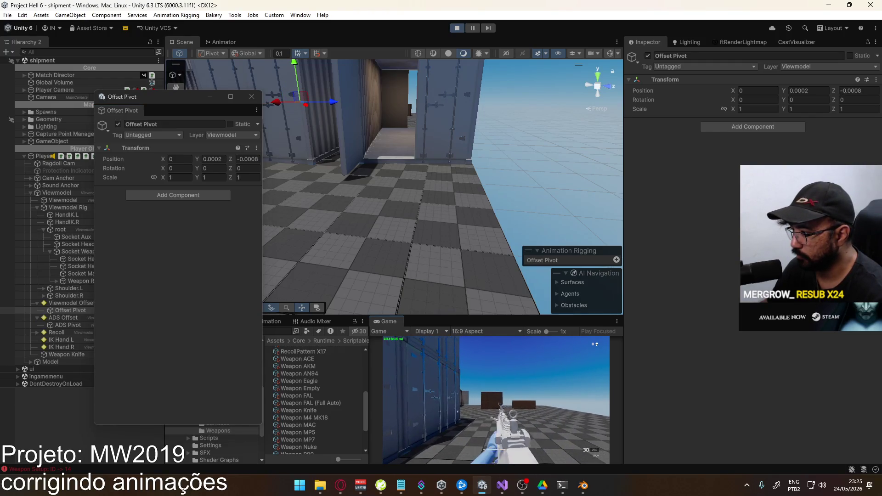
Maximize the Game view behind the floating Offset Pivot window.
key("super")
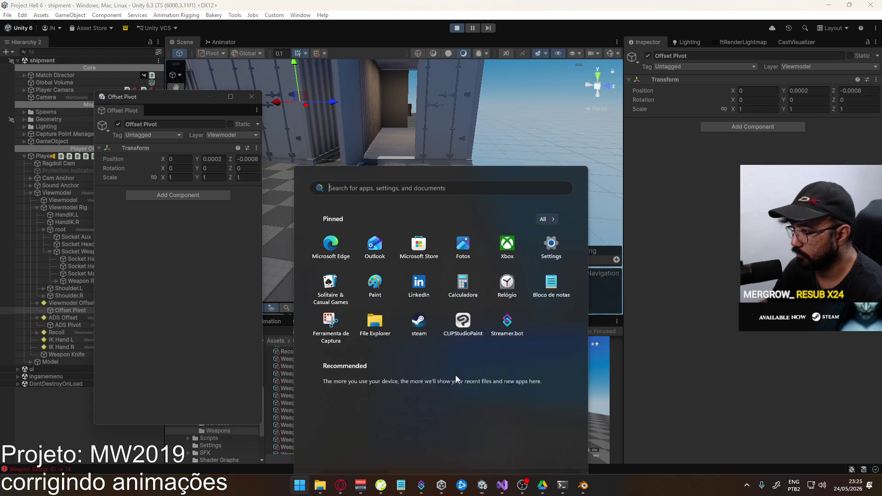
key("super")
right_click(393, 322)
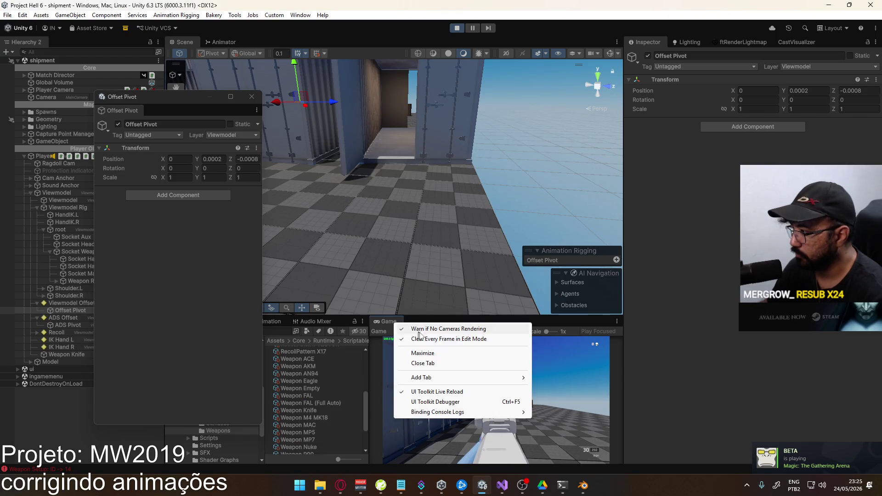
left_click(431, 352)
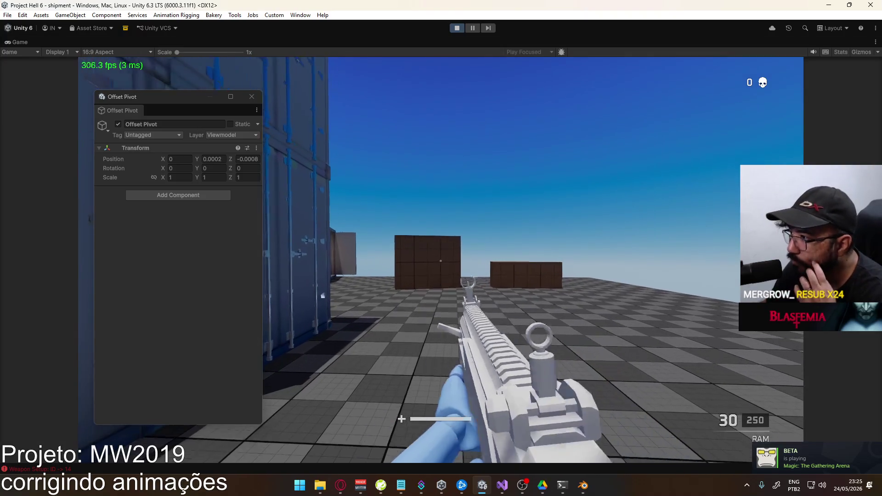
Fire the rifle, set Offset Pivot Position Y to 0.00019, and fire a test shot.
left_click(441, 260)
left_click(440, 260)
key("super")
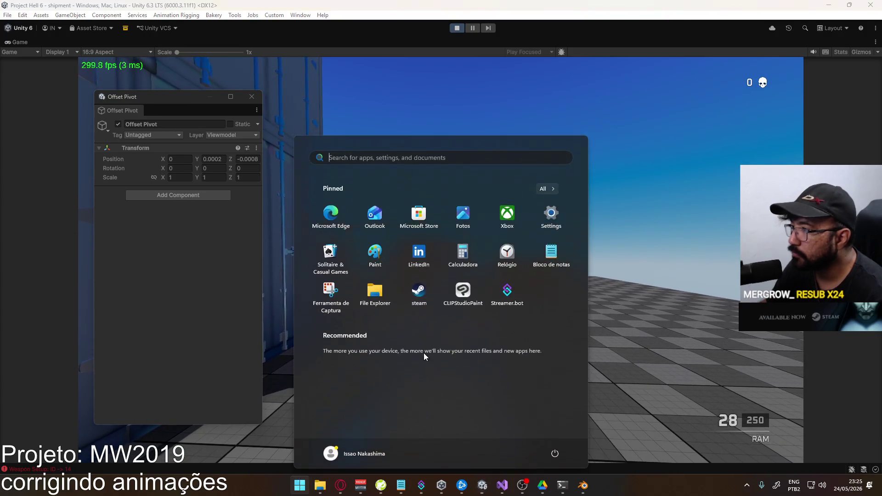
left_click(218, 160)
left_click(218, 160)
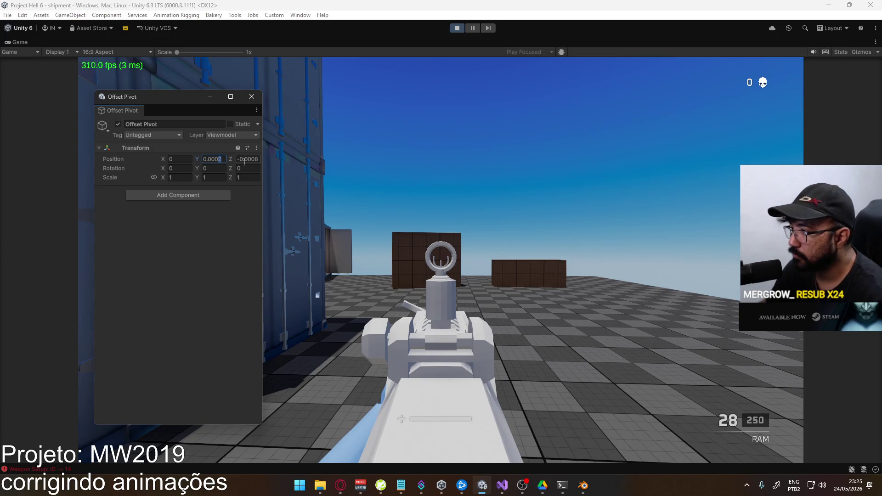
type("16")
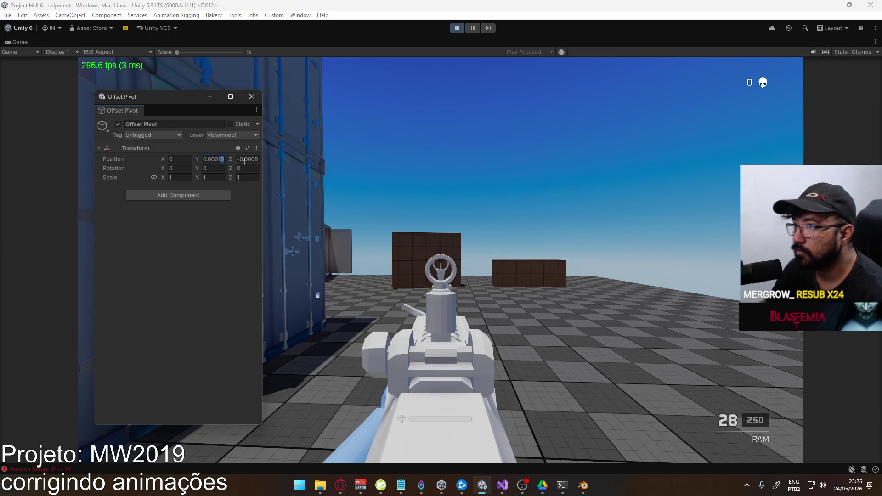
type("8")
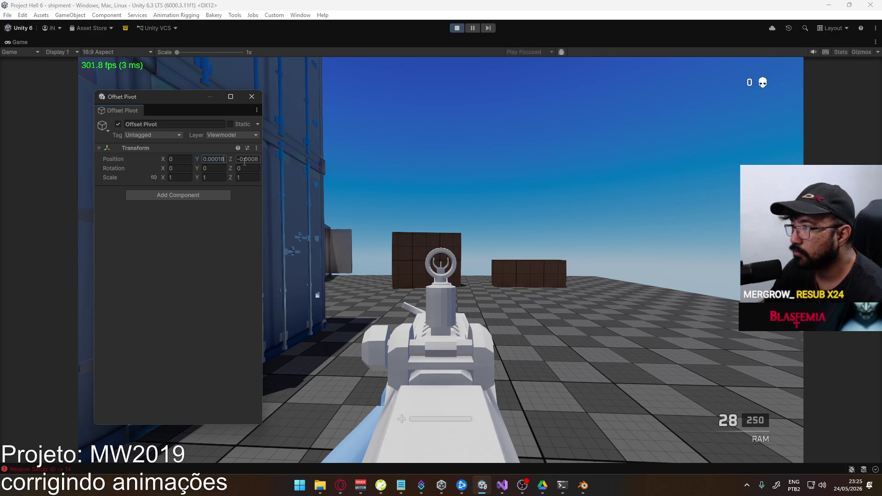
type("9")
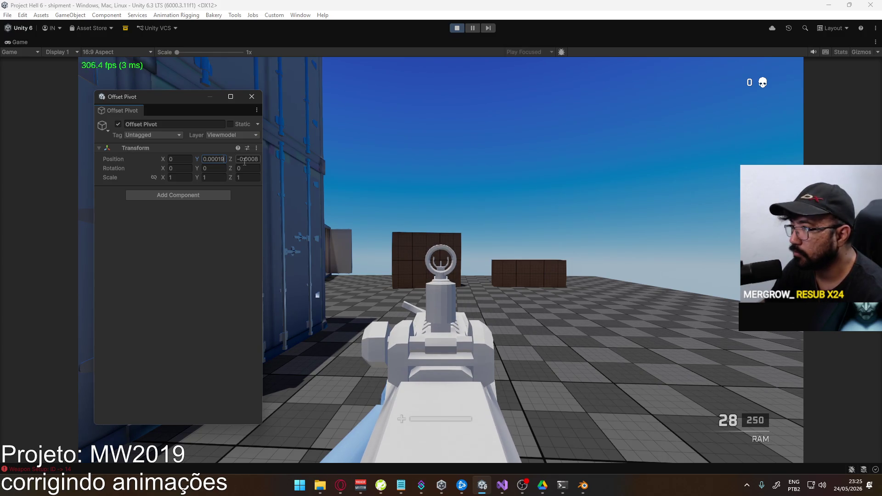
left_click(573, 303)
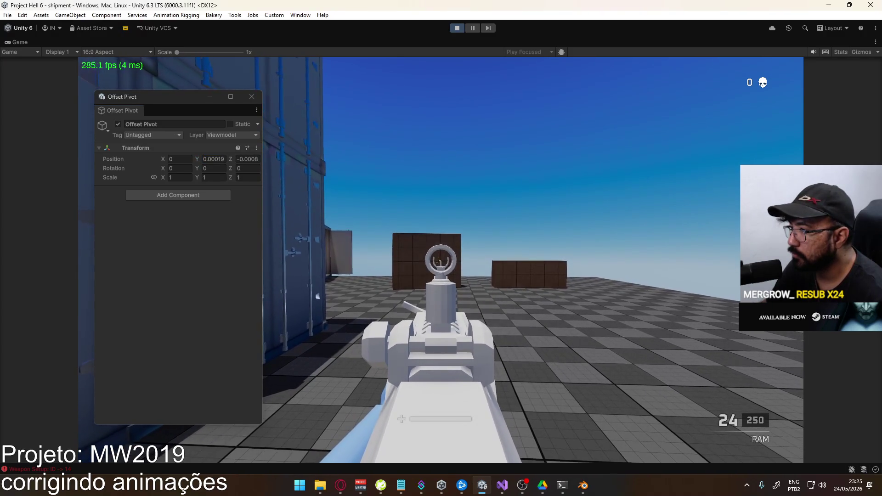
left_click(441, 259)
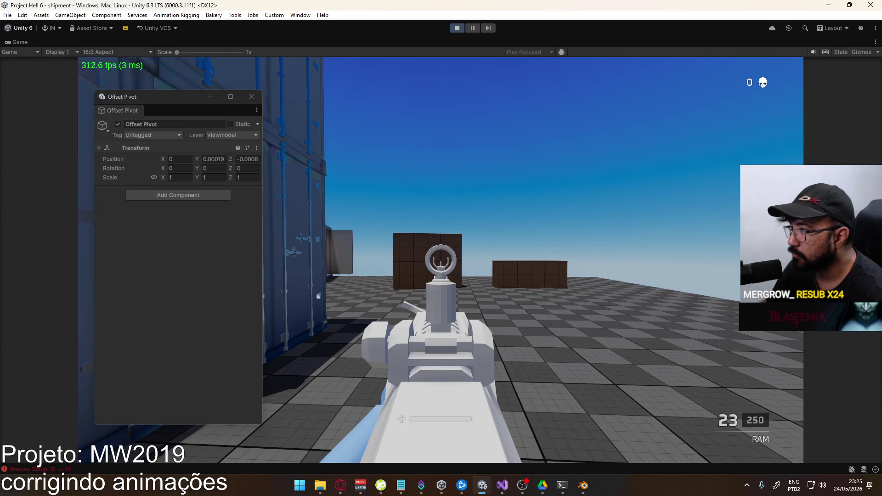
Refine the Offset Pivot's Y position to 0.000188 and resume the running game.
key("super")
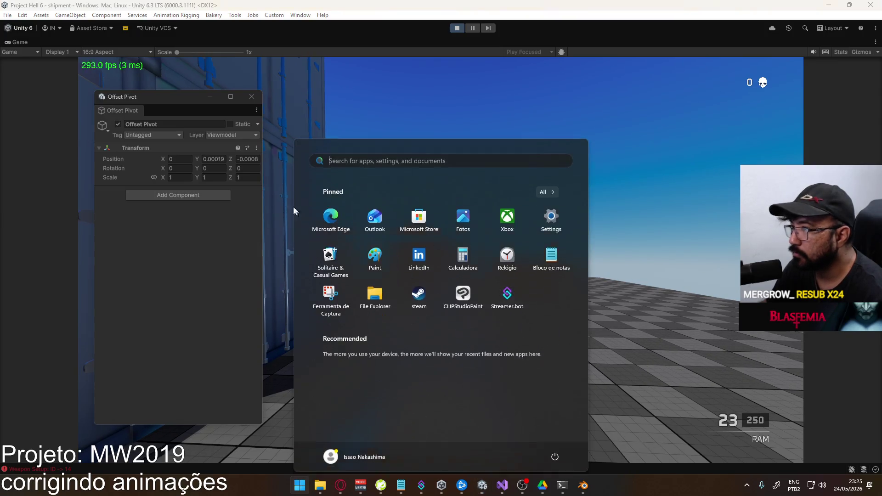
left_click(225, 159)
left_click(226, 158)
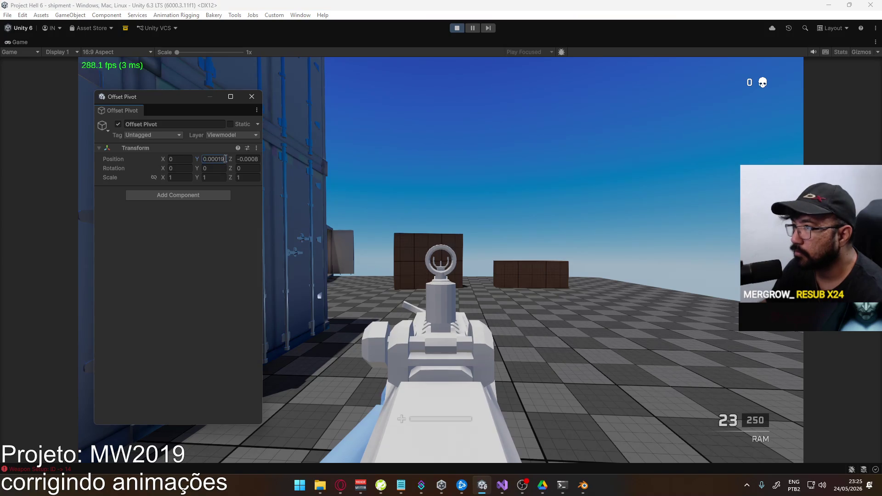
type("5")
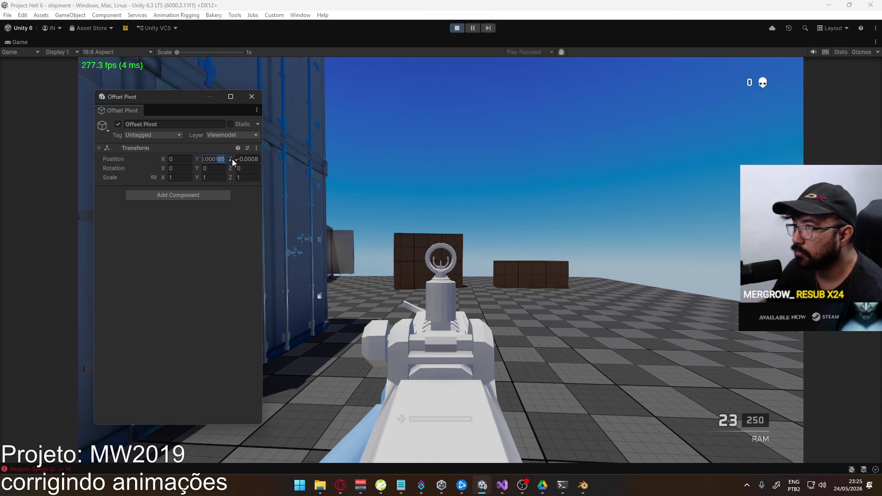
type("8")
type("5")
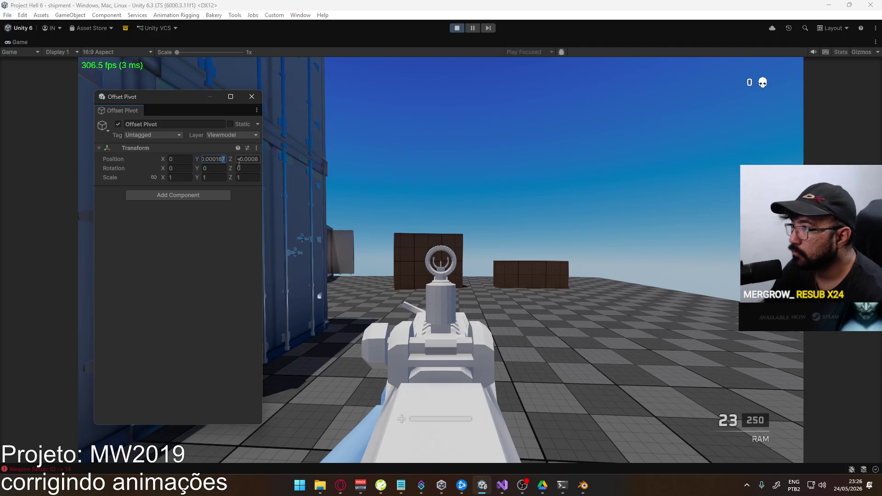
left_click(546, 283)
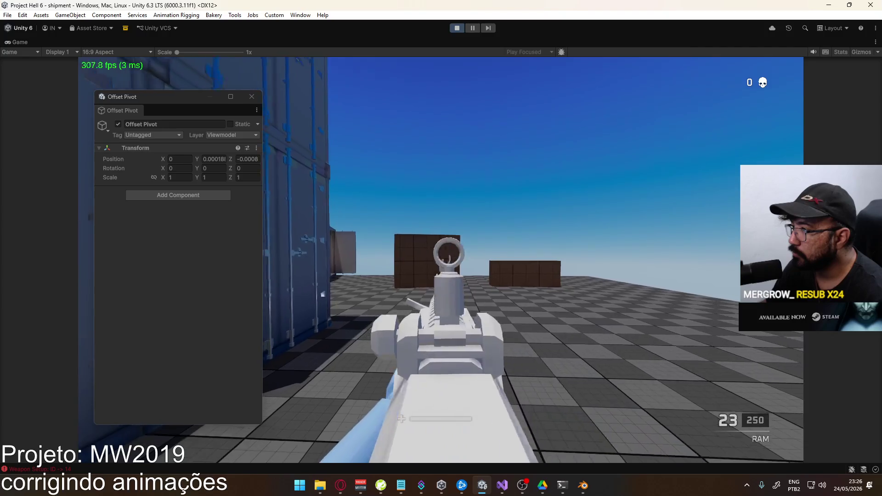
Fire a burst at the crates, reload, and fire aimed bursts to check iron-sight alignment.
left_click_drag(440, 259, 441, 259)
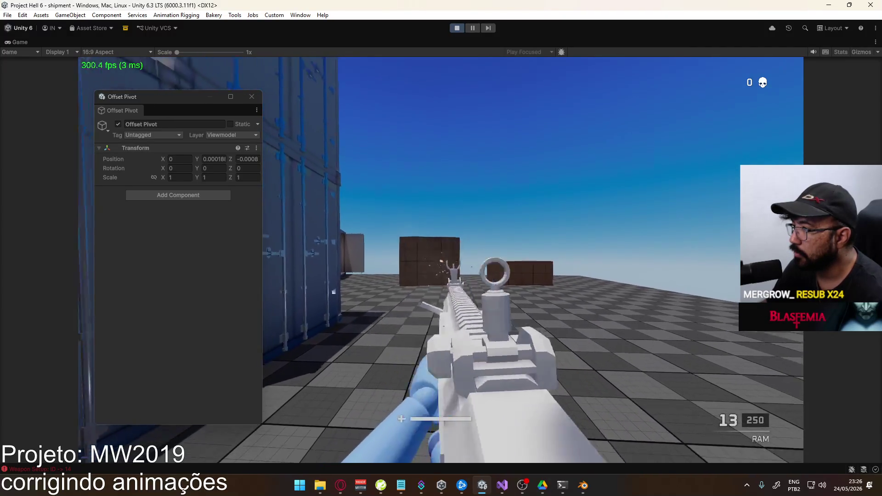
key("r")
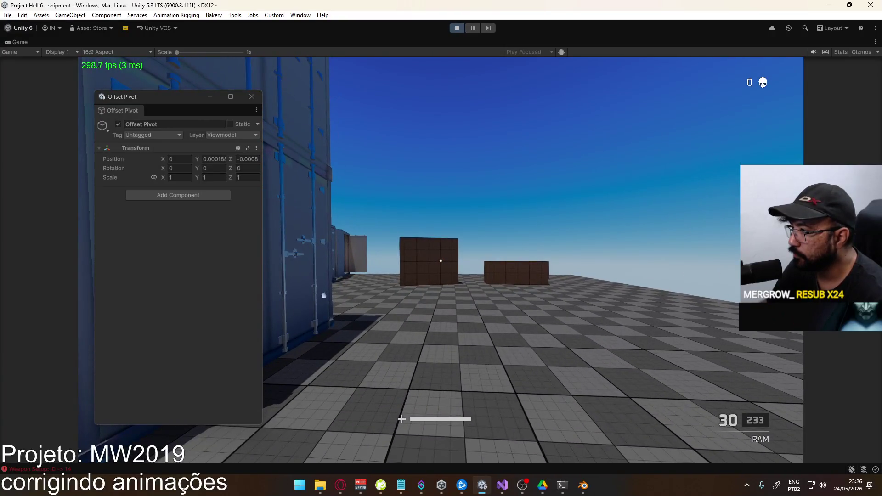
right_click(441, 259)
right_click(441, 259)
right_click(440, 259)
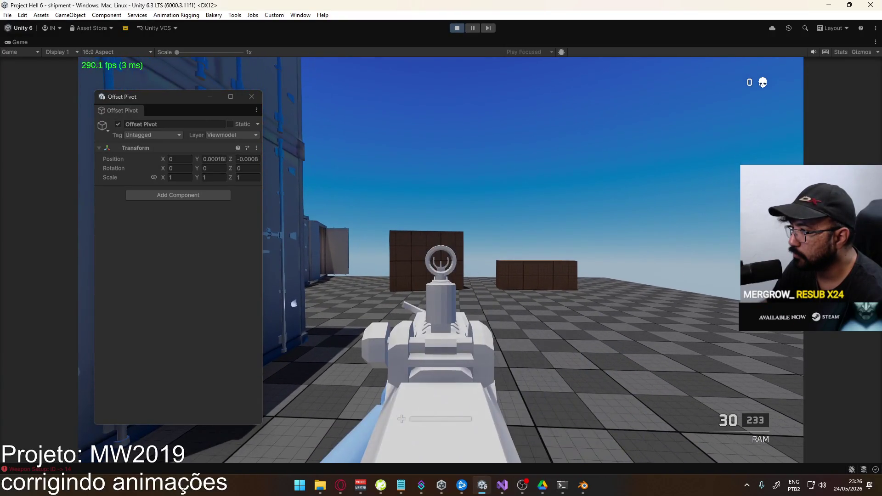
left_click_drag(441, 260, 441, 259)
left_click(441, 259)
left_click(441, 259)
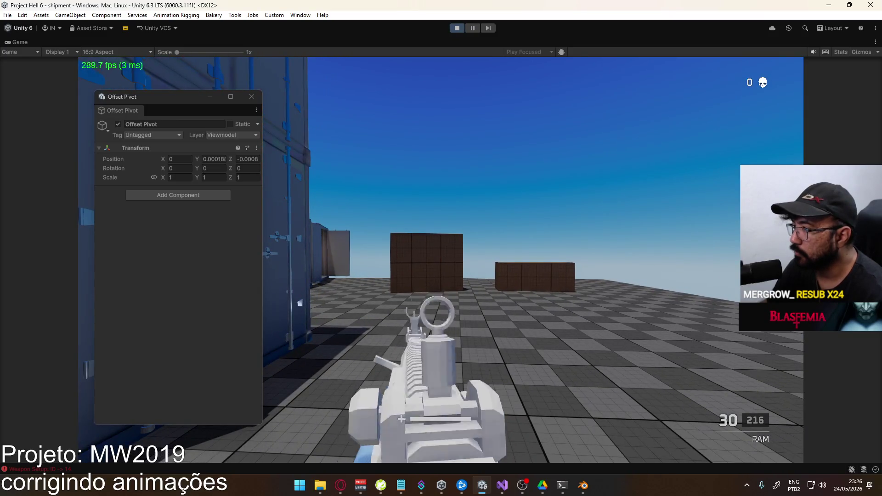
Un-maximize the Game view to bring back the full editor layout.
key("super")
key("super")
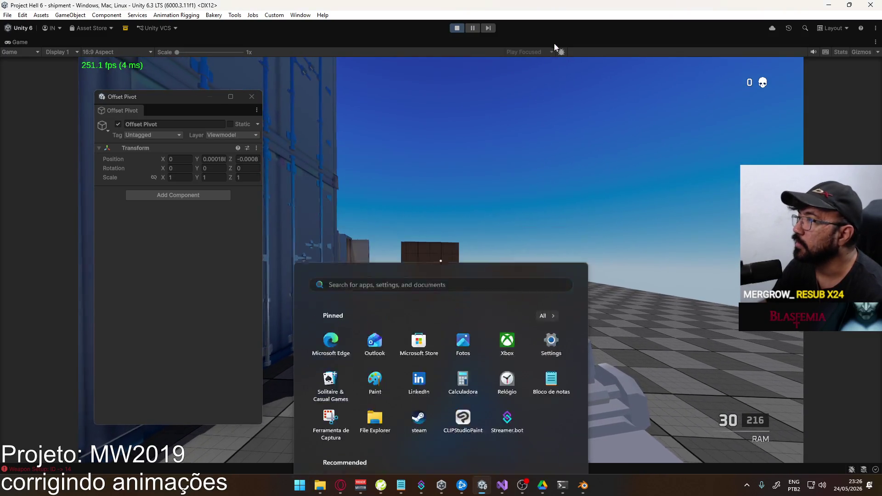
right_click(562, 41)
left_click(600, 70)
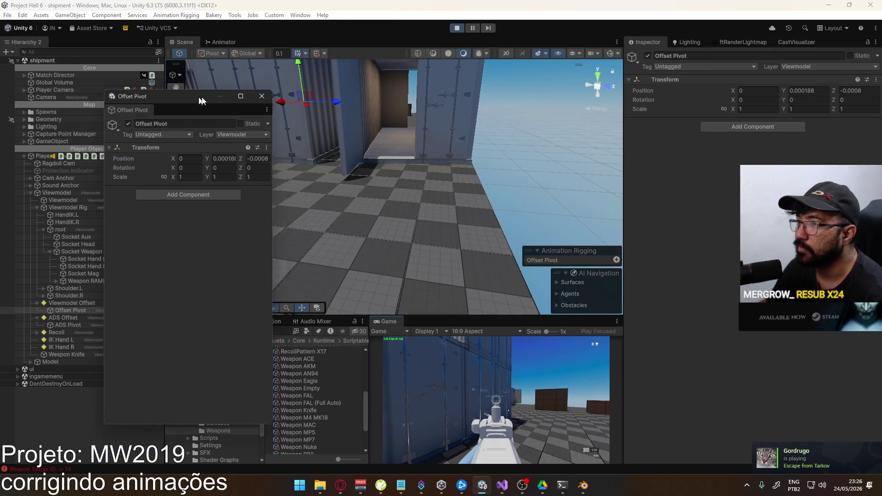
left_click_drag(186, 97, 374, 109)
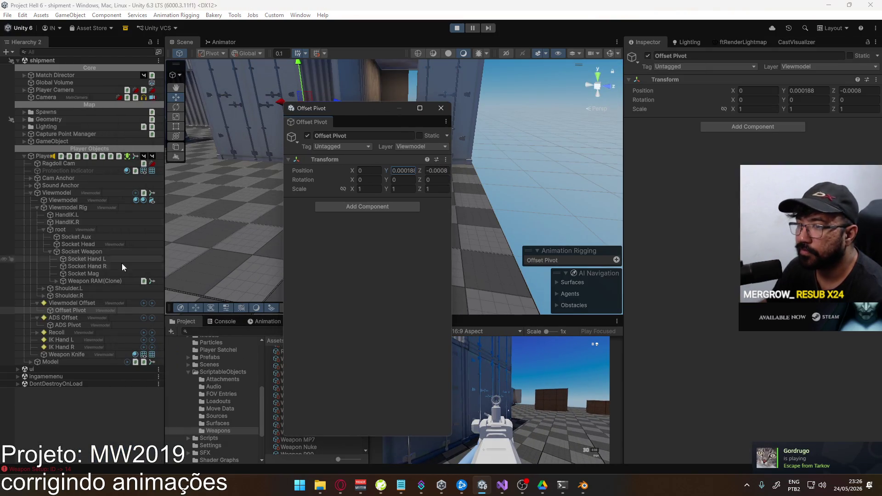
left_click(71, 327)
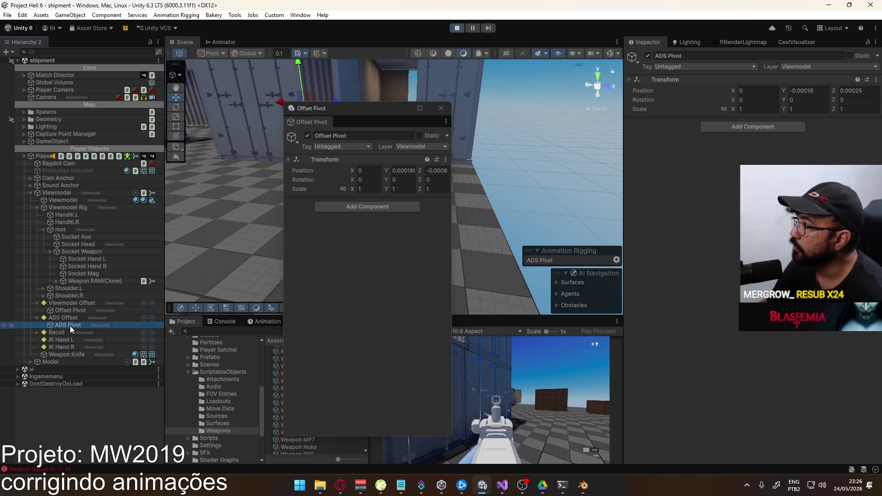
left_click(72, 311)
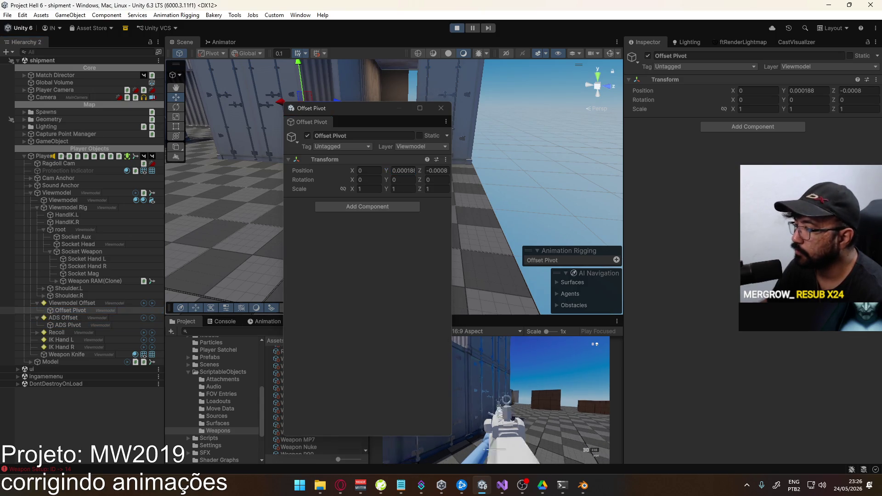
key("super")
left_click(815, 91)
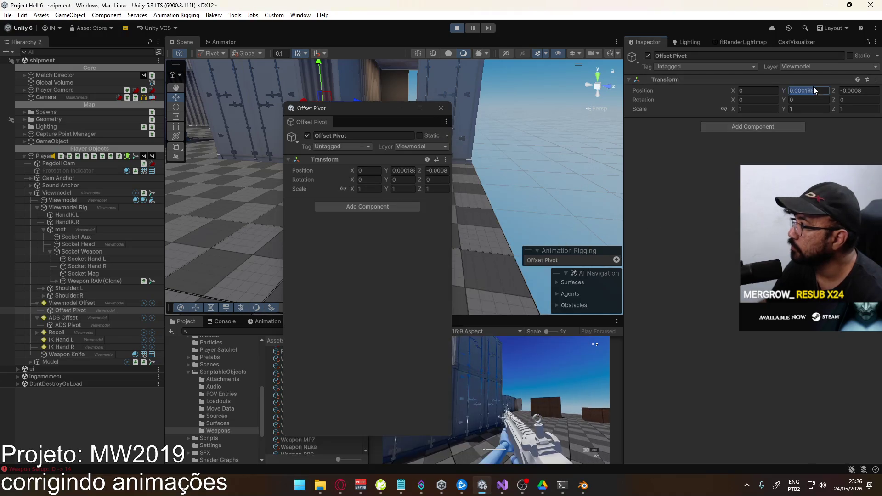
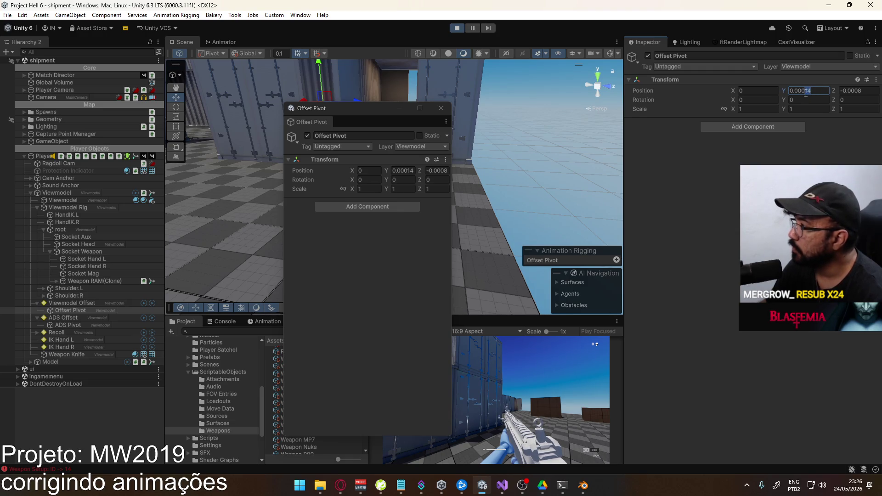
Move the floating Offset Pivot window aside and maximize the Game view to test the aimed sight.
left_click_drag(358, 108, 194, 127)
right_click(383, 322)
left_click(457, 353)
left_click(456, 353)
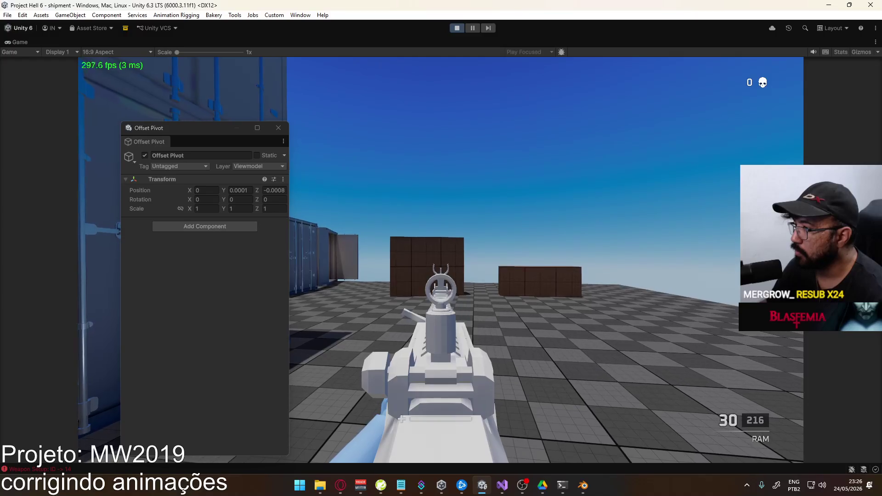
Release the running game and un-maximize the Game view to restore the full editor layout.
key("super")
key("super")
key("super")
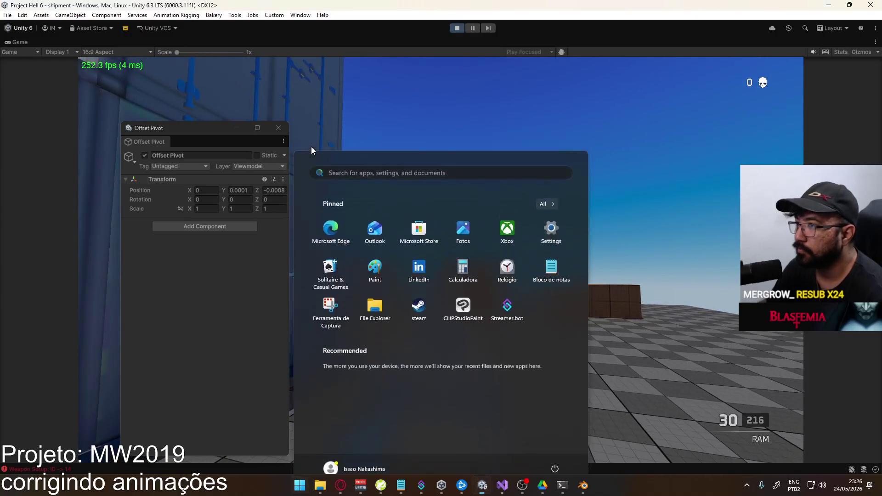
key("alt+Tab")
key("alt+Tab")
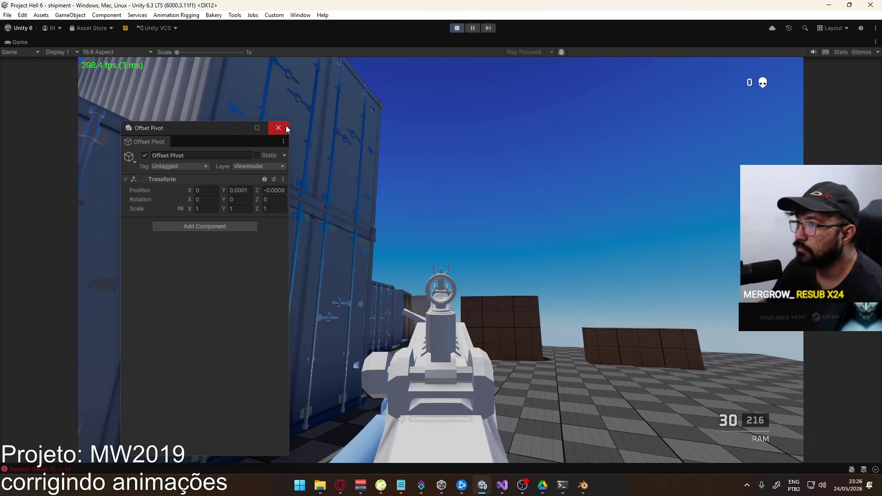
key("super")
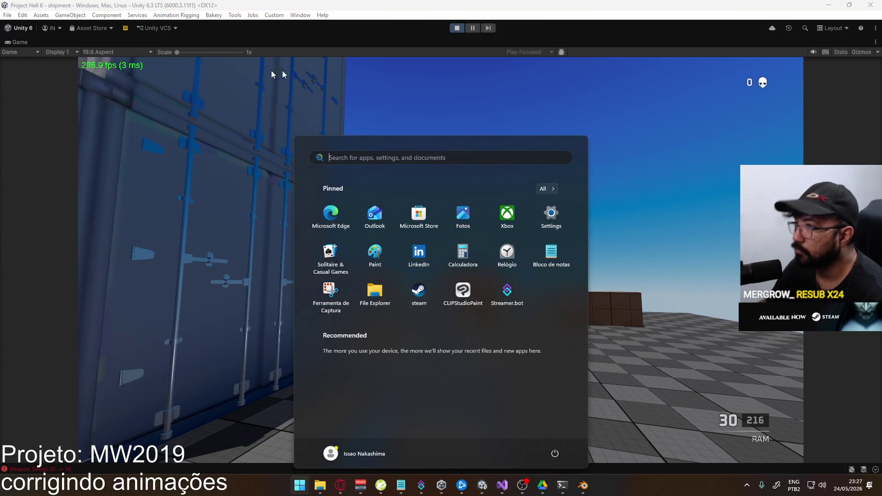
key("super")
right_click(348, 42)
left_click(398, 72)
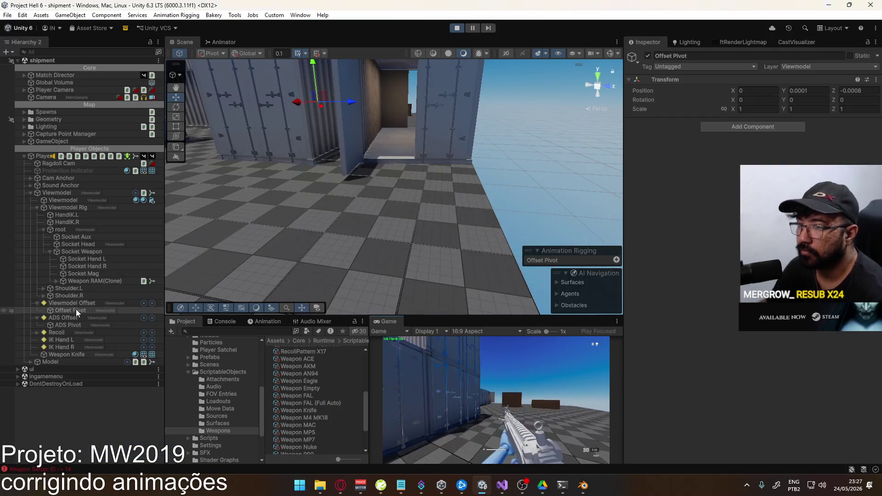
Open ADS Pivot's Properties in a floating window and maximize the Game view.
left_click(77, 326)
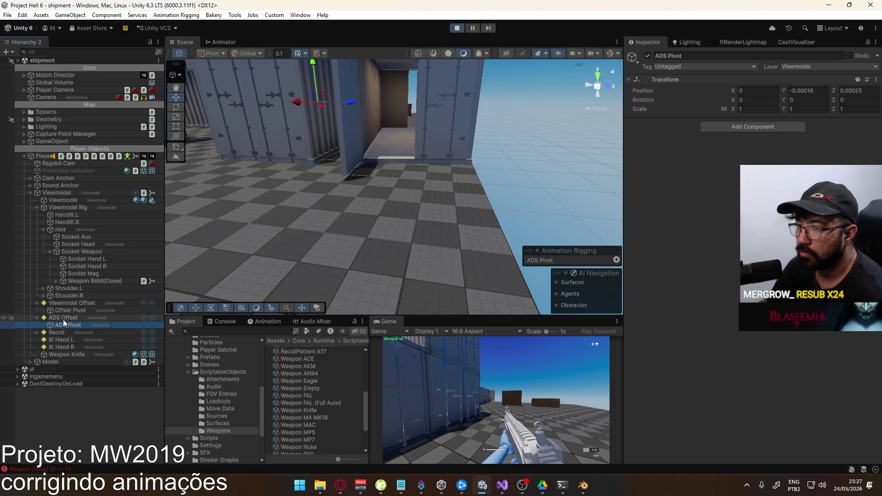
right_click(64, 323)
left_click(87, 466)
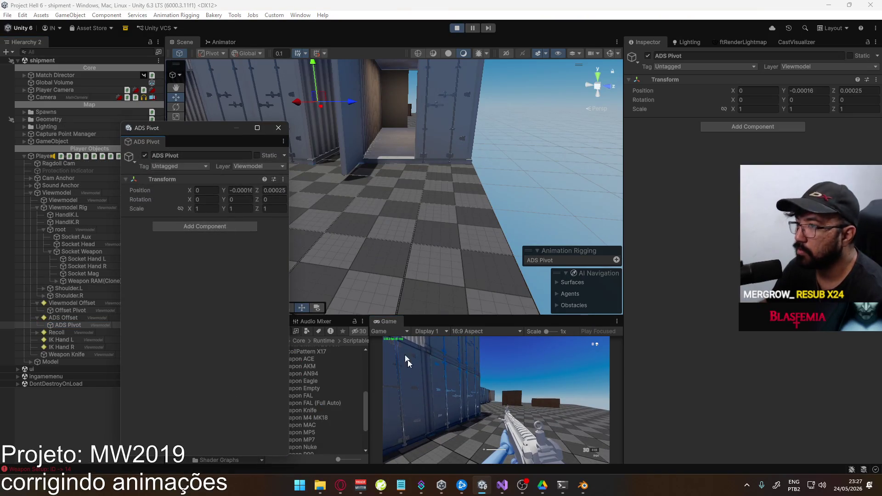
right_click(390, 326)
left_click(437, 353)
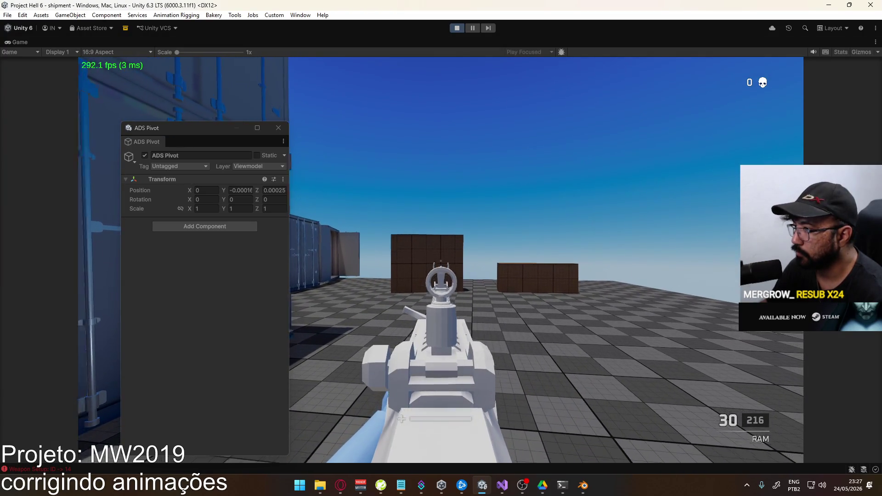
Stop aiming and start retyping the ADS Pivot's Y position, trying values around -0.00008.
right_click(401, 419)
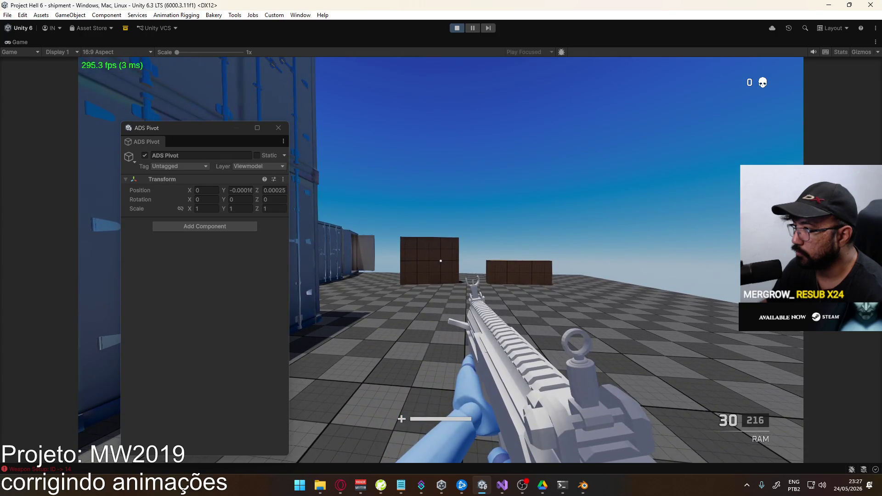
key("super")
left_click(250, 190)
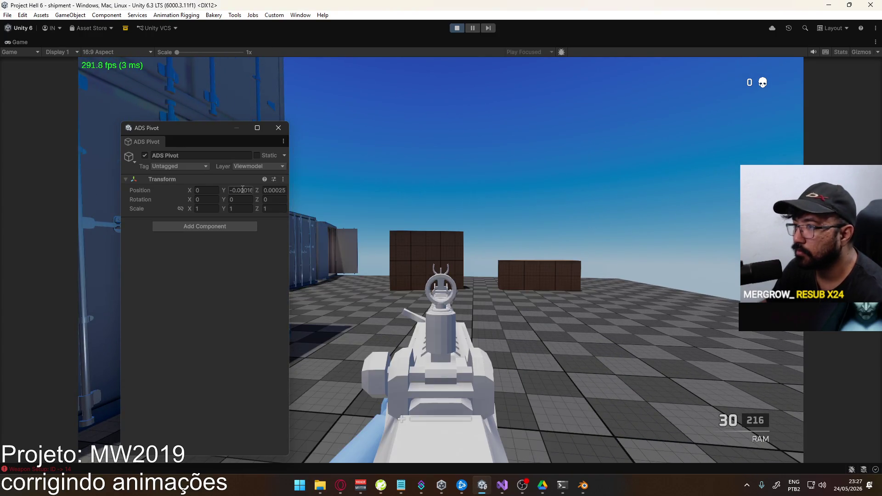
type("-0.0001")
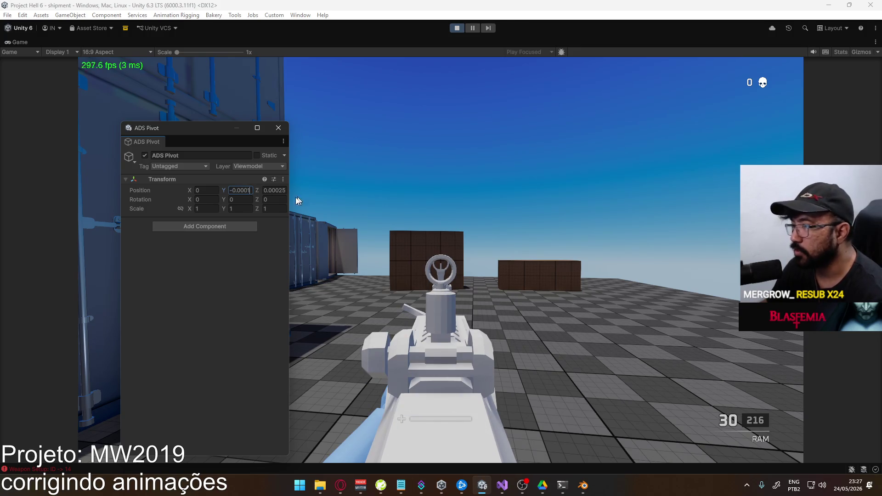
type("0.00008")
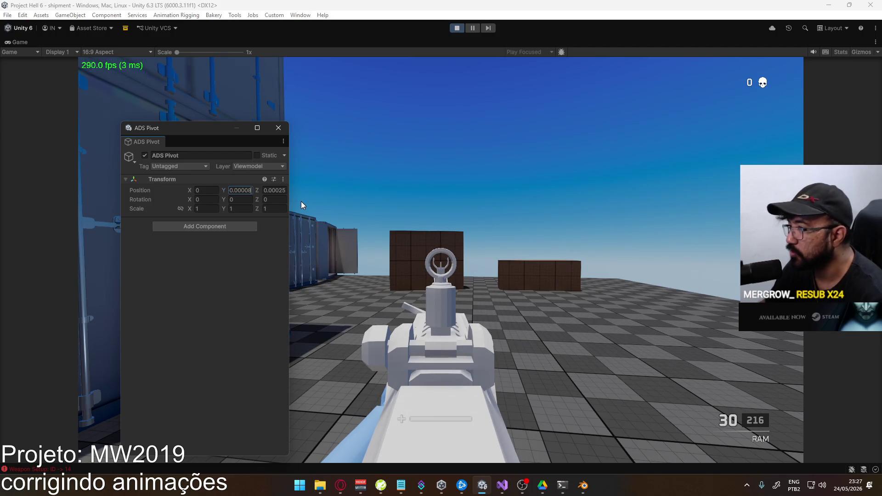
key("BackSpace")
type("9")
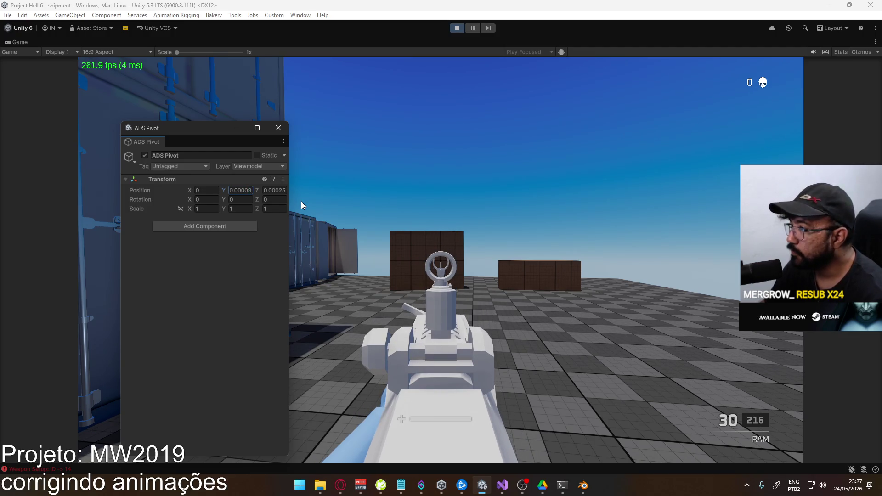
key("BackSpace")
type("5")
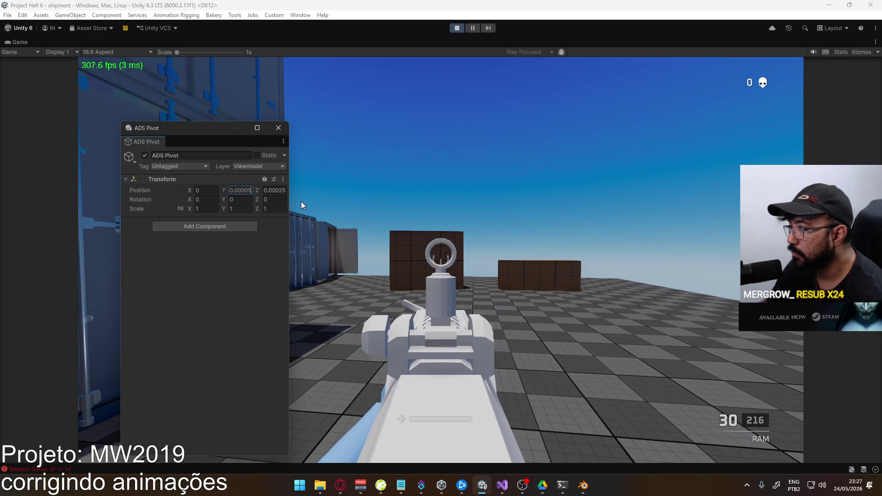
Finish the ADS Pivot Y position at -7.5e-05, resume play, then reselect the Y field.
key("BackSpace")
type("6")
key("BackSpace")
type("75")
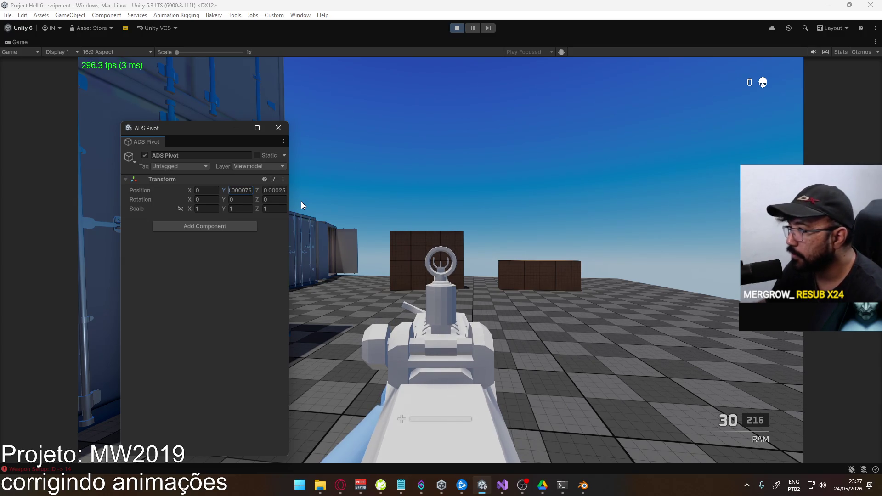
left_click(368, 250)
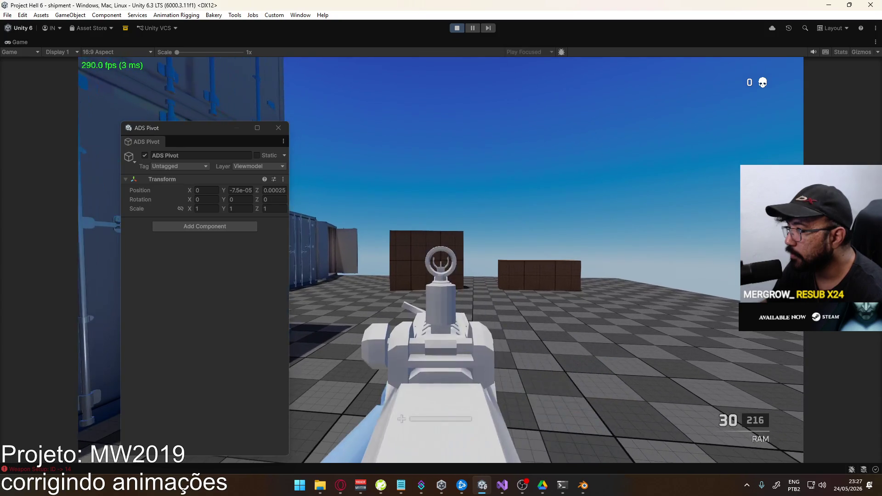
key("Escape")
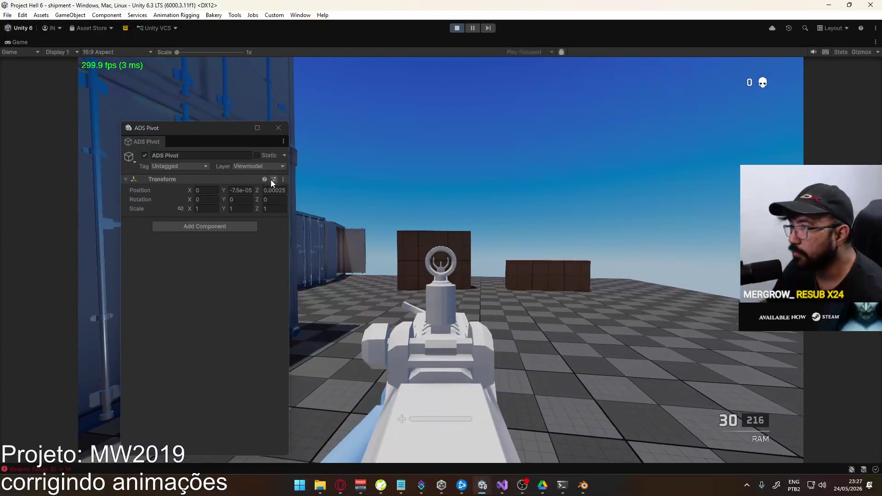
left_click(236, 191)
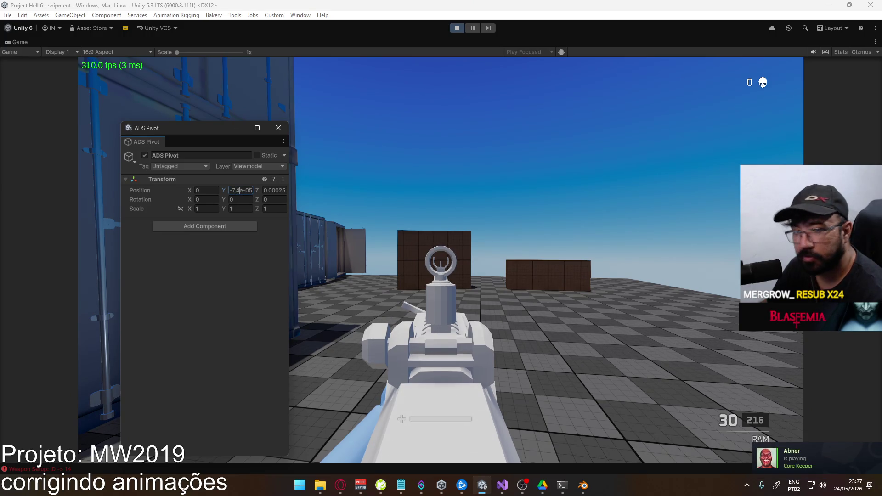
Set the ADS Pivot Y position to -7.1e-05 and fire test shots.
type("3")
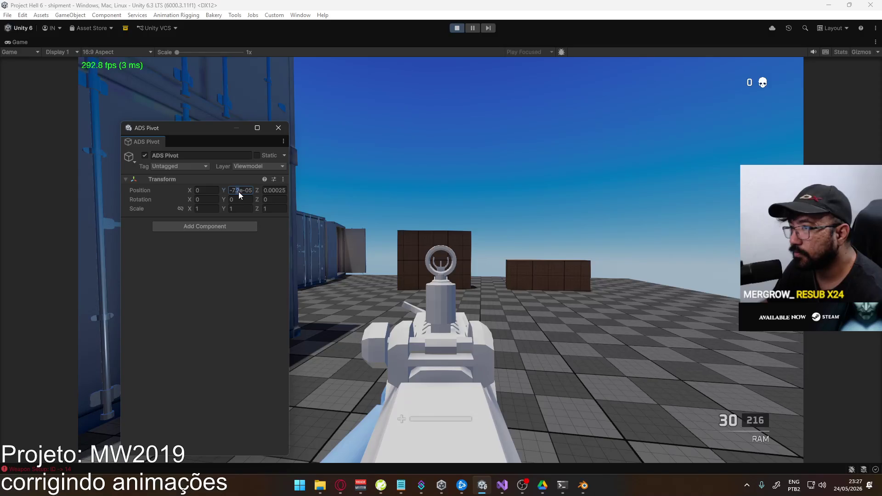
type("1")
left_click(301, 212)
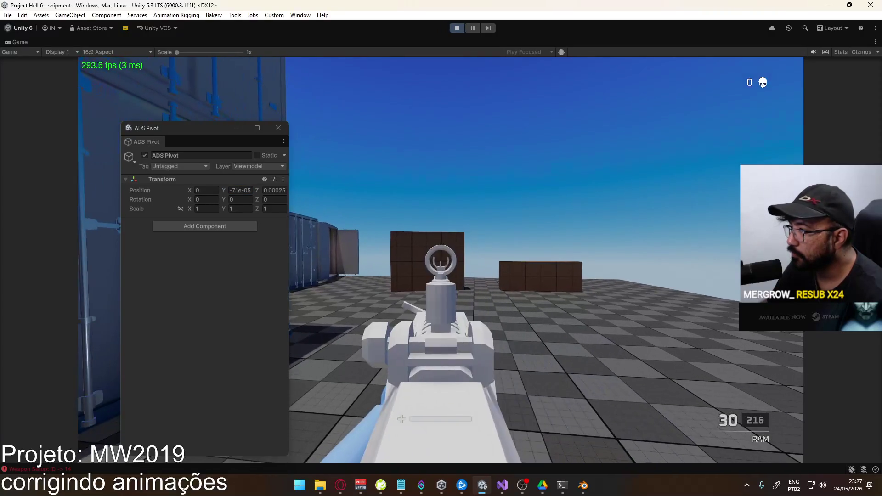
left_click(441, 260)
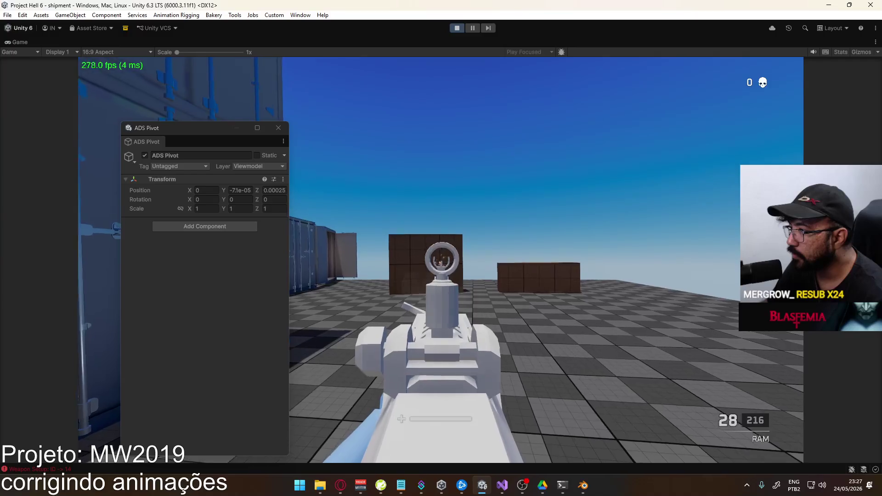
left_click(441, 260)
left_click(440, 260)
left_click(441, 260)
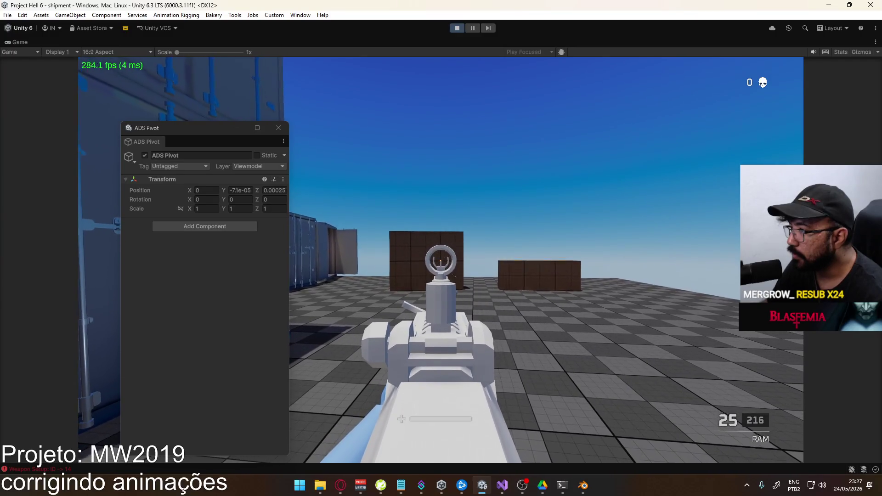
Aim down the sights and fire sustained bursts to check alignment, then reselect the Y value.
left_click(441, 260)
left_click(441, 260)
right_click(441, 260)
left_click(441, 260)
left_click(441, 260)
left_click(441, 260)
left_click(441, 260)
left_click_drag(441, 260, 440, 260)
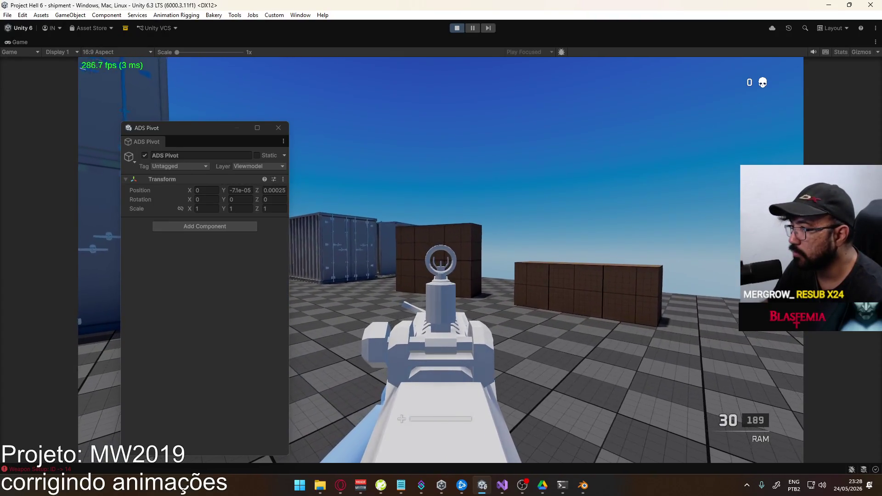
key("Escape")
left_click_drag(415, 334, 441, 260)
key("super")
key("Escape")
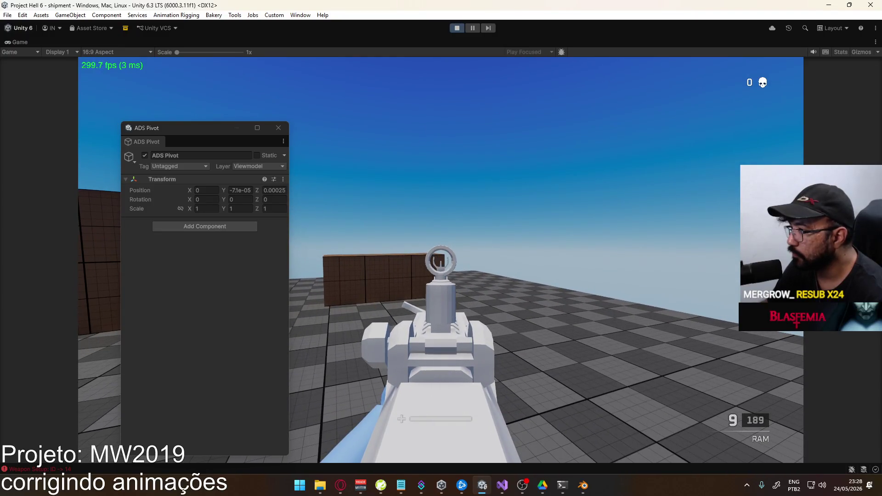
key("super")
key("super")
key("super")
left_click(237, 191)
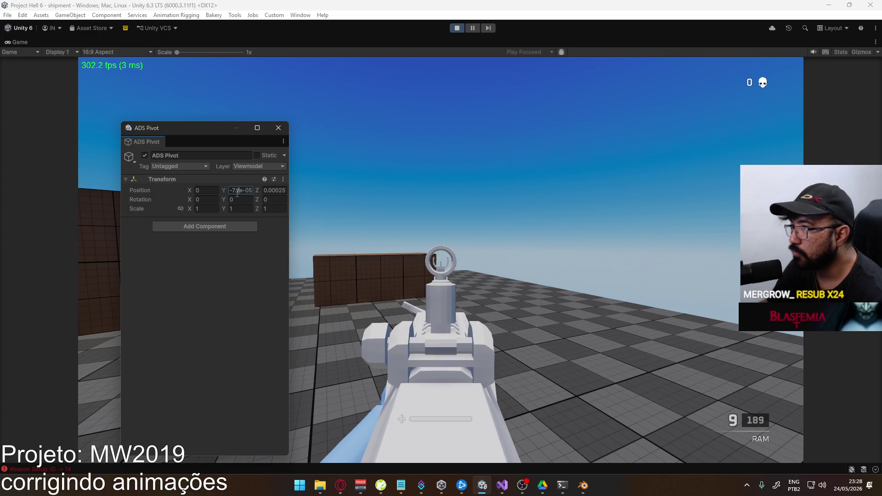
Adjust the ADS Pivot Y digits (typing 05) and fire test shots.
left_click(236, 193)
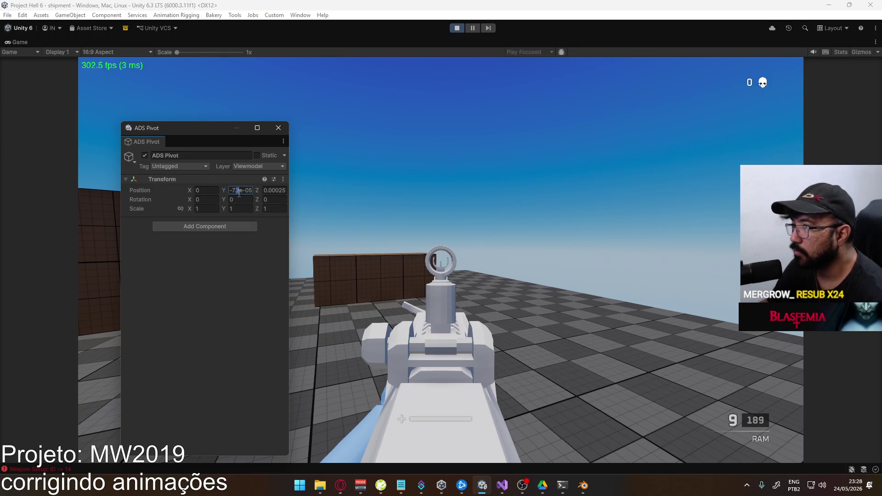
type("05")
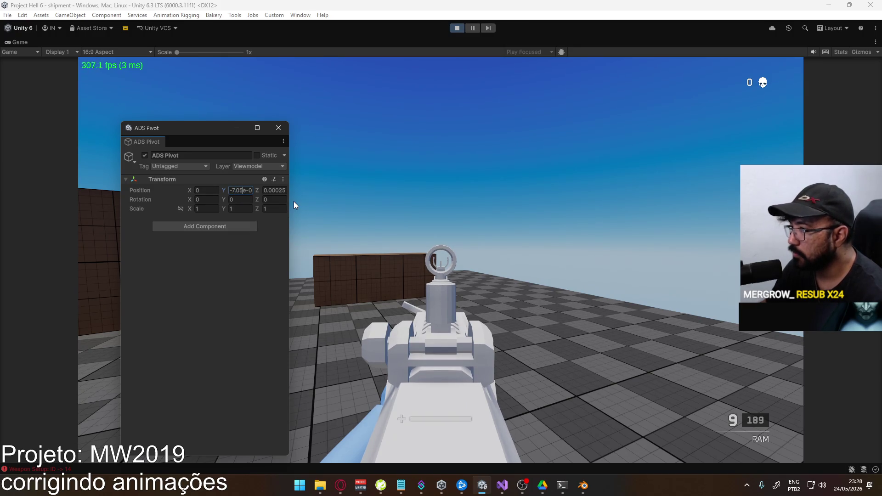
left_click(478, 244)
left_click(478, 243)
left_click(478, 243)
left_click(441, 260)
left_click(441, 260)
left_click(441, 260)
Reselect the Y value, resume play, reload and fire single shots to check sight alignment.
key("super")
left_click(238, 190)
left_click(239, 190)
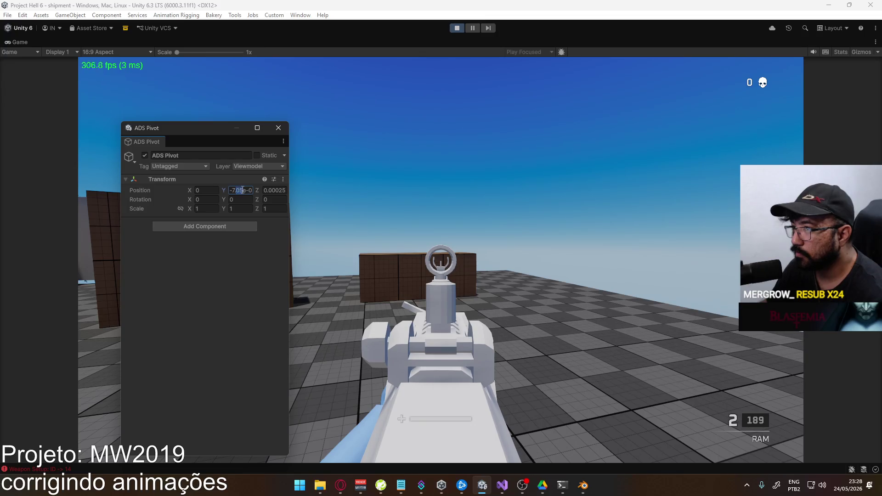
left_click(516, 300)
left_click(515, 299)
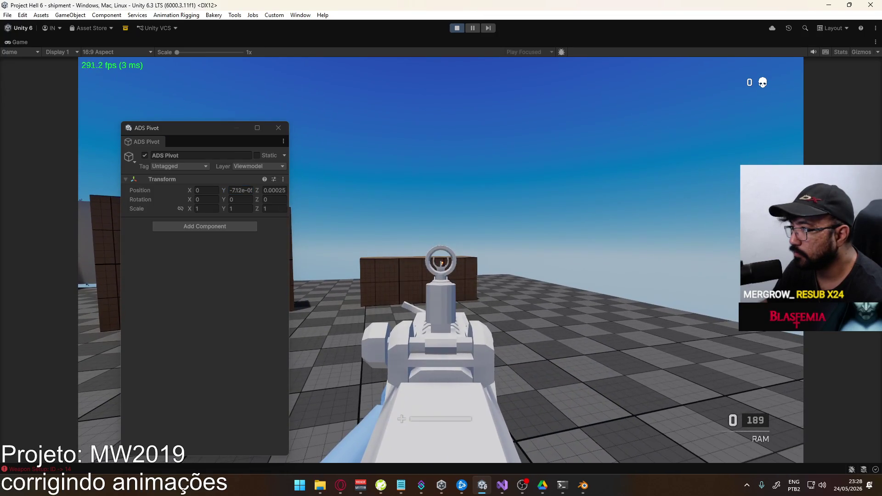
key("r")
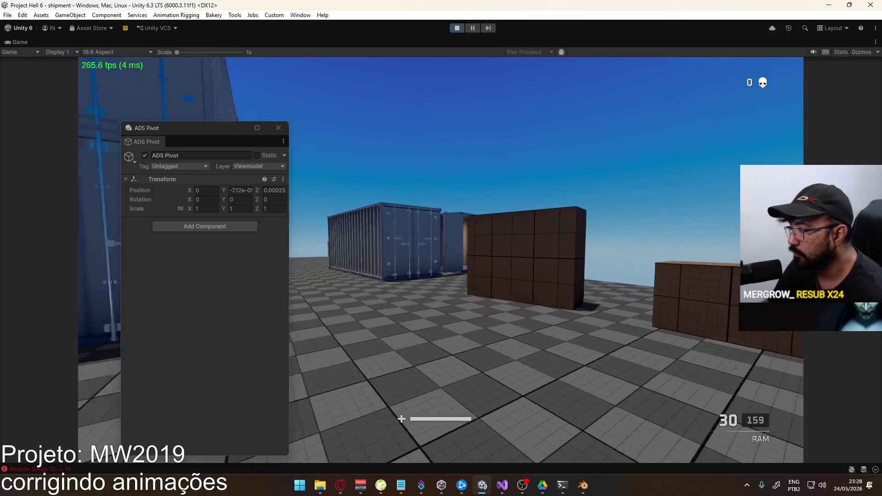
left_click(441, 260)
left_click(440, 261)
left_click(441, 260)
left_click(441, 261)
left_click(440, 260)
left_click(441, 261)
left_click(441, 260)
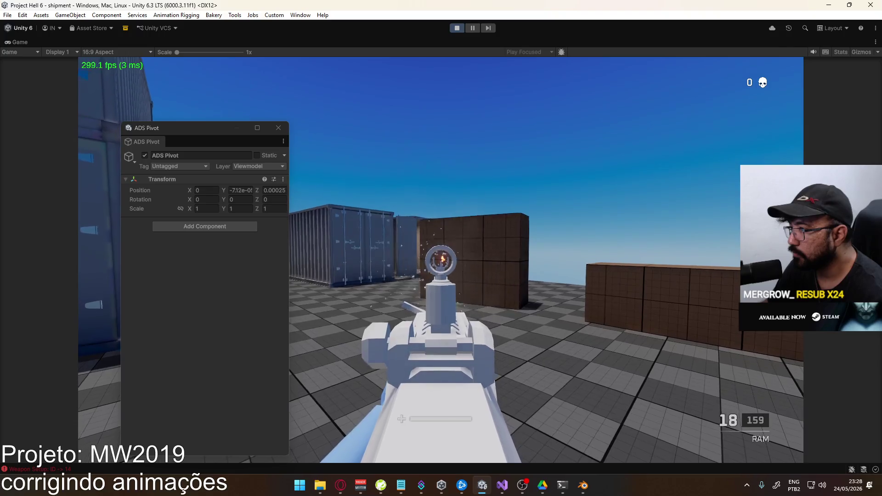
Change the Y value's last digit to 5 and fire to test the new height.
key("super")
left_click(244, 193)
type("5")
left_click(331, 238)
left_click(441, 260)
left_click(441, 260)
left_click(440, 260)
Set the ADS Pivot Y position to -7.2e-05 and fire to check the sight.
left_click(441, 260)
key("super")
left_click(236, 191)
left_click(237, 191)
type("7.2")
left_click(441, 260)
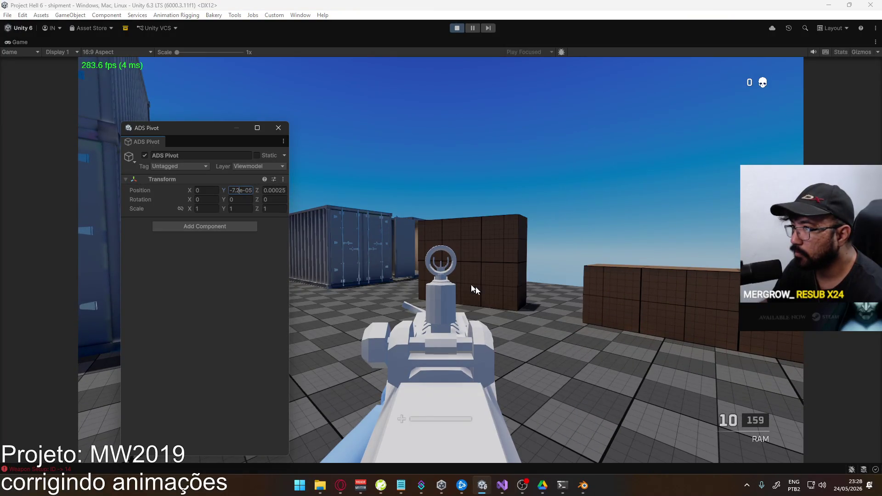
left_click(441, 260)
left_click(440, 260)
left_click(440, 260)
left_click(440, 261)
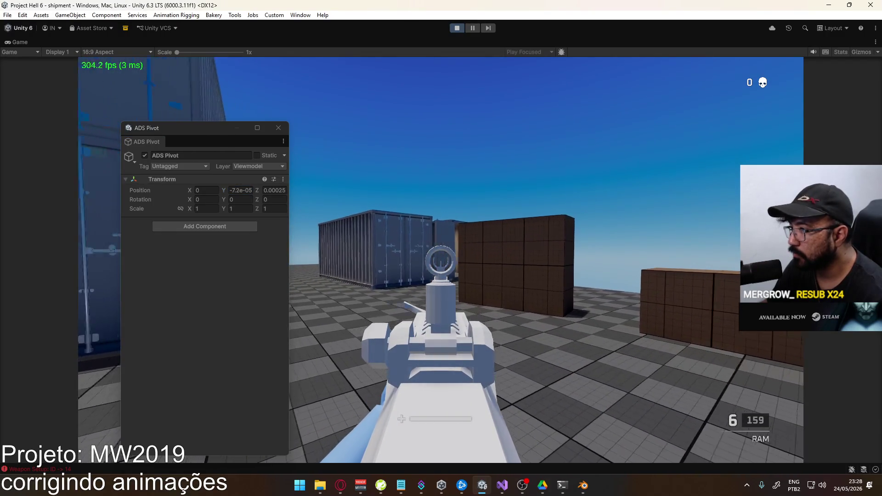
Confirm the Y value at -7.2e-05 and aim down the sights to verify centring.
key("super")
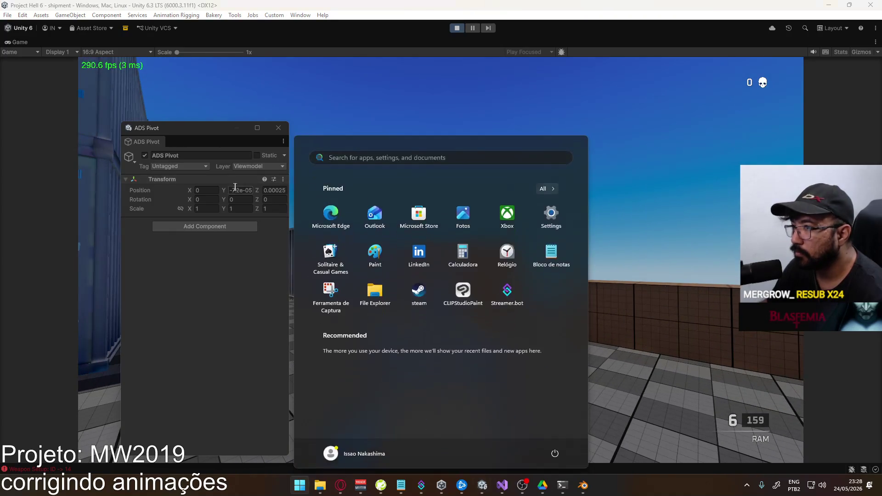
left_click(238, 191)
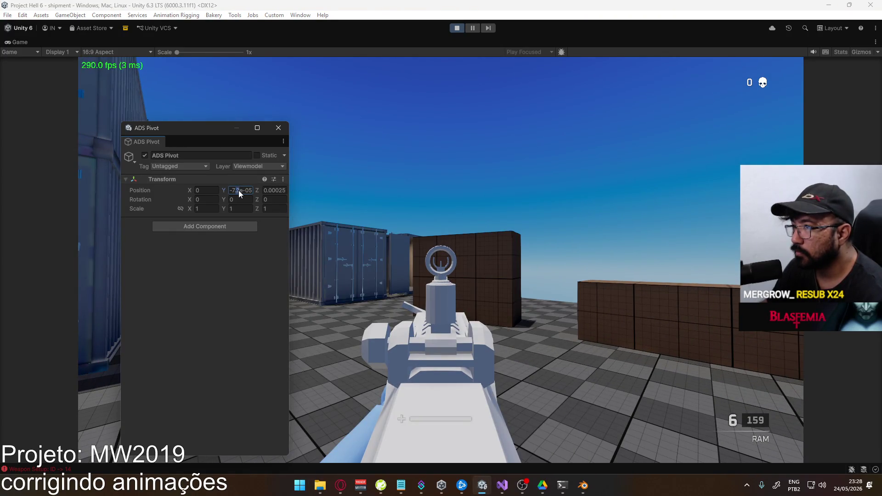
left_click(505, 311)
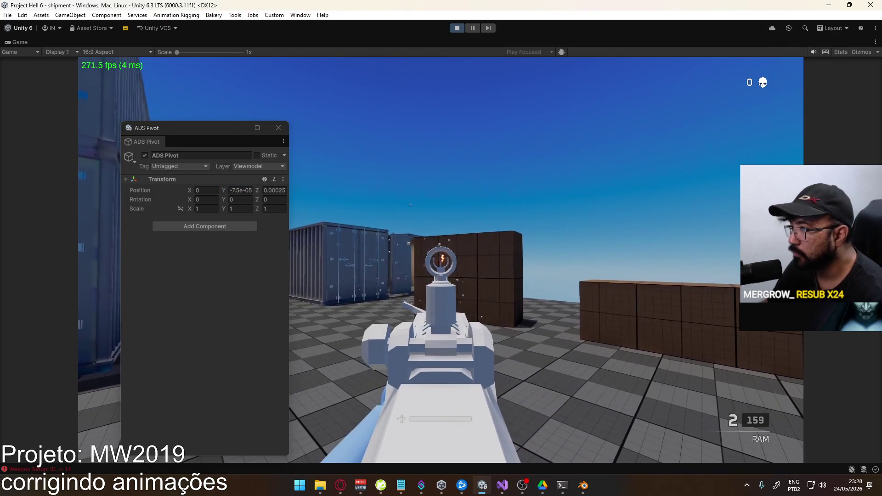
key("super")
left_click(238, 190)
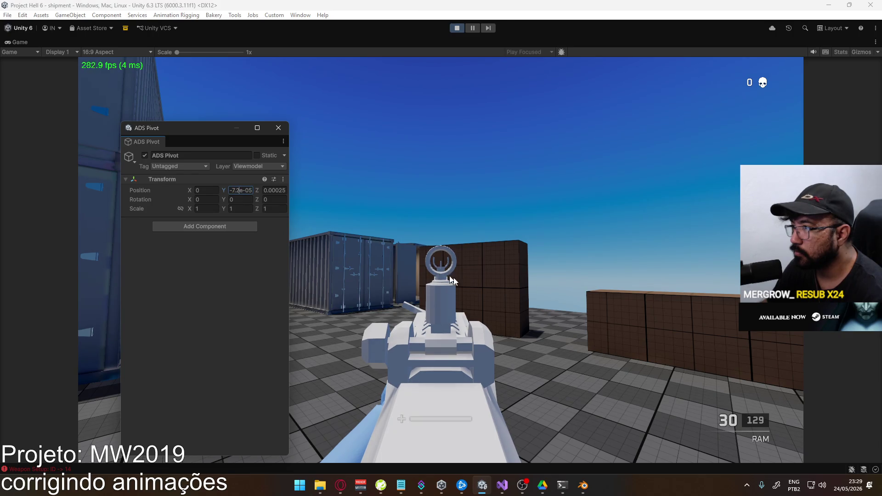
left_click(503, 299)
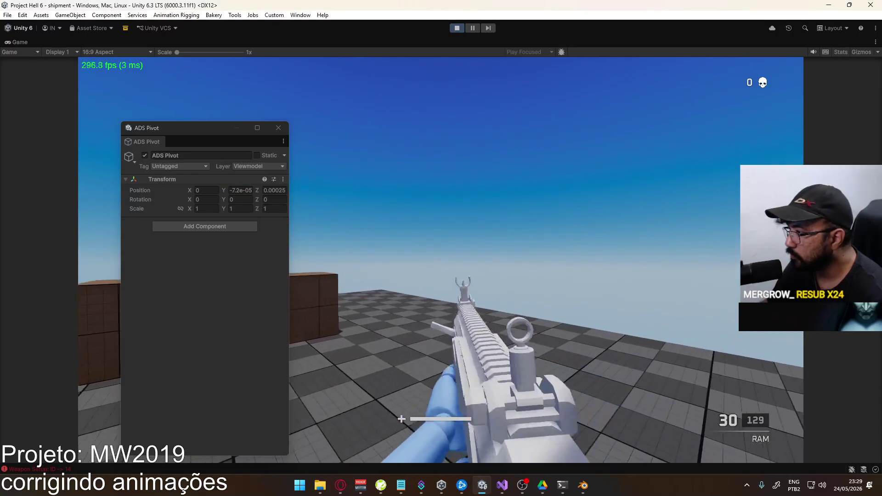
right_click(440, 260)
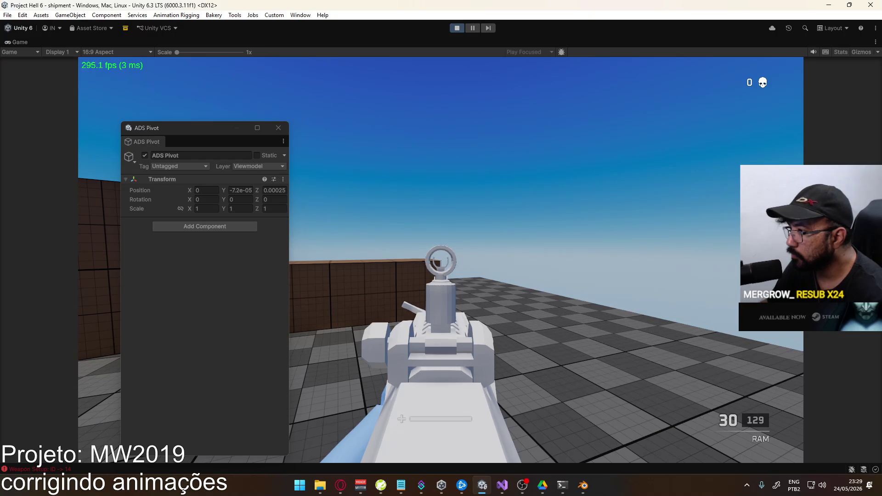
right_click(440, 260)
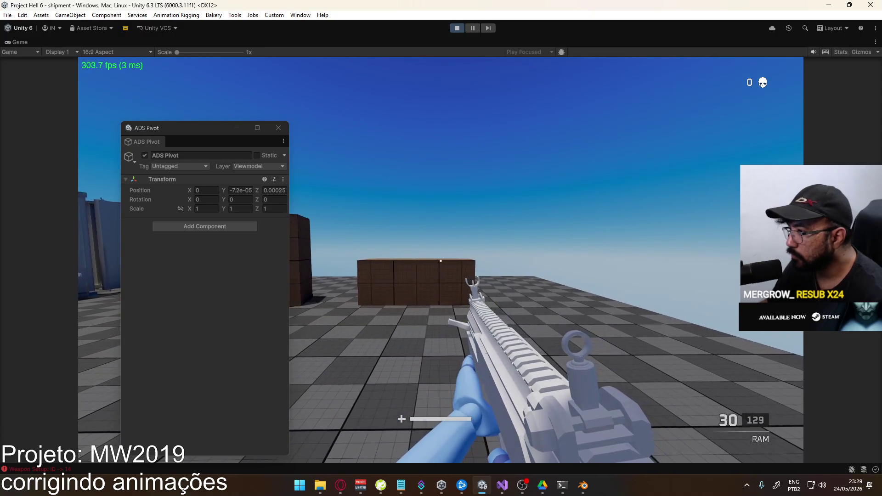
right_click(440, 260)
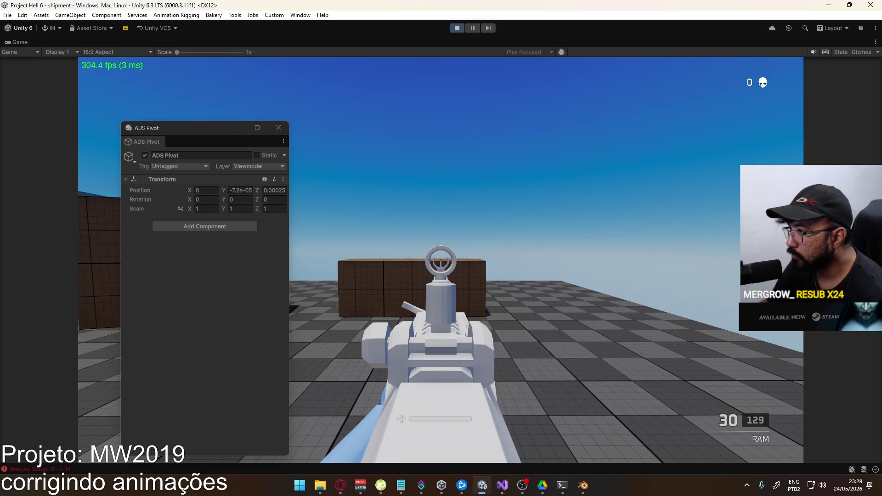
Copy the ADS Pivot's Position values from its context menu.
key("super")
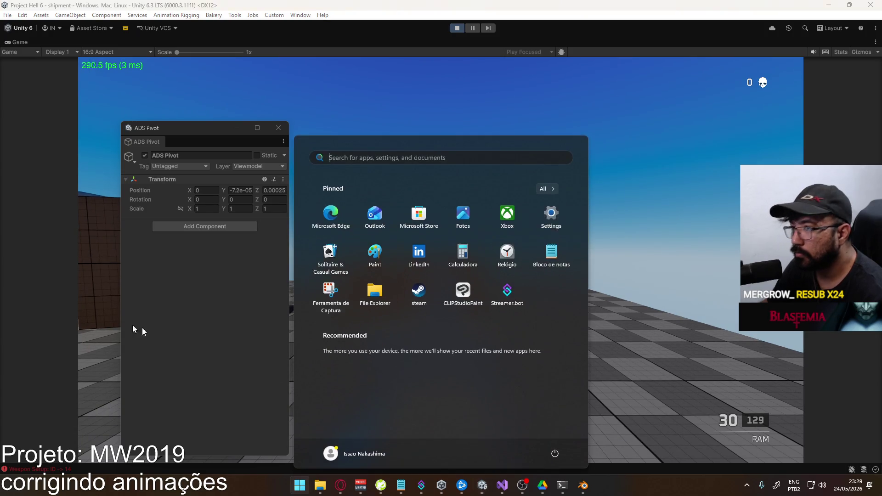
left_click(137, 191)
right_click(137, 191)
left_click(175, 222)
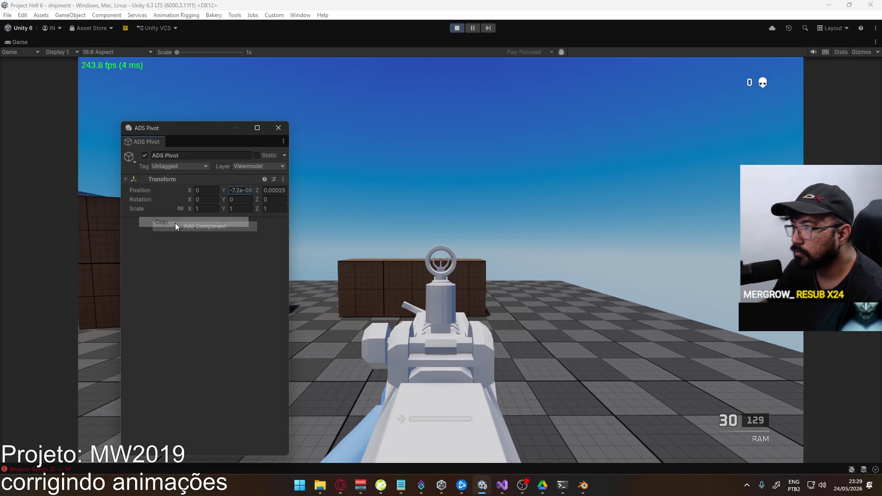
Un-maximize the Game view to restore the full editor layout.
key("super")
left_click(422, 49)
right_click(421, 42)
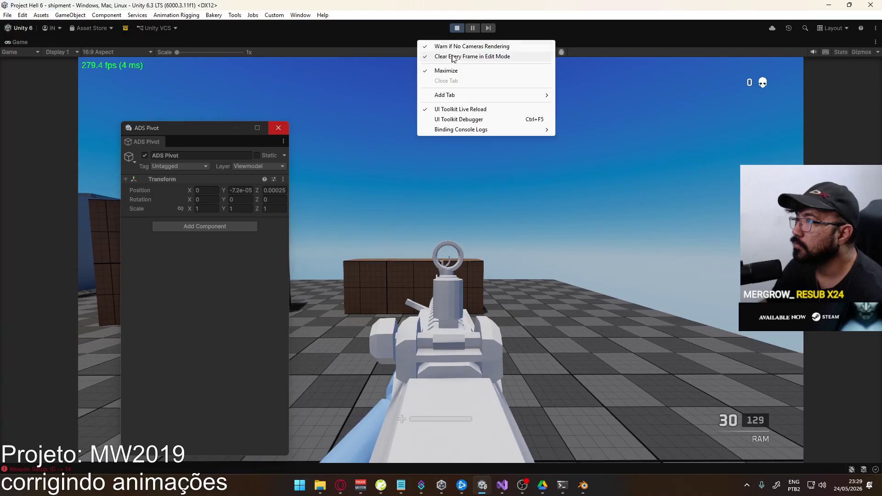
left_click(459, 70)
key("super")
key("super")
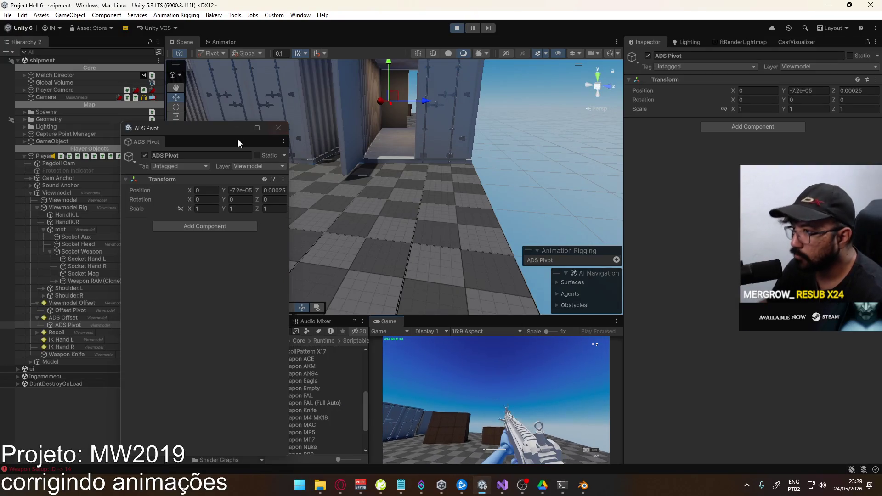
Paste the copied ADS Pivot position into Weapon RAM's Ads Offset.
left_click_drag(215, 137, 159, 145)
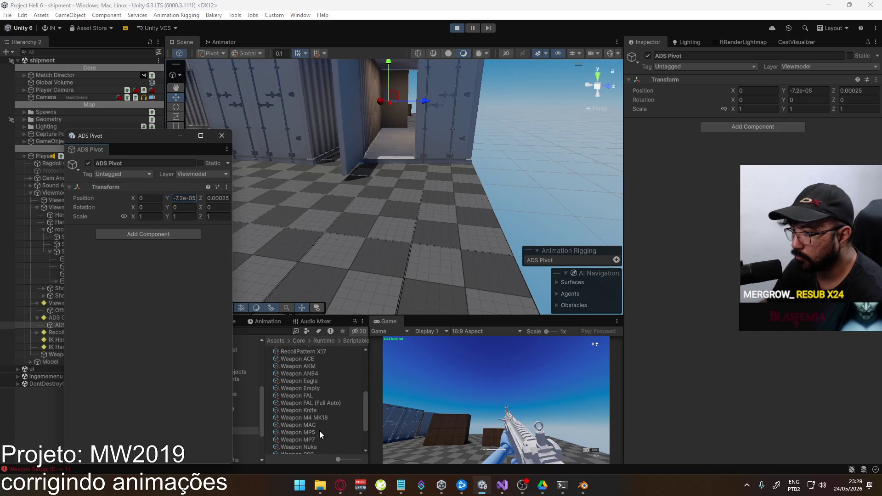
scroll(319, 432, "down", 3)
left_click(317, 413)
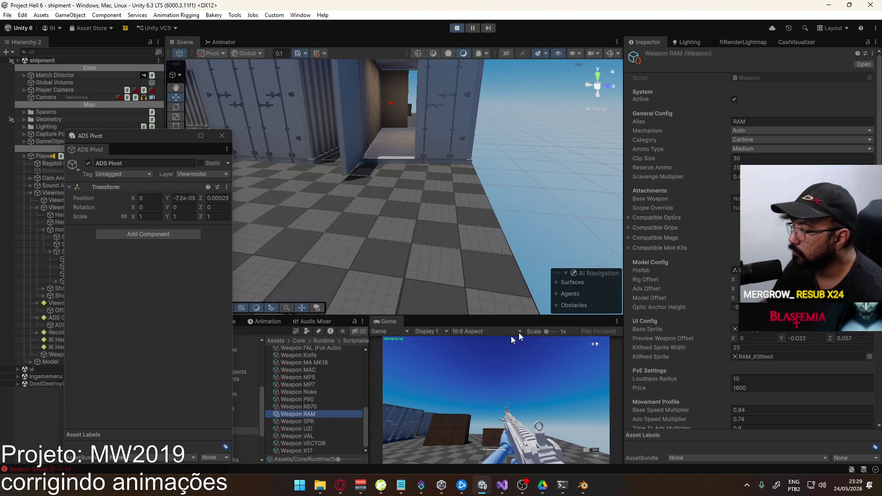
right_click(644, 294)
left_click(675, 333)
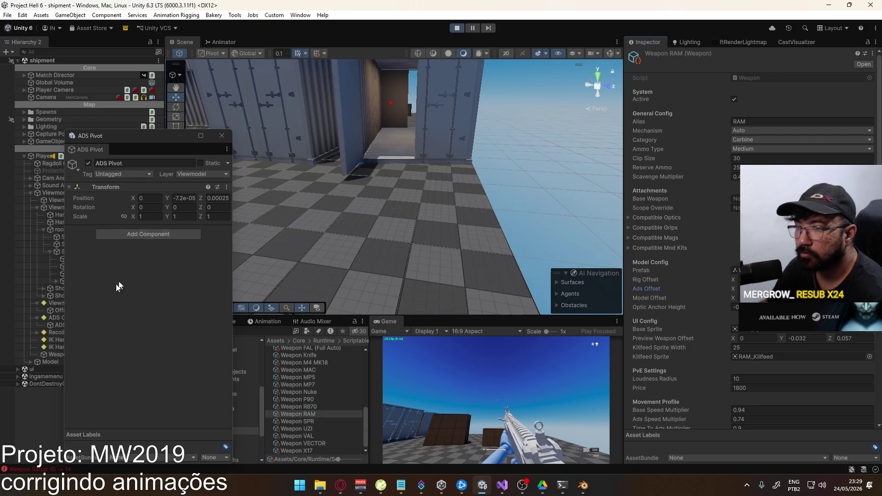
Copy the Offset Pivot position and paste it into Weapon RAM's Rig Offset.
left_click(51, 309)
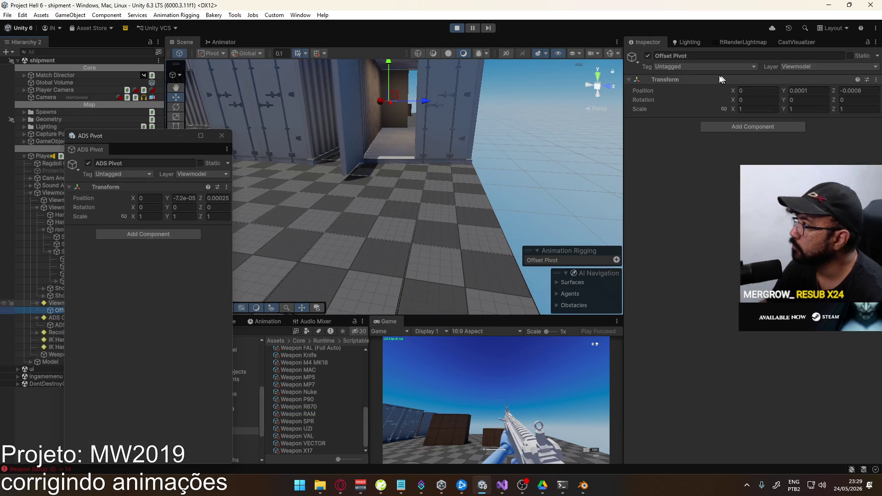
right_click(649, 94)
left_click(662, 122)
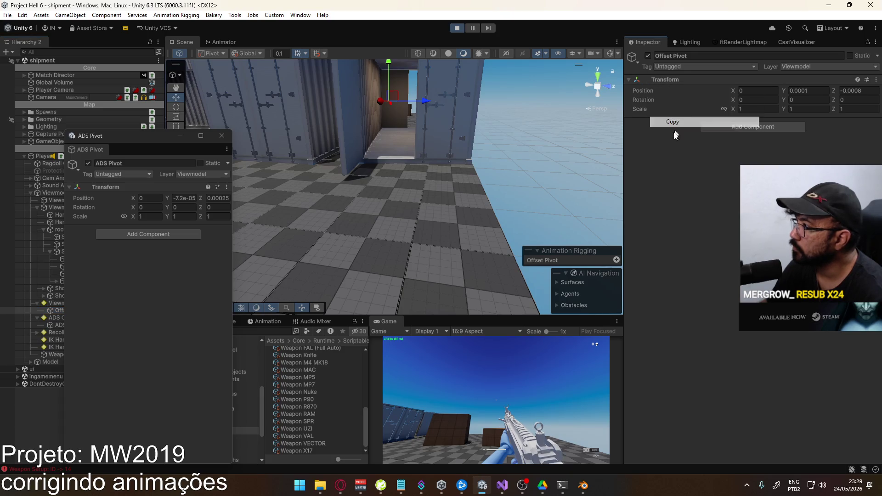
left_click(314, 422)
left_click(314, 414)
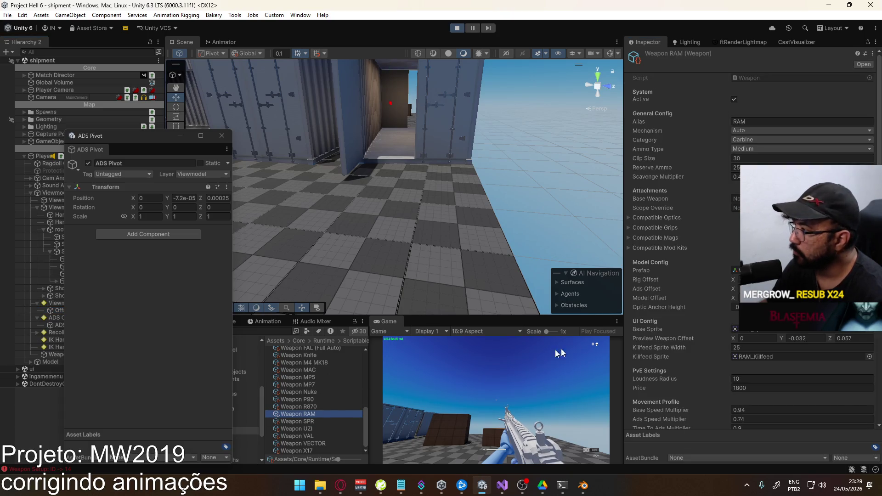
right_click(655, 280)
left_click(664, 322)
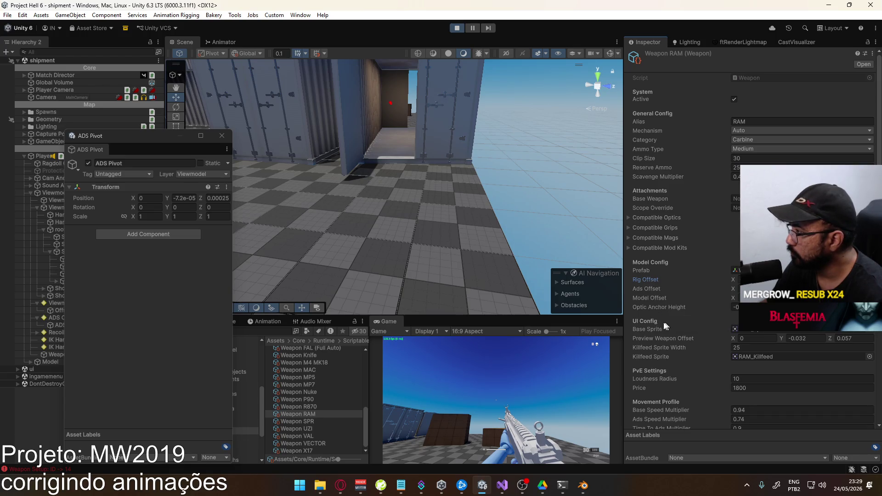
Equip the bullpup rifle with the Holographic Sight via the in-game loadout and respawn.
left_click(475, 352)
key("Escape")
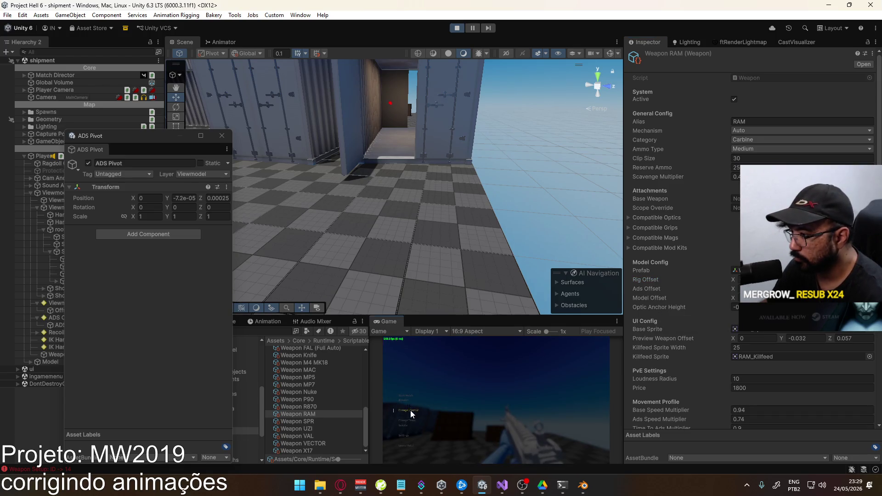
left_click(409, 410)
left_click(445, 362)
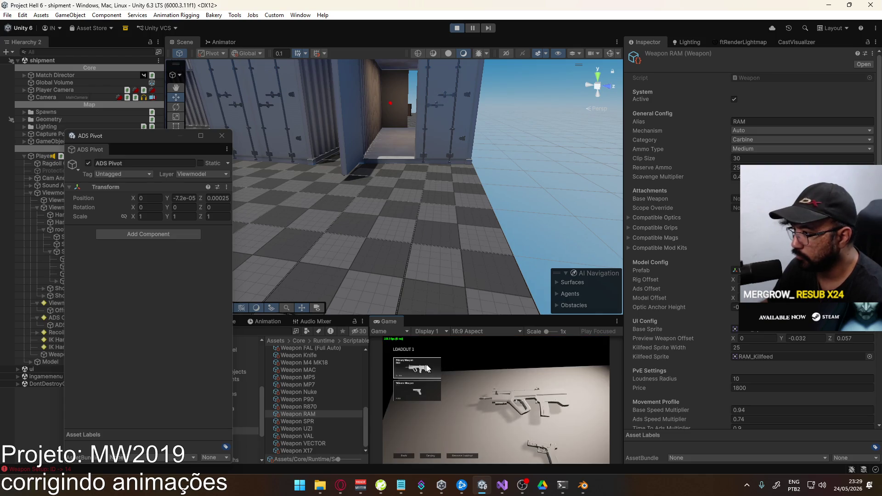
left_click(423, 404)
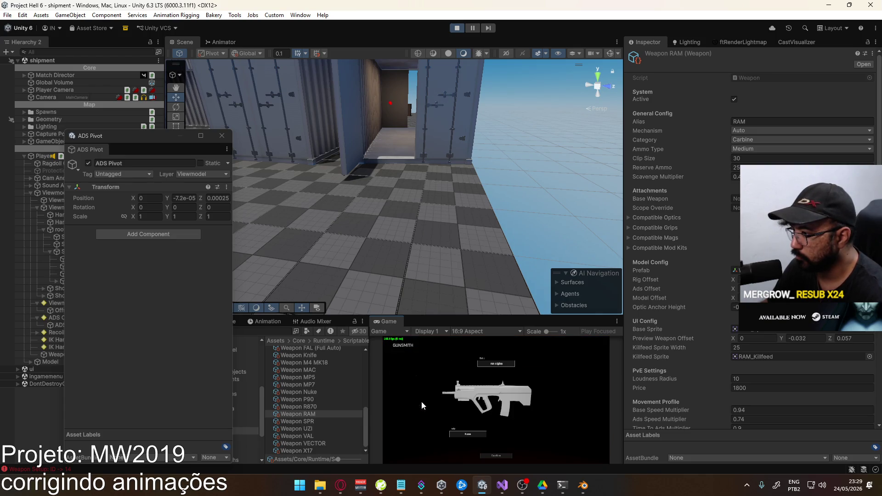
left_click(508, 363)
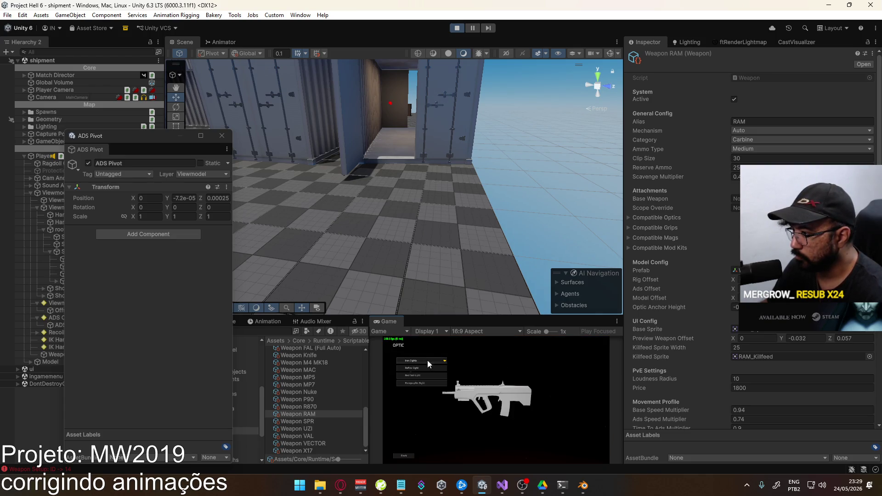
left_click(424, 384)
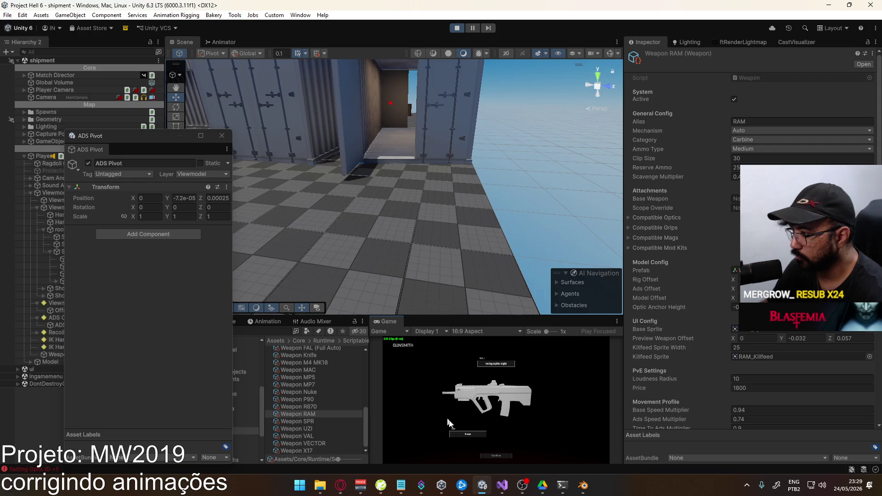
left_click(481, 452)
left_click(428, 454)
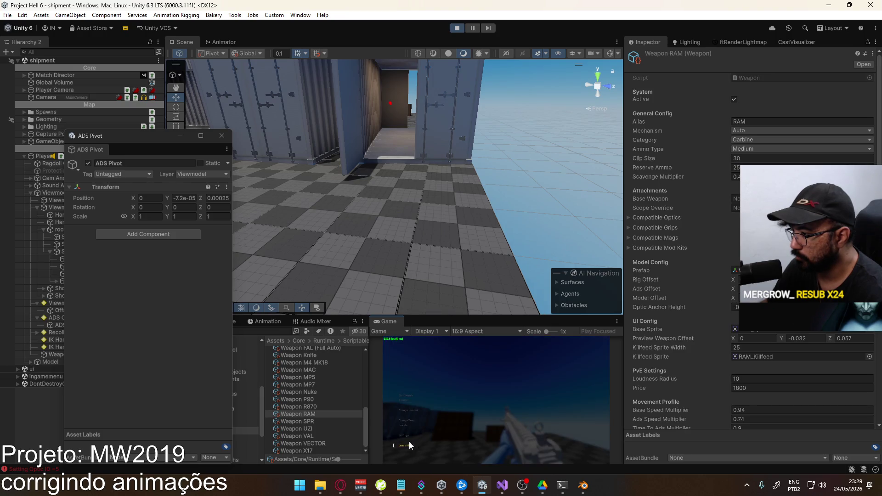
left_click(404, 426)
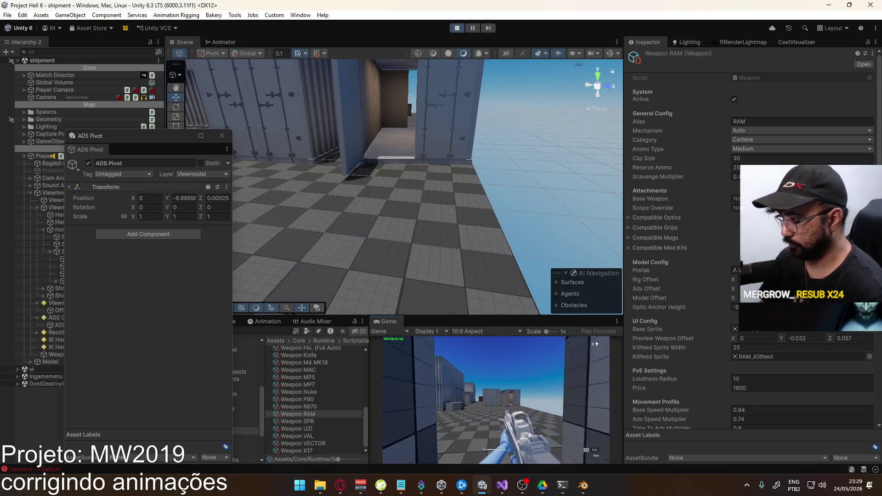
Release the game and maximize the Game view to fill the editor.
key("super")
key("super")
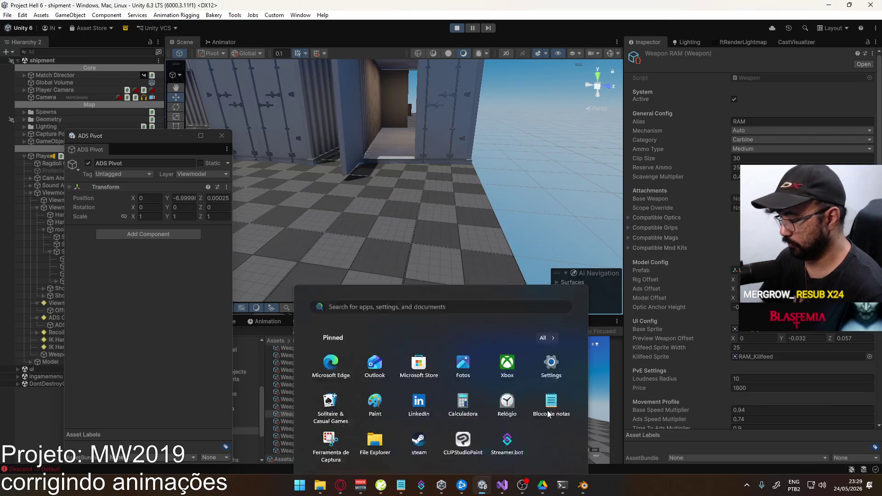
key("super")
key("super")
right_click(390, 322)
left_click(427, 351)
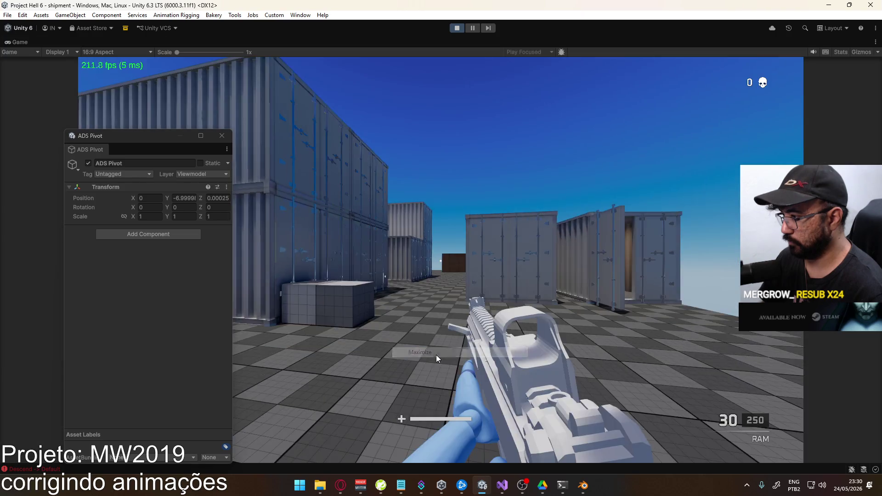
Pause the game and open the RAM carbine of Loadout 1 for customising.
key("w")
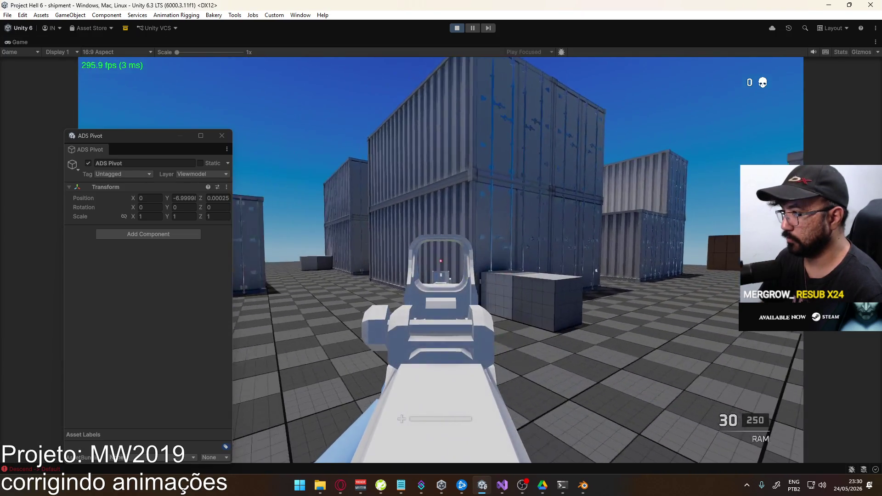
mouse_move(441, 248)
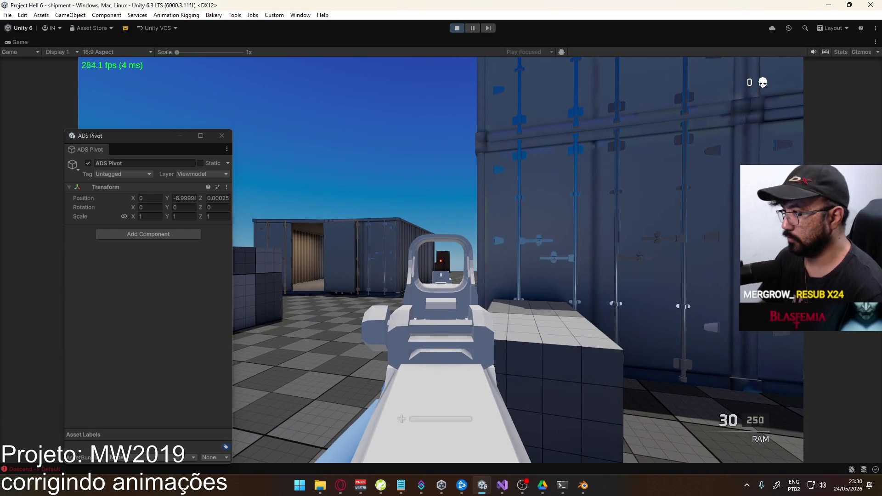
key("Escape")
left_click_drag(125, 134, 381, 120)
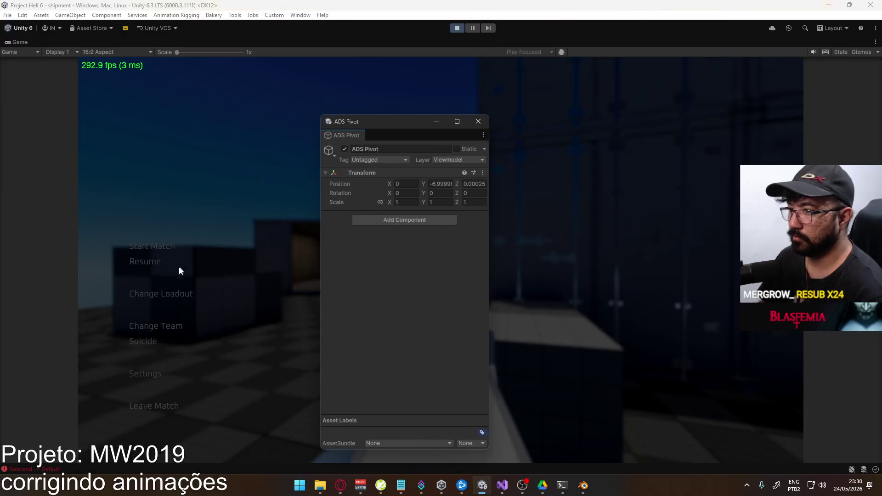
left_click(186, 292)
left_click(247, 135)
left_click(244, 143)
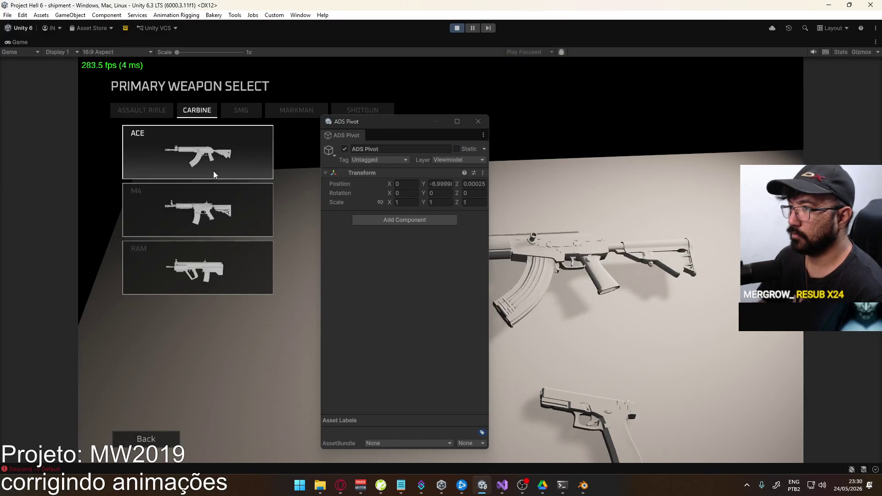
left_click(214, 172)
Fit the Reflex Sight optic, confirm, deploy Loadout 1, and suicide to respawn.
left_click_drag(414, 121, 634, 111)
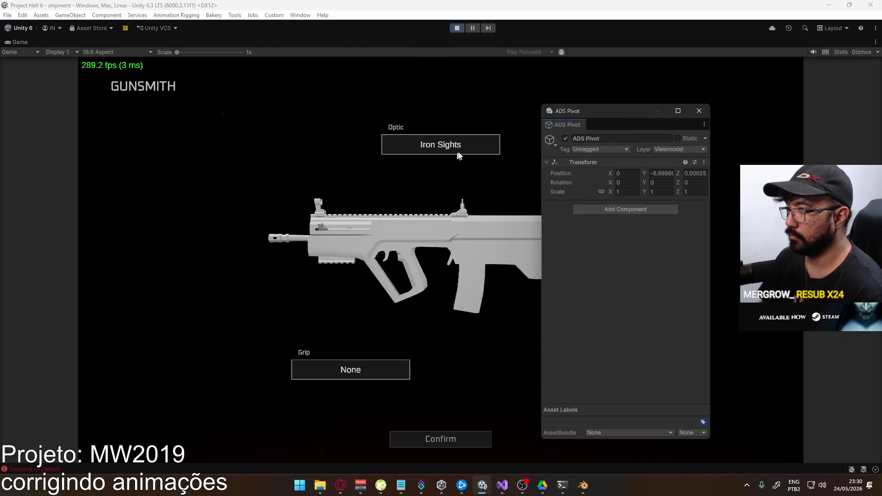
left_click(448, 138)
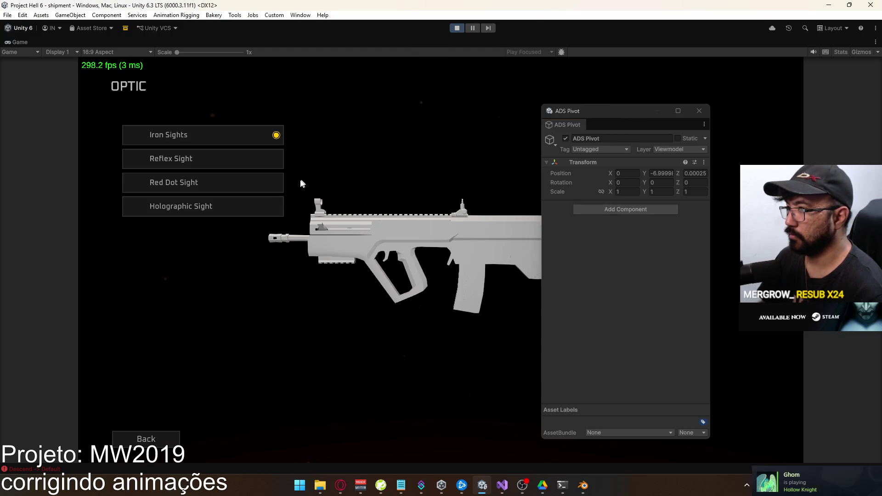
left_click(220, 164)
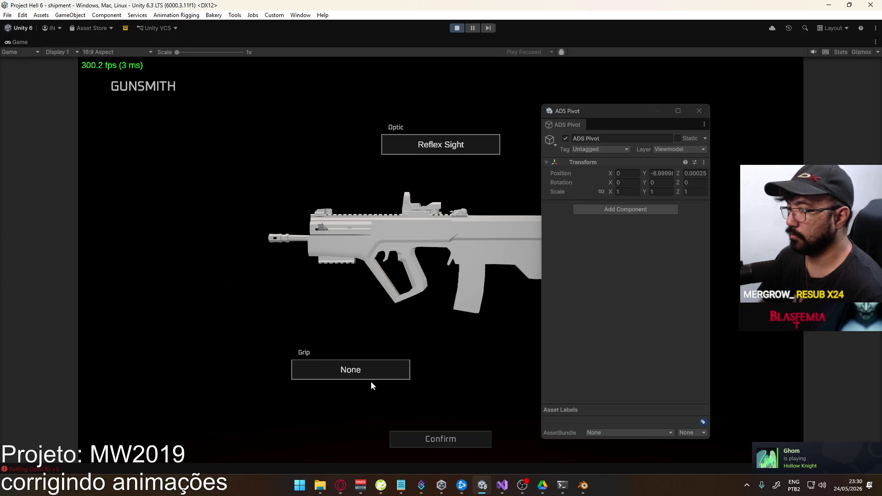
left_click(440, 438)
left_click(231, 439)
key("Escape")
left_click(158, 340)
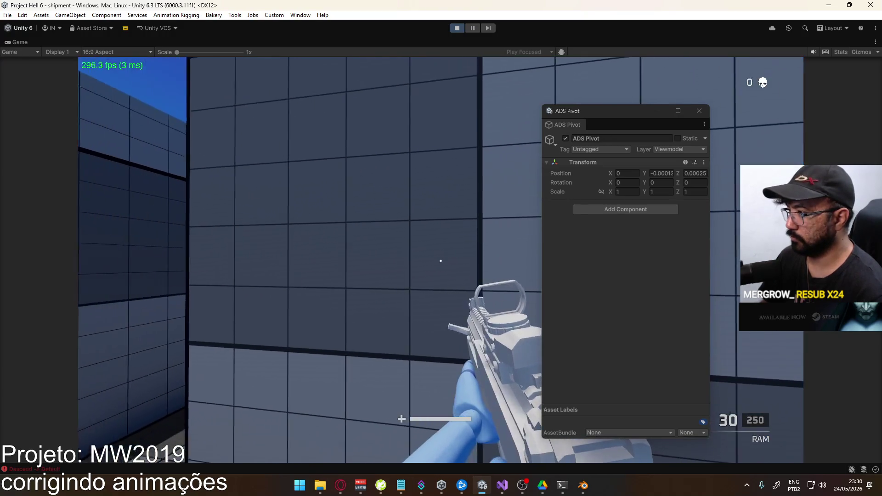
Aim down sights with the reflex-sighted RAM to see where the dot sits.
right_click(440, 261)
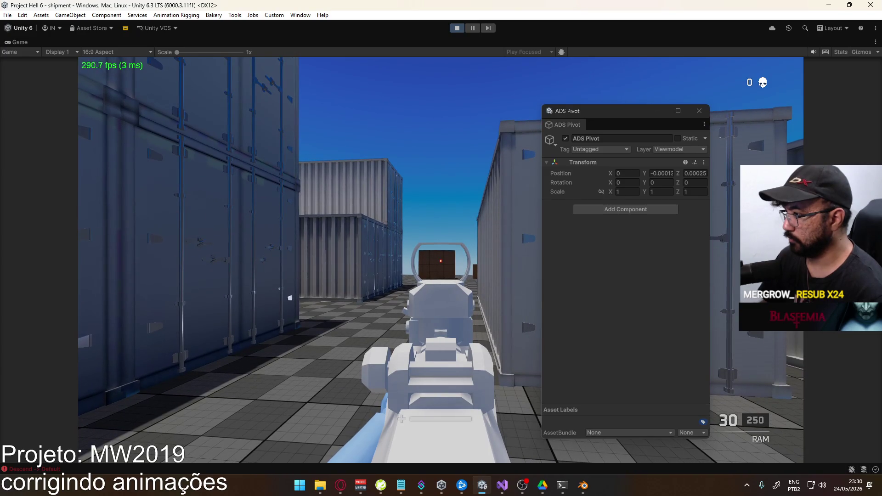
key("super")
key("super")
key("super")
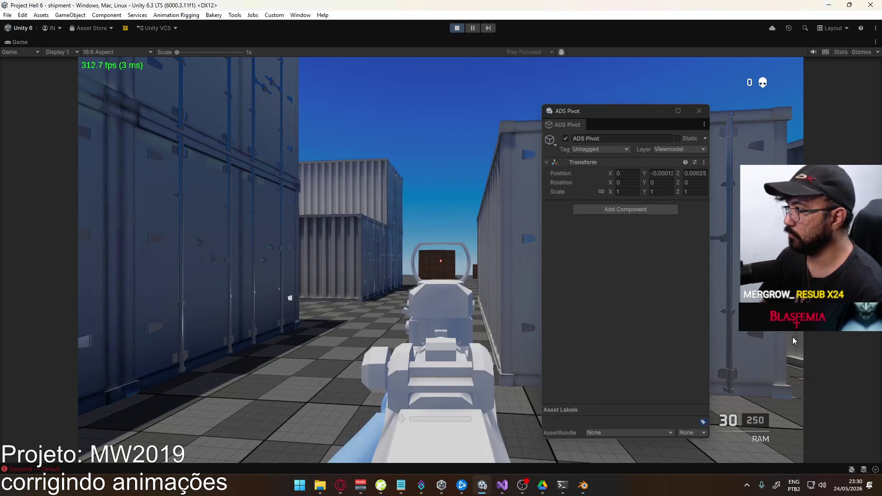
Close the floating ADS Pivot panel and restore the editor layout around the Game view.
left_click(698, 110)
left_click(699, 111)
key("super")
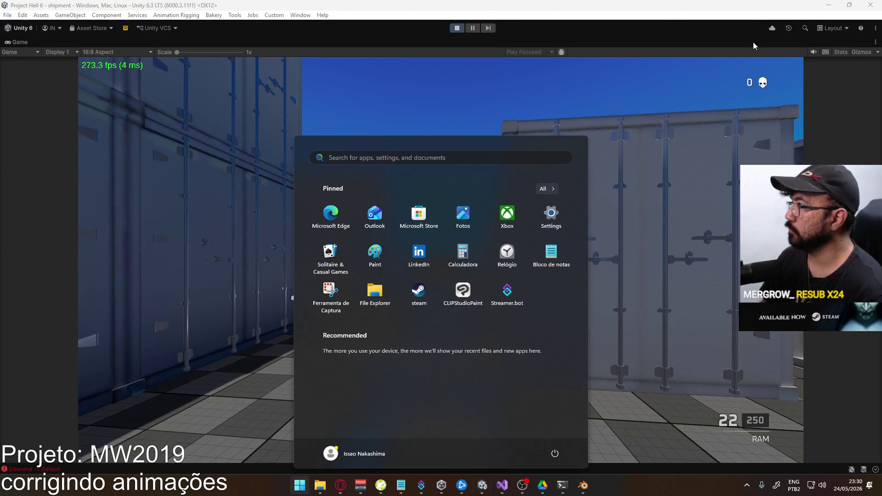
right_click(753, 46)
left_click(786, 70)
key("super")
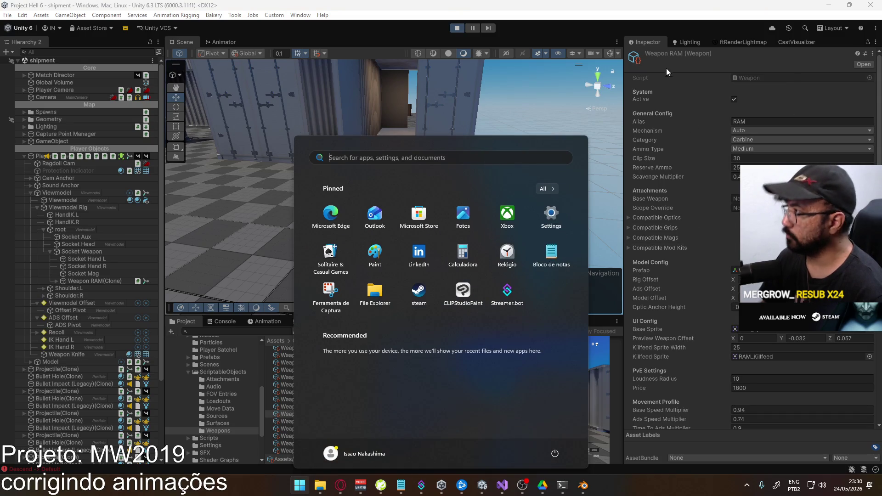
Float the Weapon RAM properties in their own window and maximize the Game view again.
right_click(660, 47)
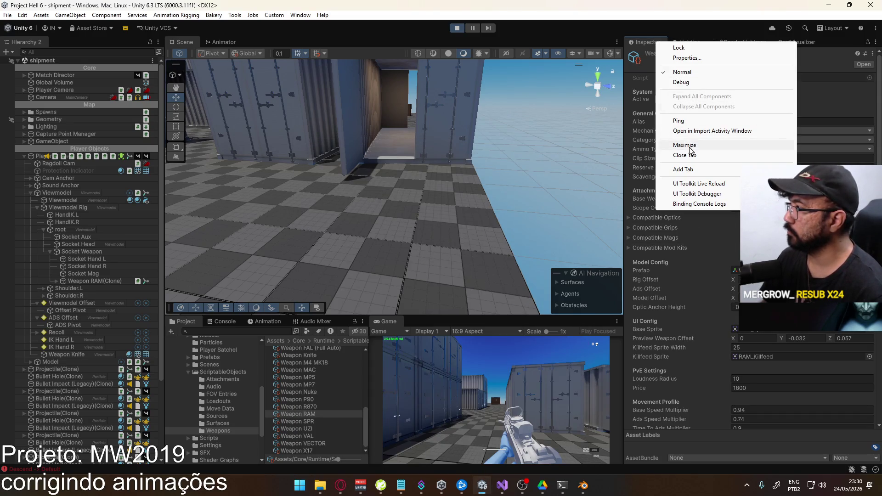
left_click(695, 59)
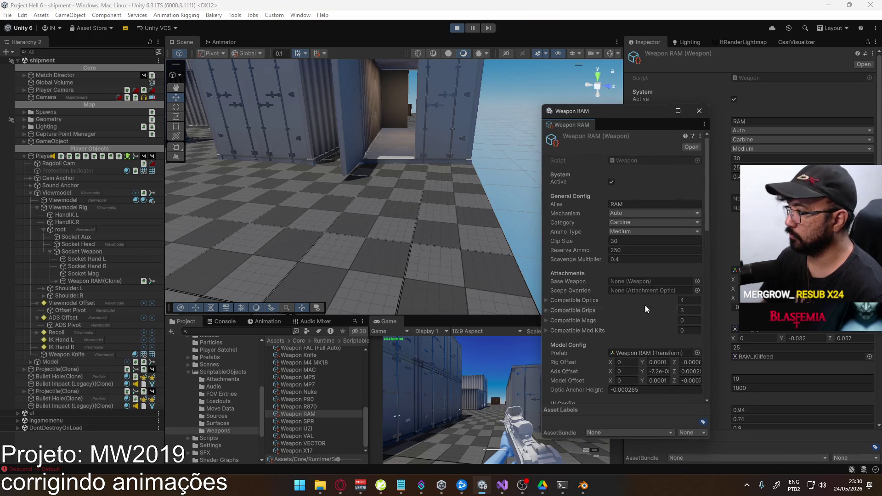
scroll(645, 309, "down", 3)
right_click(391, 321)
left_click(422, 345)
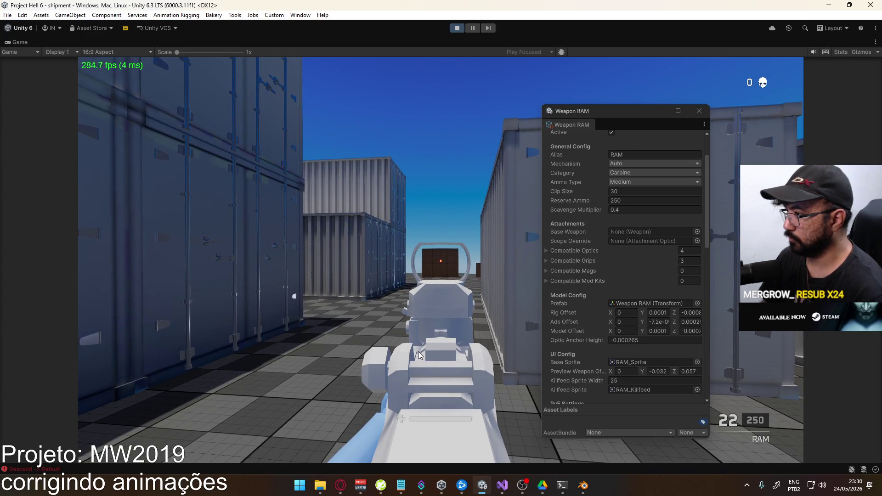
Set the RAM's Optic Anchor Height to -0.0003, re-equip the rifle and aim to check.
key("super")
left_click(653, 339)
left_click(646, 341)
type("-0.0003")
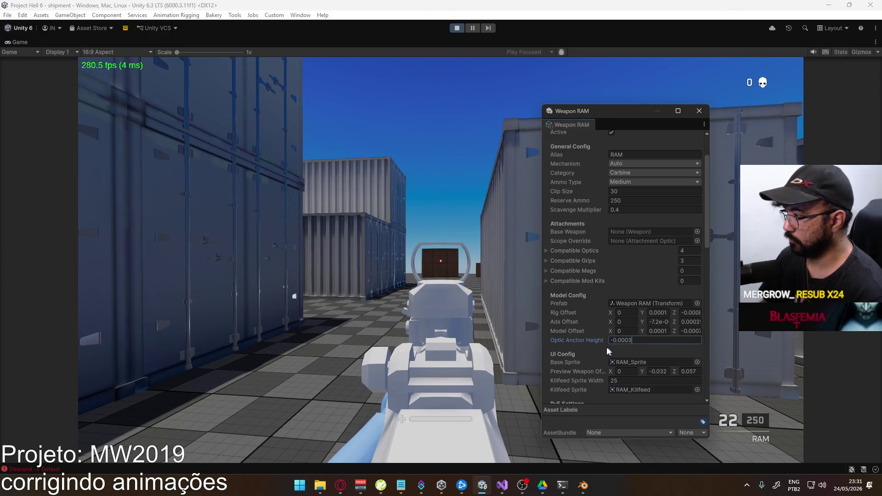
left_click(479, 356)
key("2")
key("1")
right_click(440, 260)
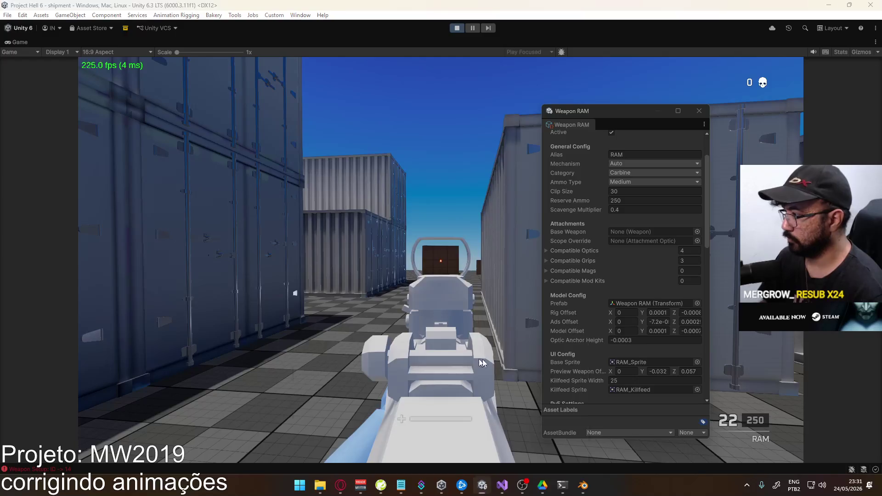
Adjust Optic Anchor Height to -0.00028, re-equip the RAM and test-fire through the sight.
key("super")
left_click(638, 343)
type("-0.00028")
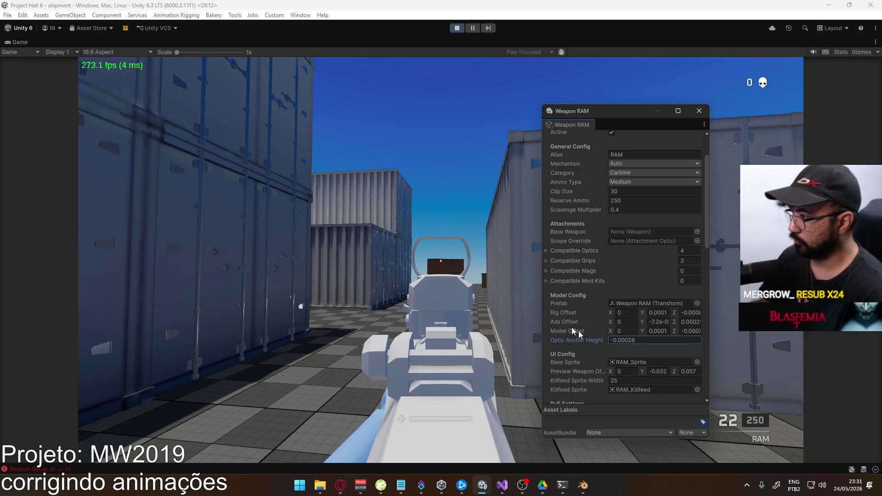
left_click(528, 332)
key("2")
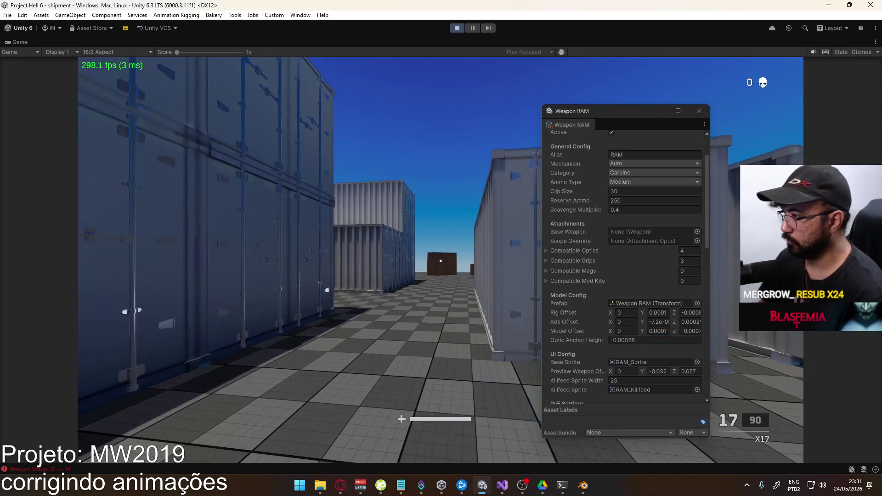
key("1")
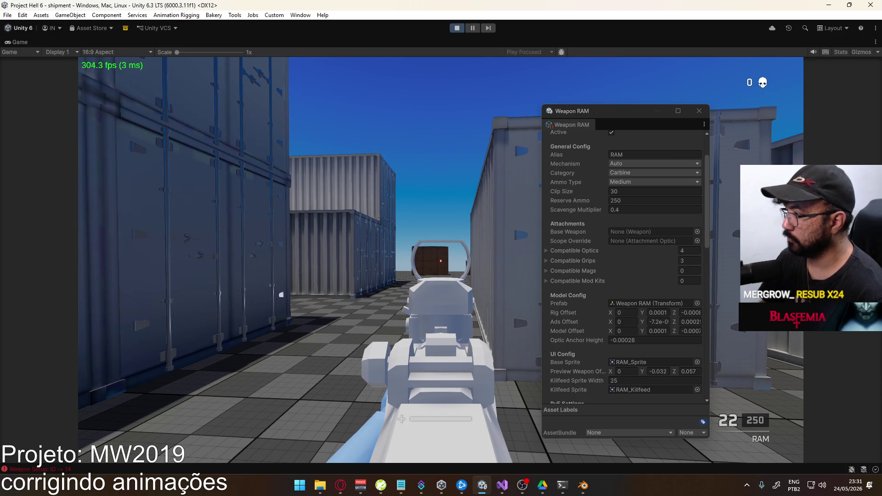
left_click(441, 260)
left_click(441, 259)
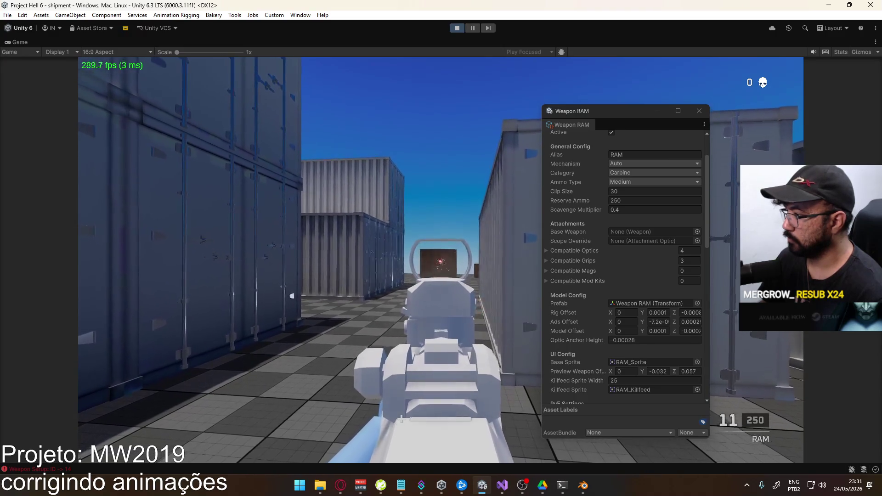
Fit a different optic on Loadout 1's ACE rifle, confirm, and suicide to respawn.
key("Escape")
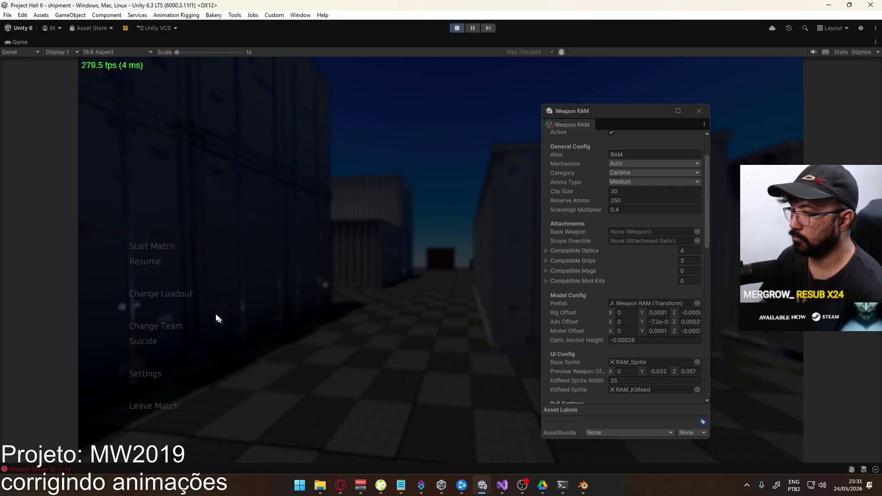
left_click(184, 294)
left_click(276, 133)
left_click(205, 154)
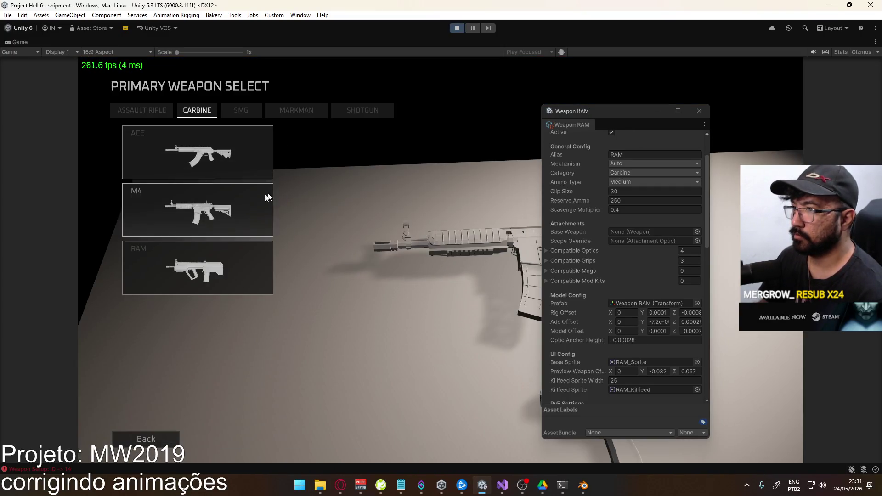
left_click(207, 151)
left_click(409, 143)
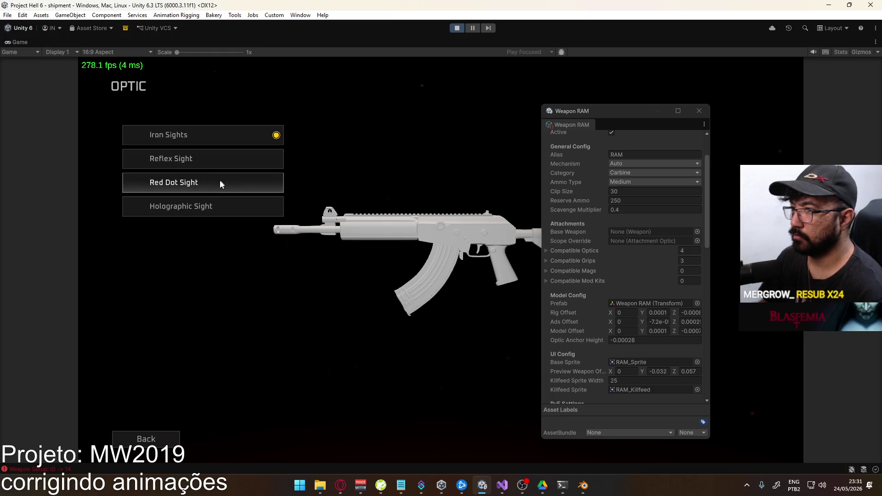
left_click(214, 206)
left_click(404, 439)
left_click(219, 427)
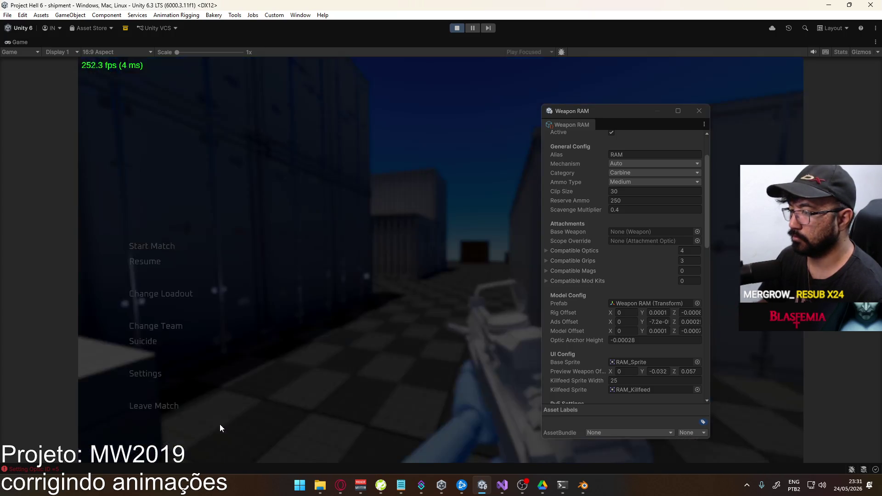
left_click(142, 341)
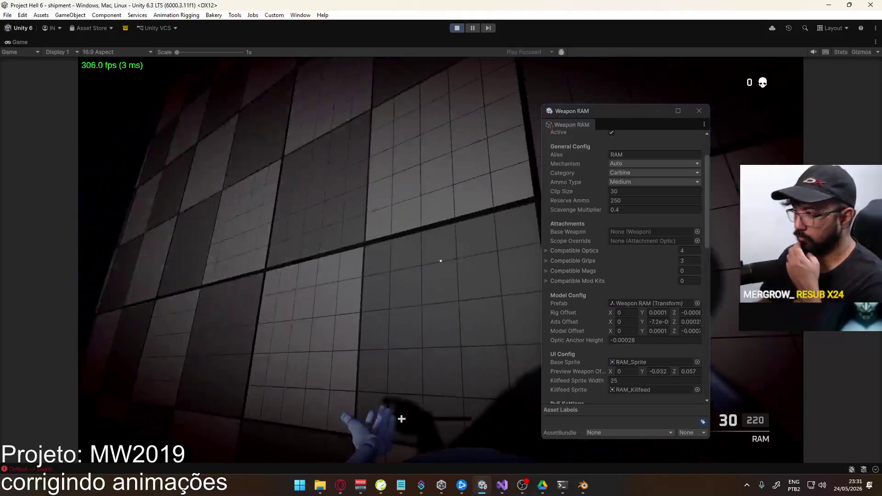
Fit the Red Dot Sight to Loadout 1's ACE rifle and deploy the loadout.
key("Escape")
left_click(153, 300)
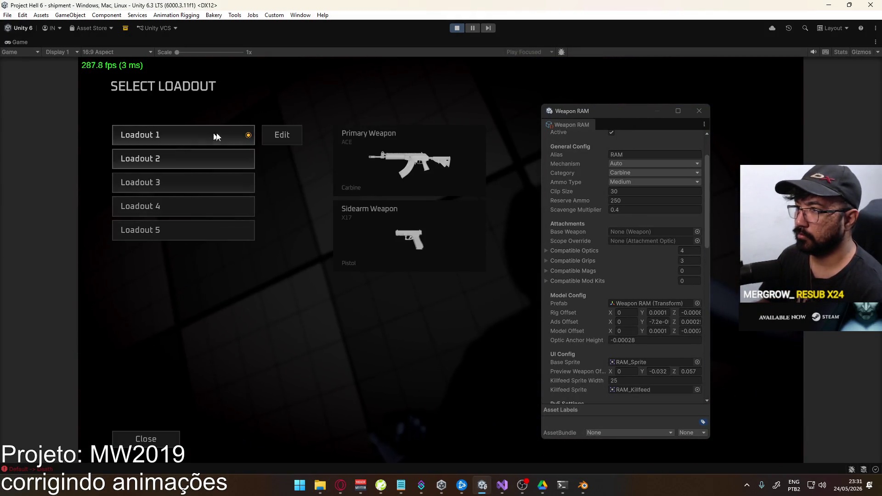
left_click(246, 133)
left_click(235, 143)
left_click(219, 152)
left_click(391, 145)
left_click(215, 175)
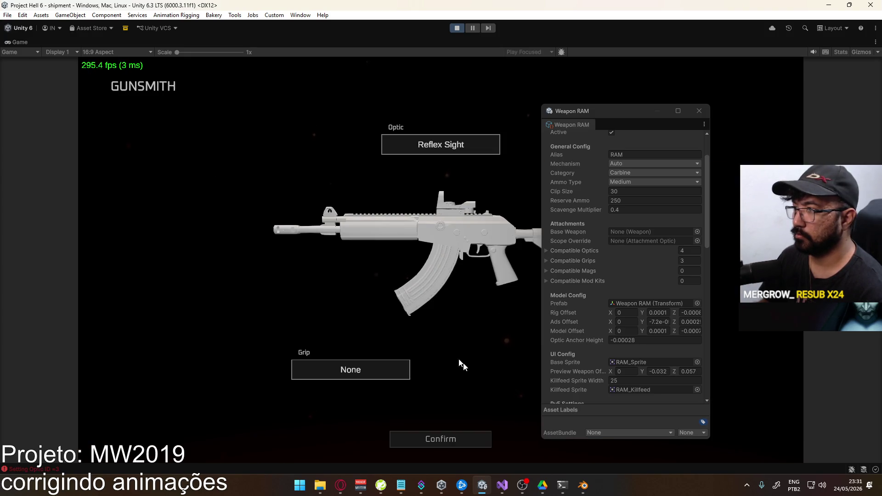
left_click(459, 436)
left_click(253, 441)
Aim down the red dot while walking toward the containers, then release the mouse.
right_click(440, 261)
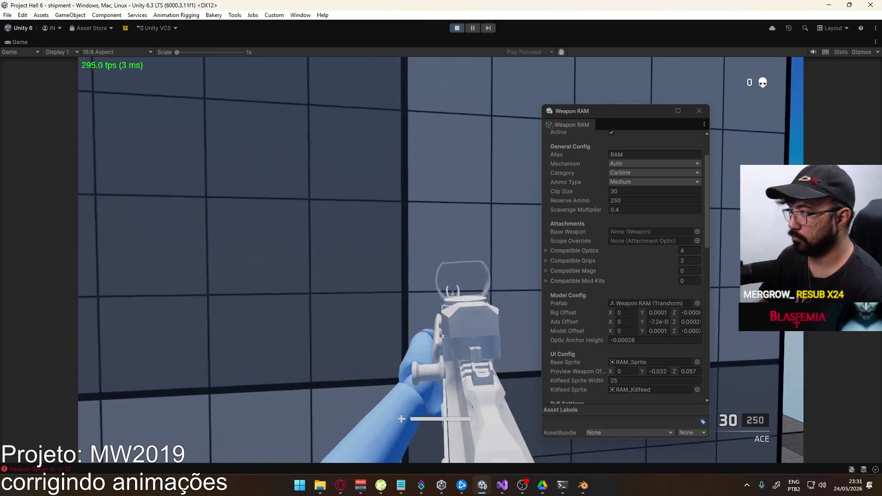
key("w")
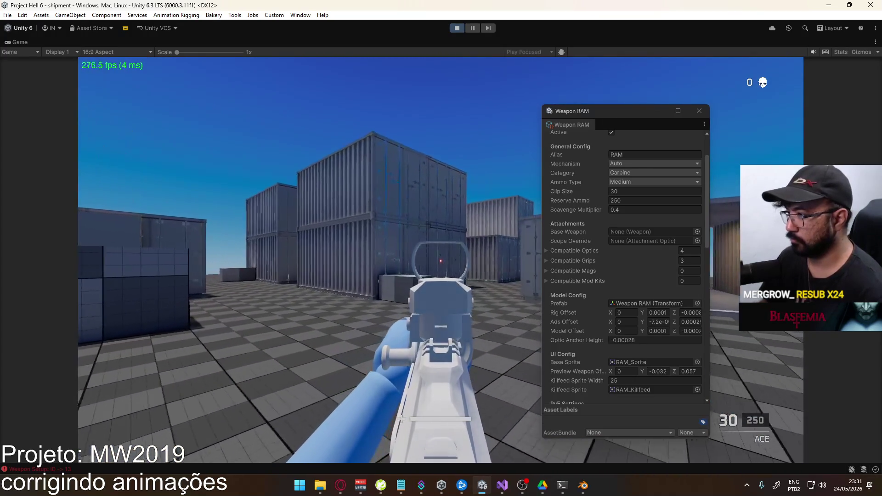
key("w")
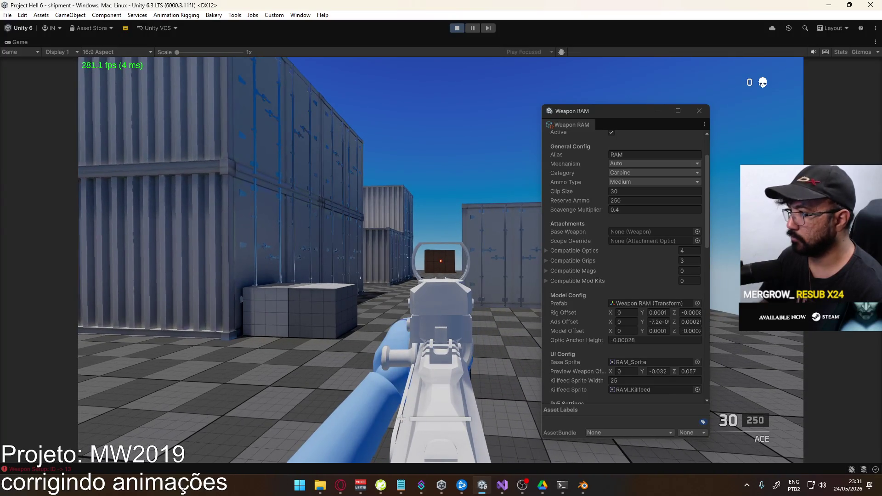
key("super")
key("super")
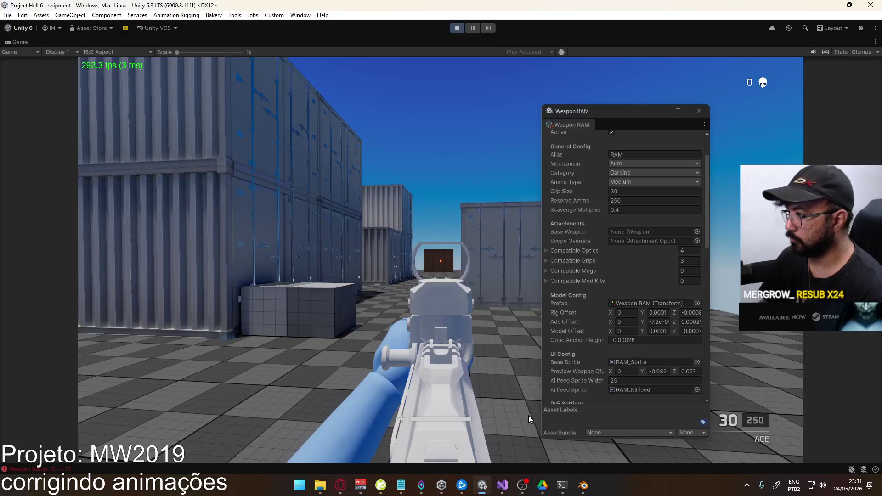
key("super")
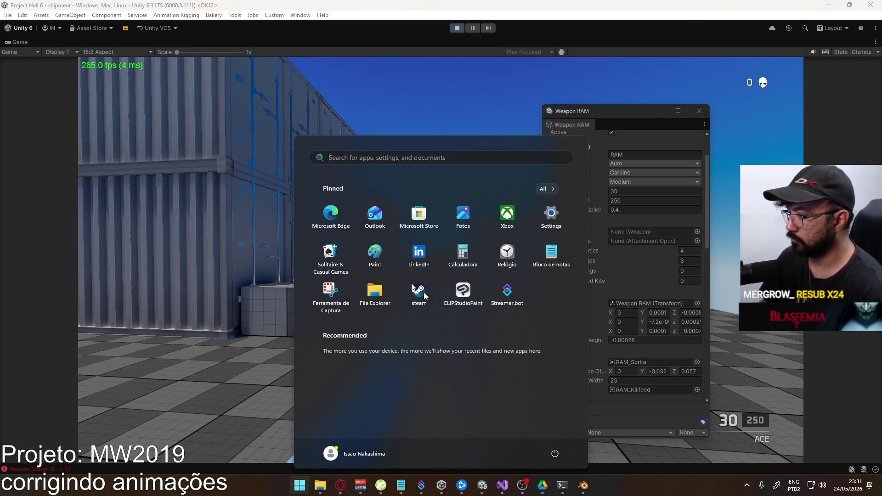
Un-maximize the Game view to bring back the full editor layout.
left_click(698, 115)
key("super")
right_click(625, 40)
left_click(652, 70)
left_click(653, 70)
key("super")
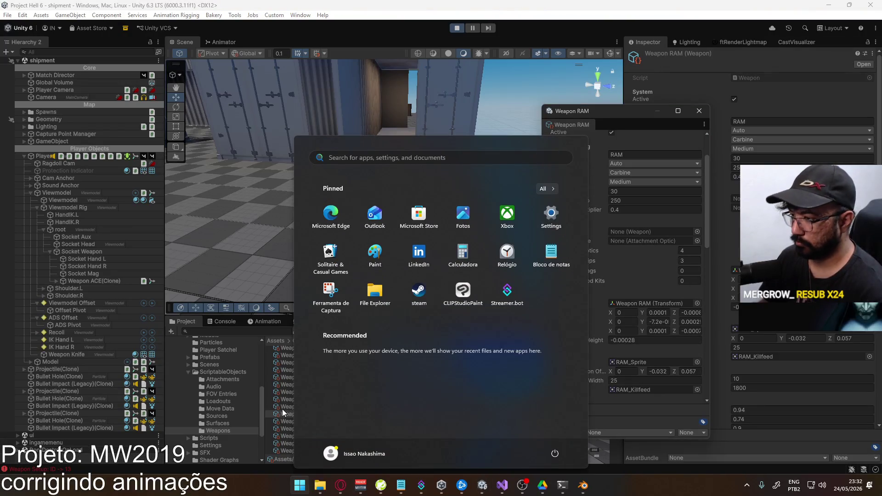
left_click(283, 413)
scroll(310, 382, "up", 4)
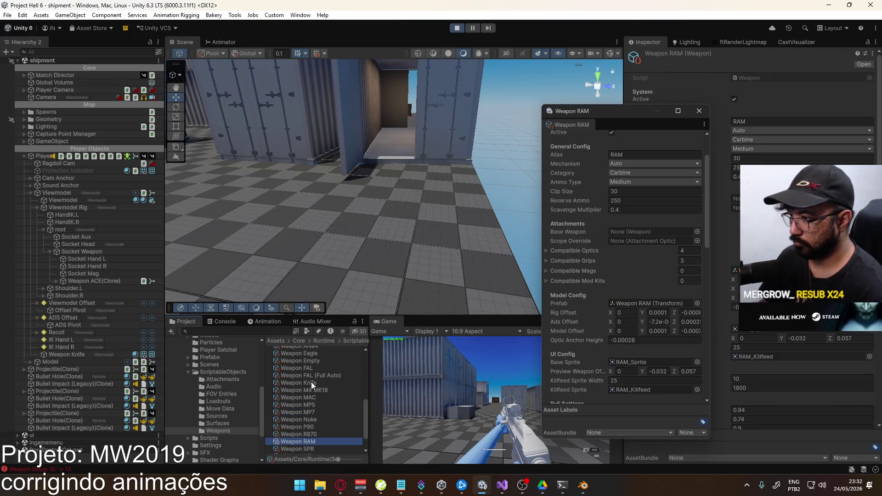
Float Weapon ACE's properties in place of the Weapon RAM window and re-maximize the Game view.
left_click(314, 359)
right_click(310, 363)
left_click(321, 361)
left_click(699, 110)
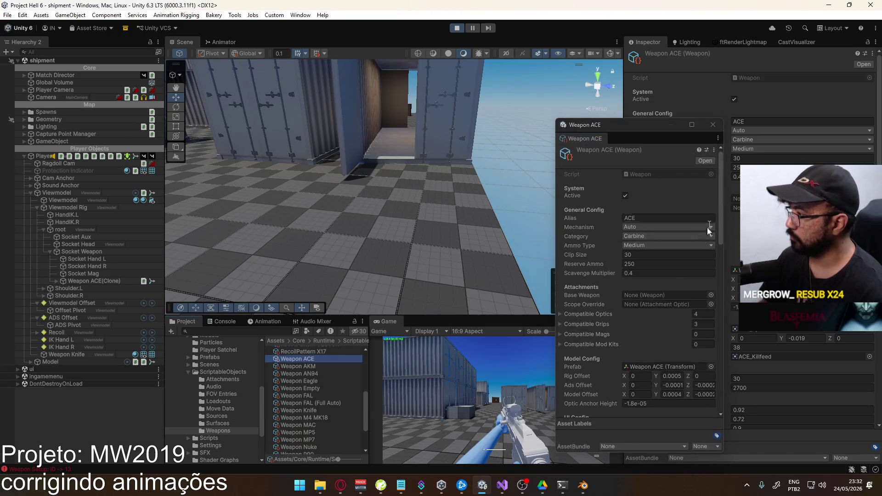
scroll(633, 281, "down", 4)
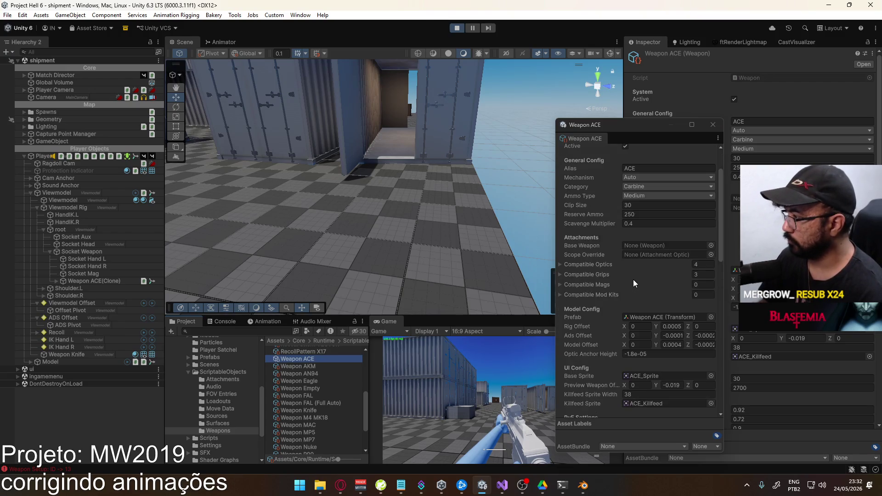
double_click(633, 329)
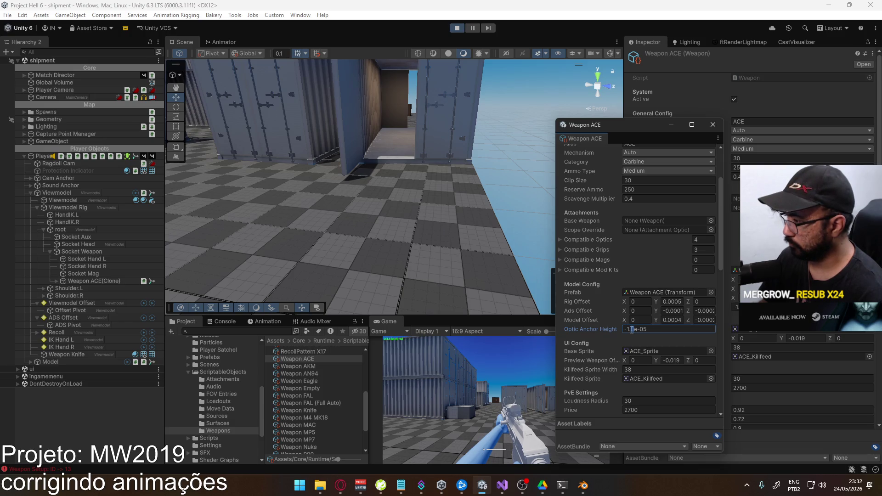
right_click(386, 322)
left_click(438, 351)
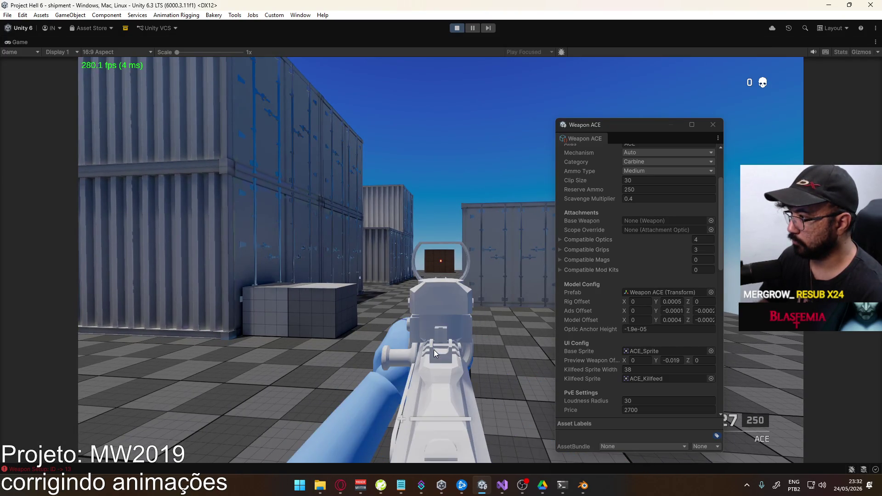
Set the ACE's Optic Anchor Height to -2e-05, re-equip and aim to check the dot.
key("super")
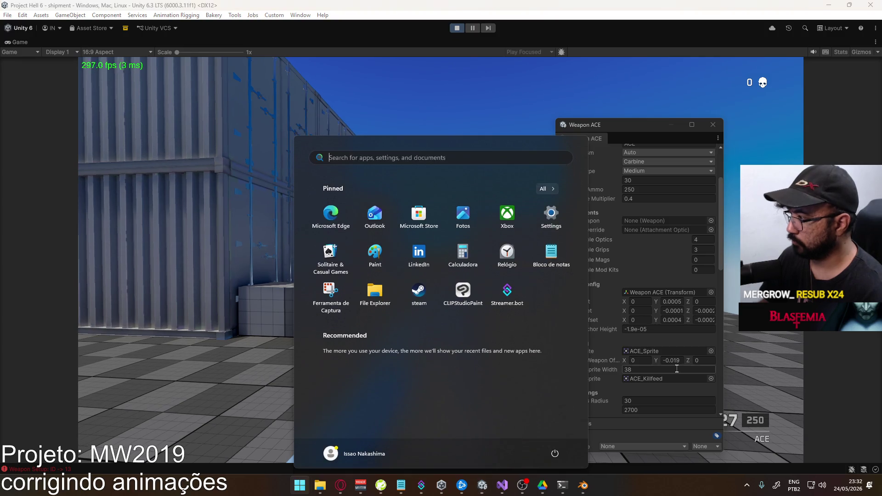
left_click(630, 329)
type("-2e-05")
left_click(533, 338)
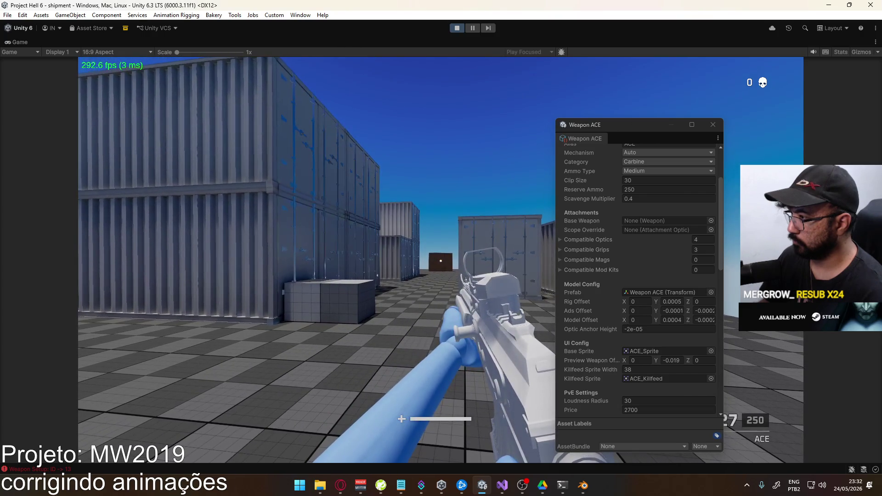
key("2")
key("1")
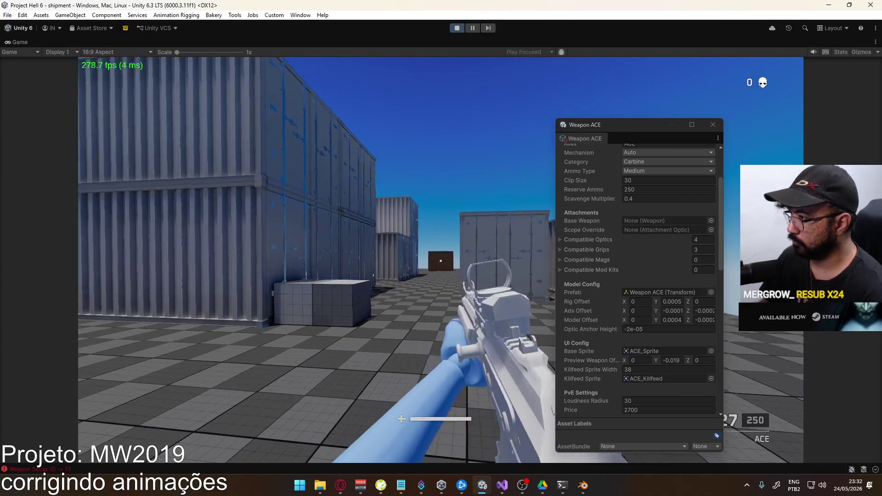
right_click(440, 260)
Change Optic Anchor Height to -5e-05, re-equip the ACE and aim again.
key("super")
left_click(629, 329)
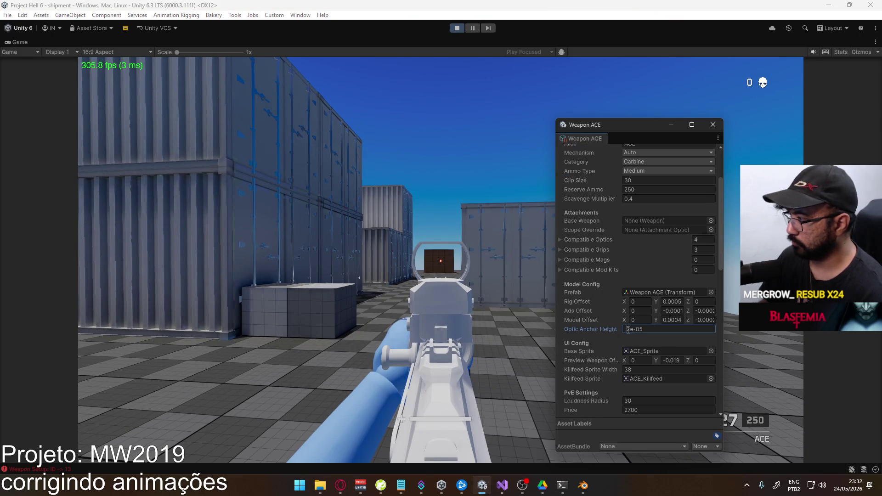
type("5")
key("Return")
key("2")
key("1")
right_click(440, 260)
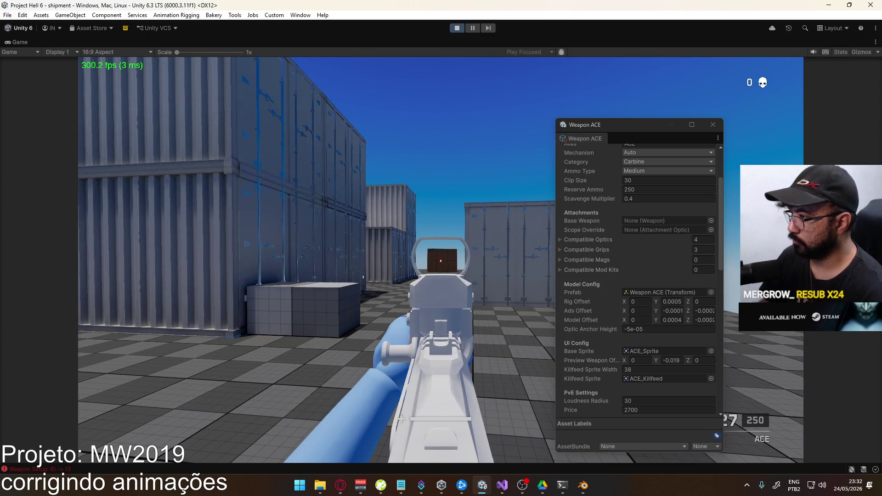
Set Optic Anchor Height to -2.5e-05 and aim down sights at the crates to check.
key("super")
left_click(599, 324)
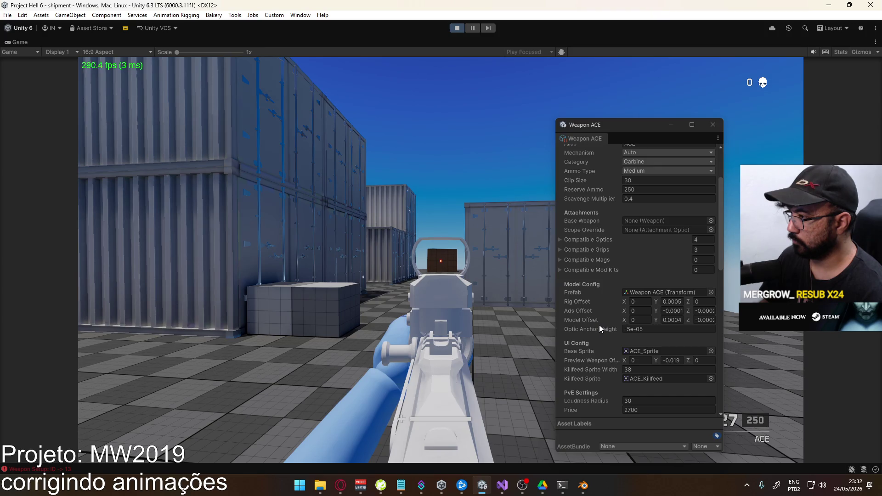
key("super")
left_click(630, 329)
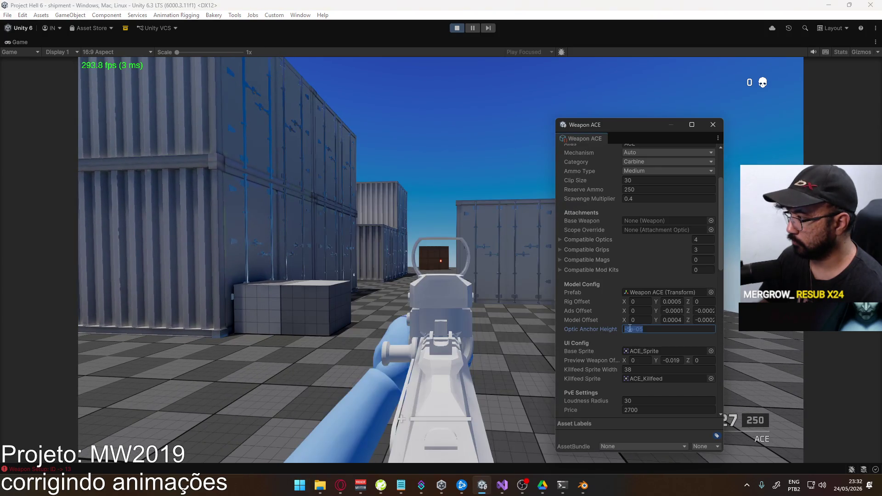
type("-2.5e-05")
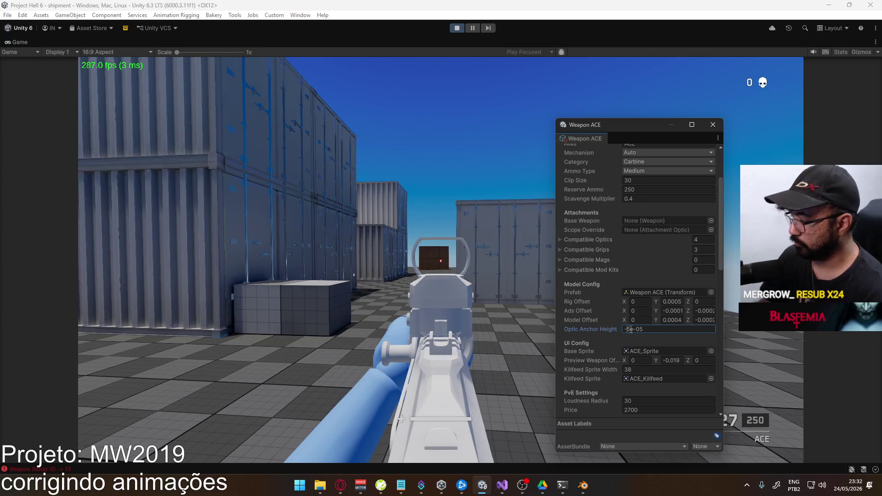
left_click(422, 308)
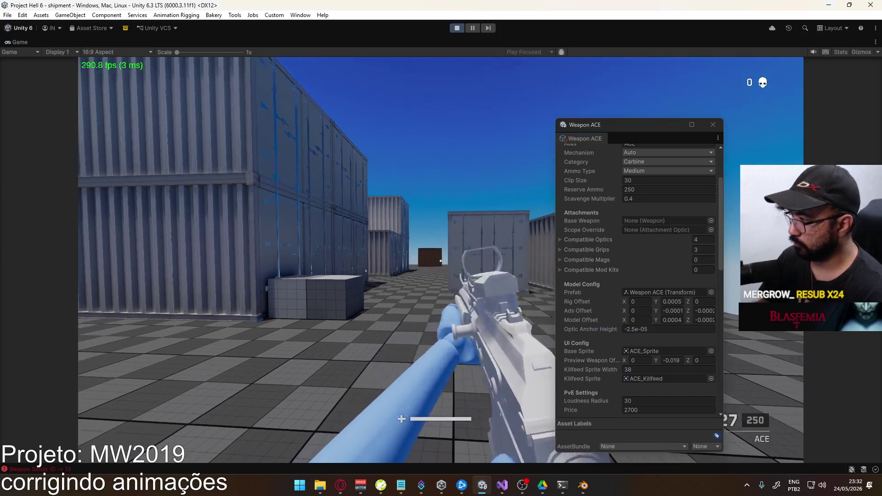
right_click(441, 260)
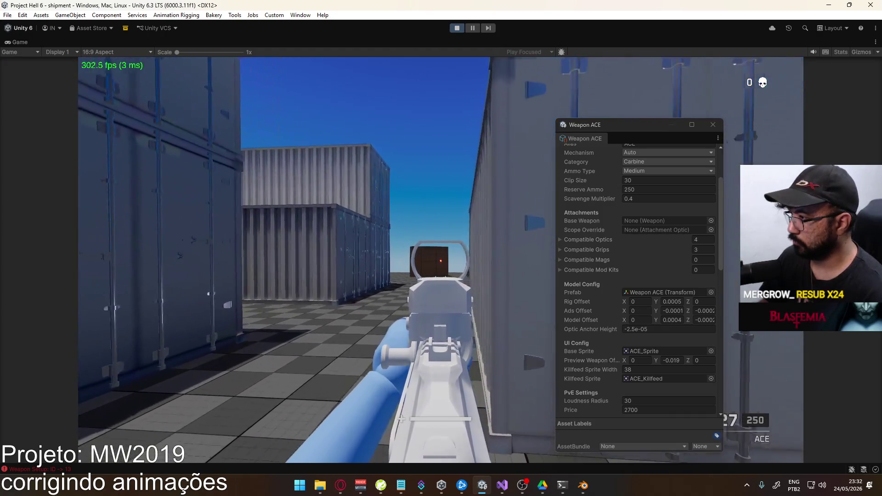
key("shift")
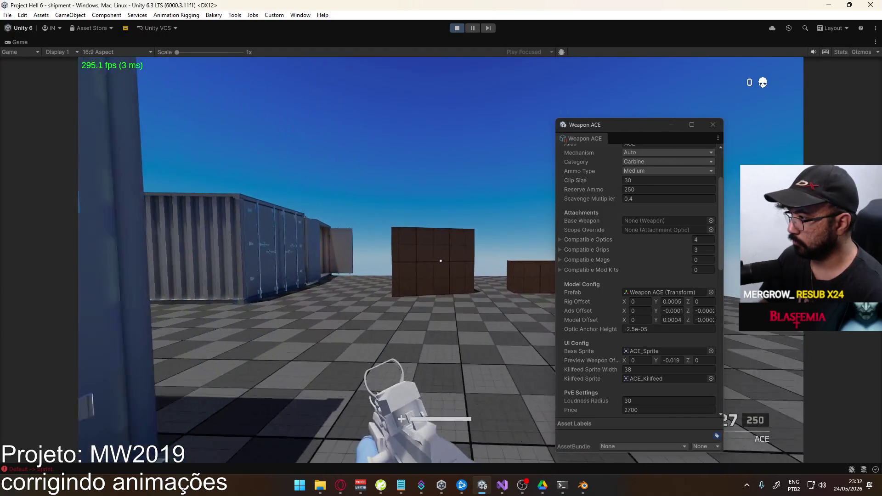
right_click(441, 260)
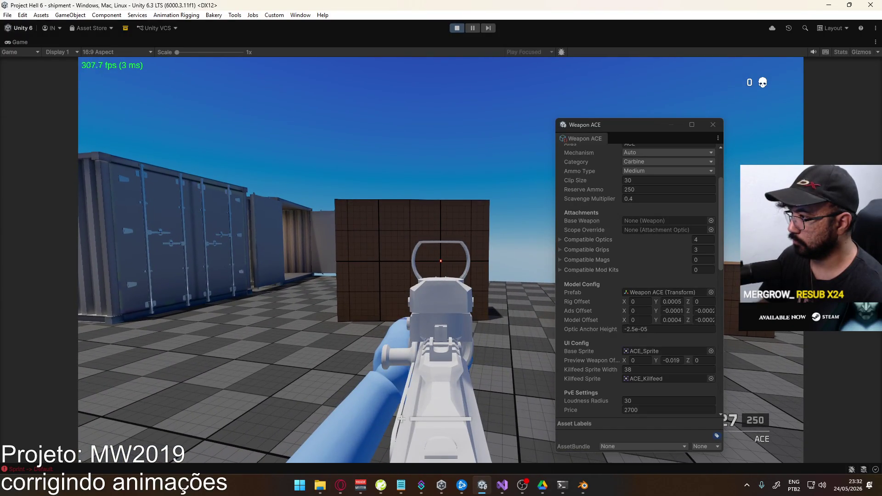
Fine-tune Optic Anchor Height to -2.4e-05 and aim to confirm the red dot centres.
key("super")
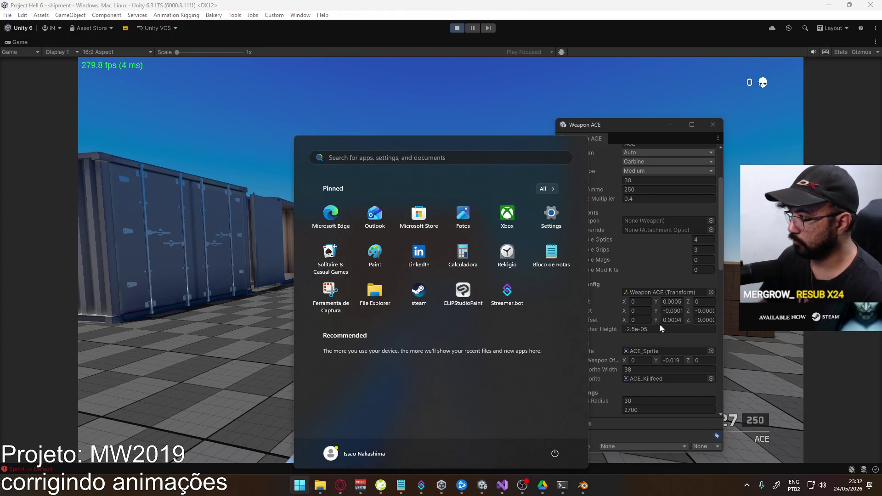
left_click(630, 331)
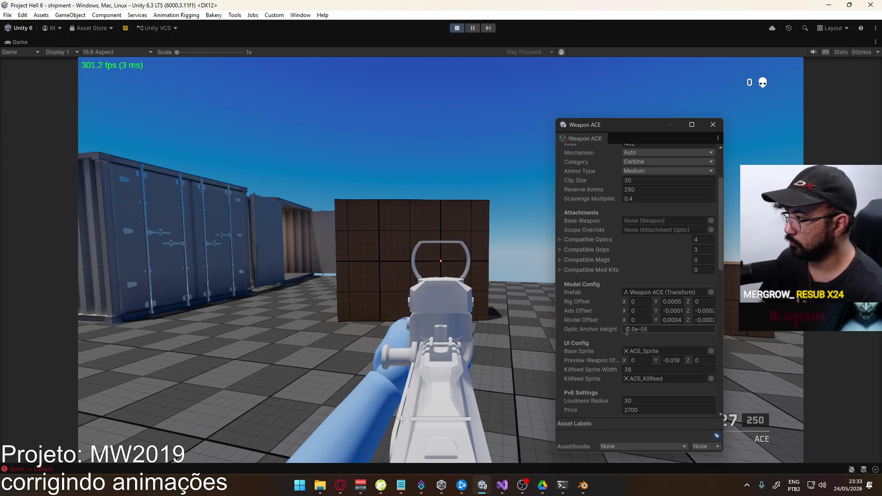
double_click(632, 331)
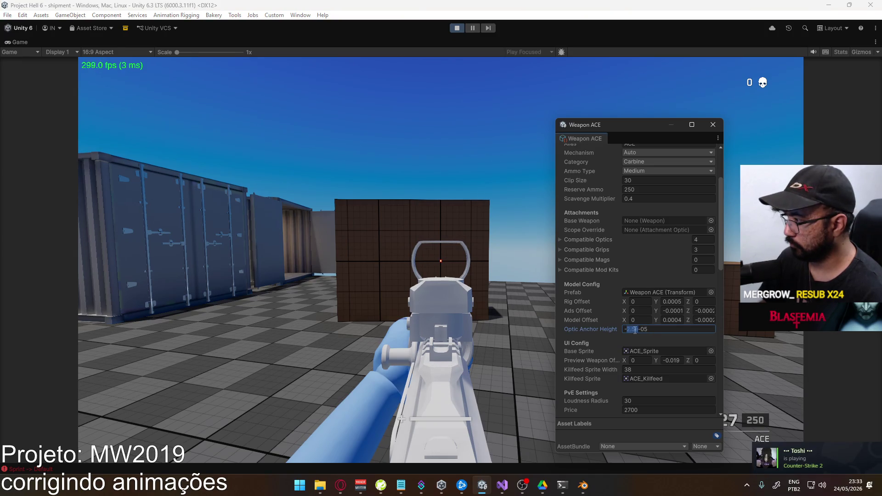
type("4")
key("Return")
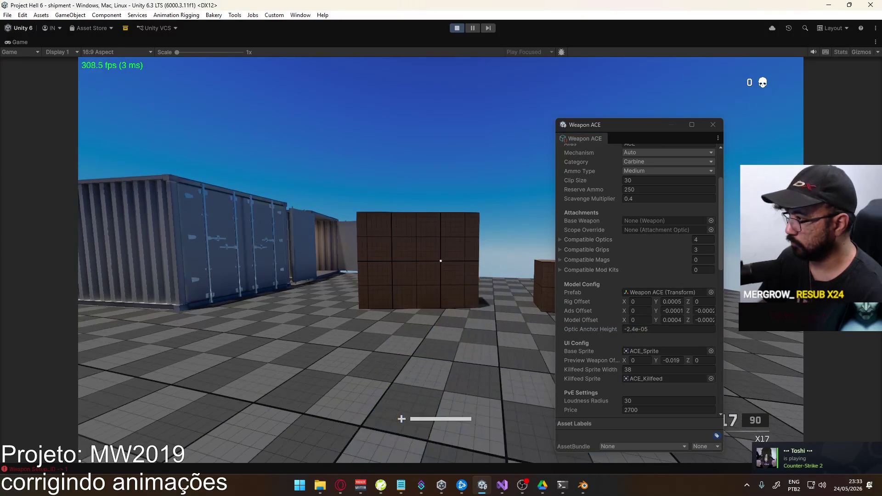
right_click(441, 261)
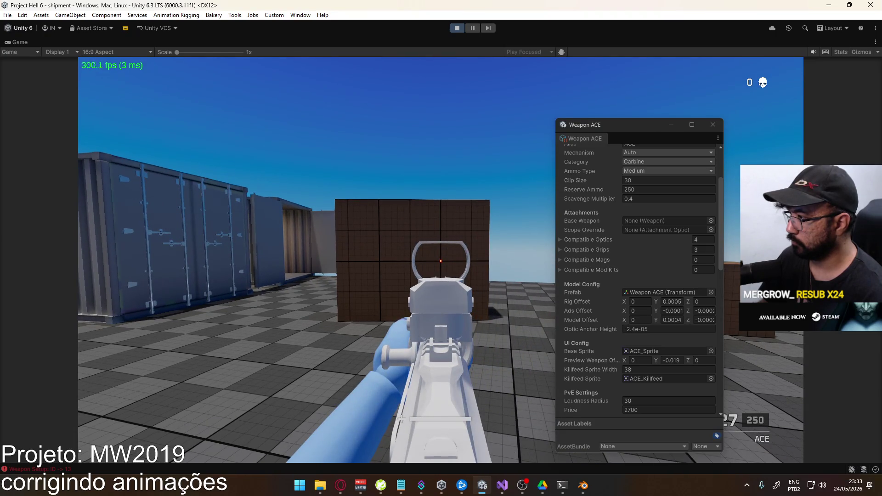
Pause the game and open Loadout 1 from the loadout selection.
key("Escape")
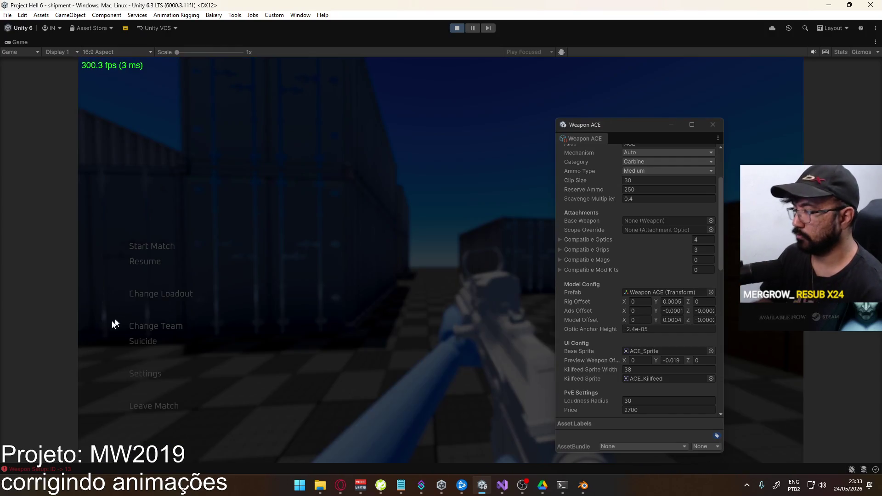
left_click(133, 297)
left_click(282, 134)
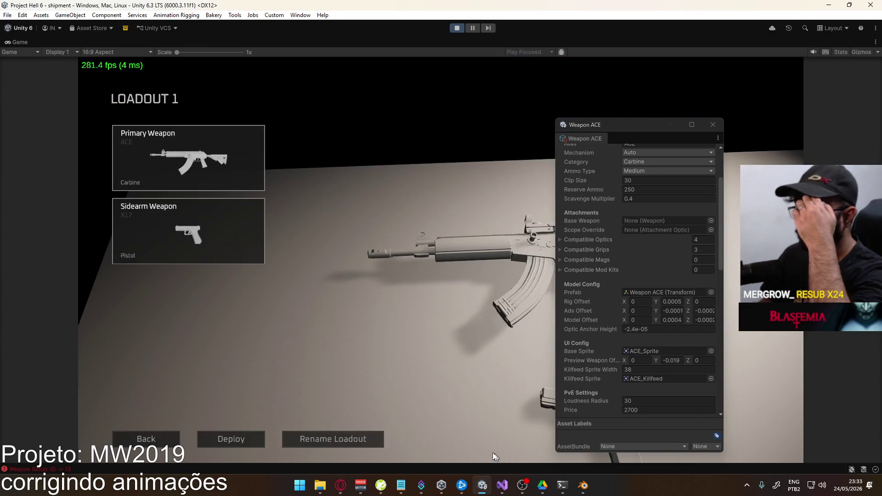
key("super")
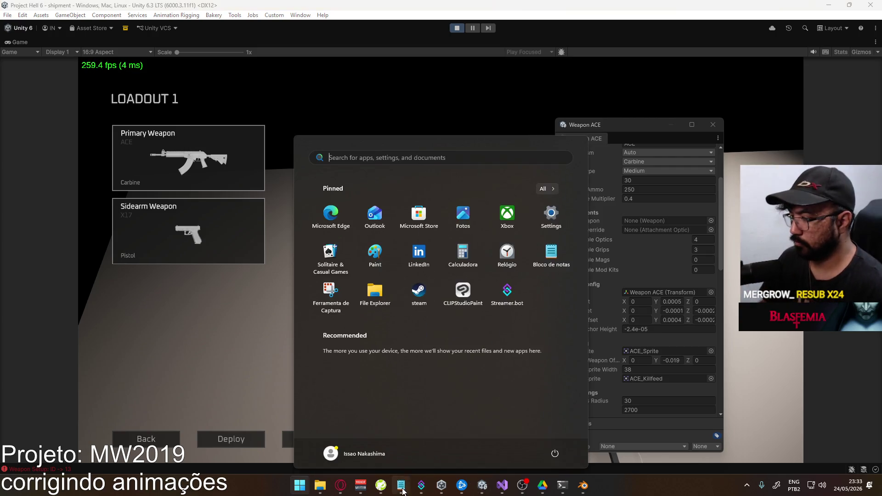
Delete the 'invi bug' line from the MW2019 to-do list, then return to the game.
left_click(401, 485)
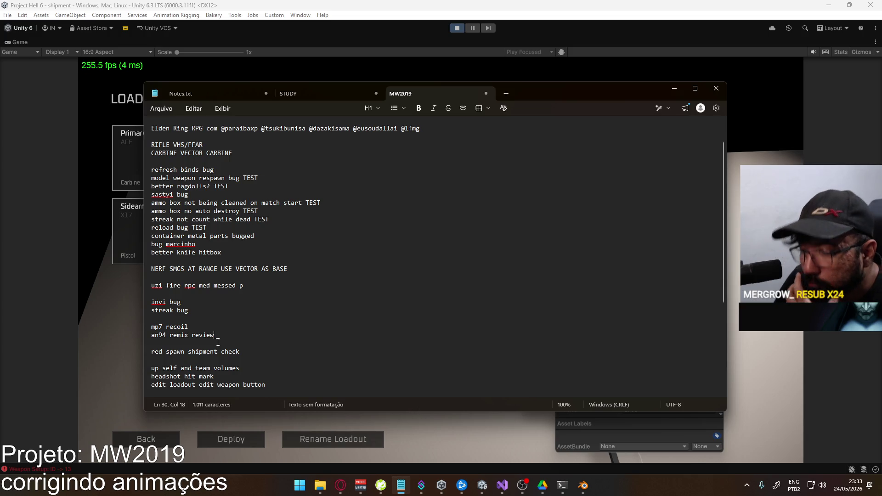
scroll(212, 340, "down", 1)
mouse_move(181, 277)
left_mouse_down()
mouse_move(188, 285)
mouse_move(160, 276)
left_mouse_up()
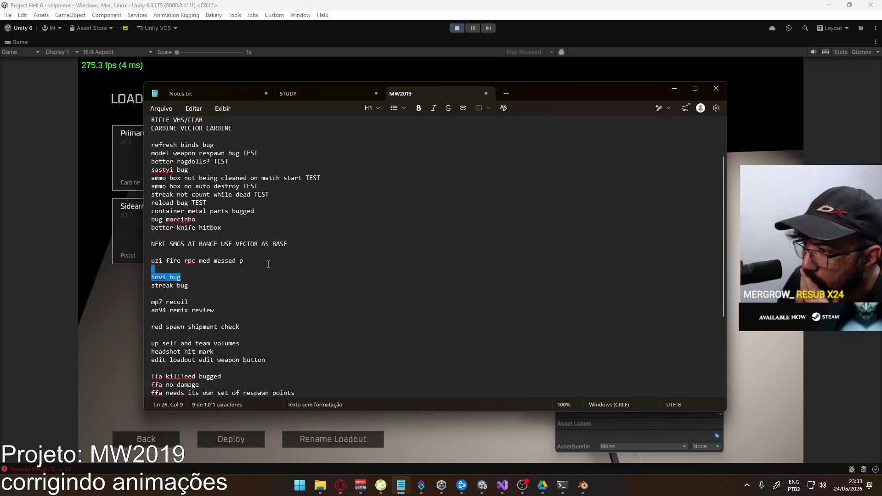
key("BackSpace")
scroll(251, 266, "down", 2)
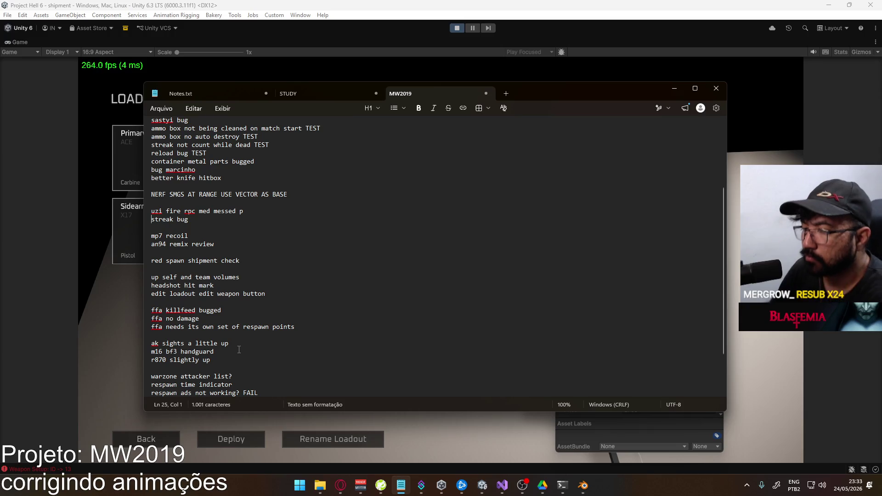
key("alt+Tab")
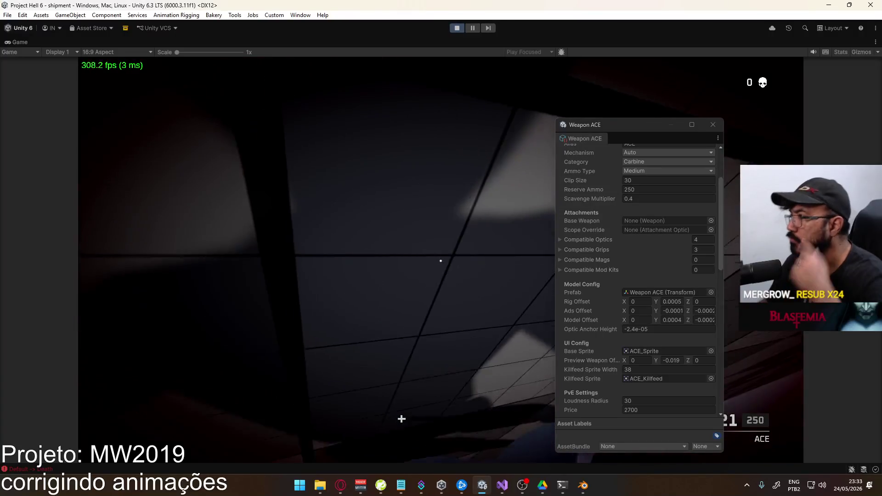
Close the Weapon ACE properties window and restore the editor layout around the game.
key("super")
left_click(612, 56)
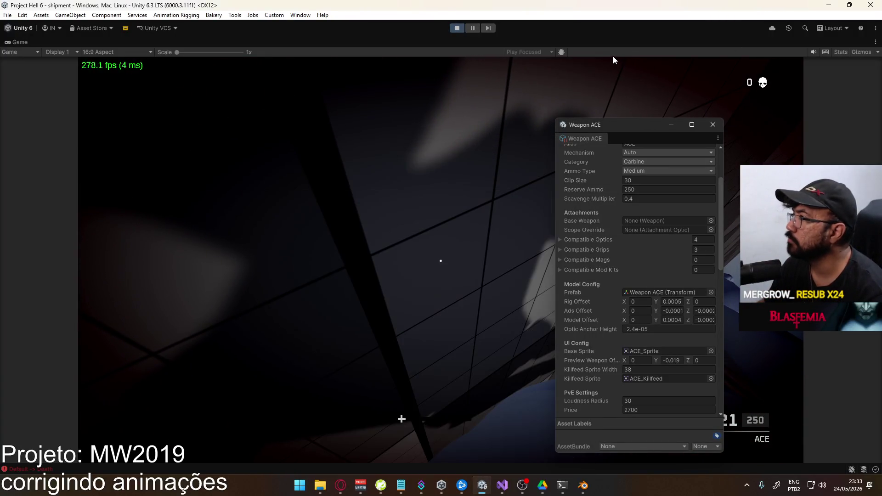
left_click(712, 124)
right_click(560, 42)
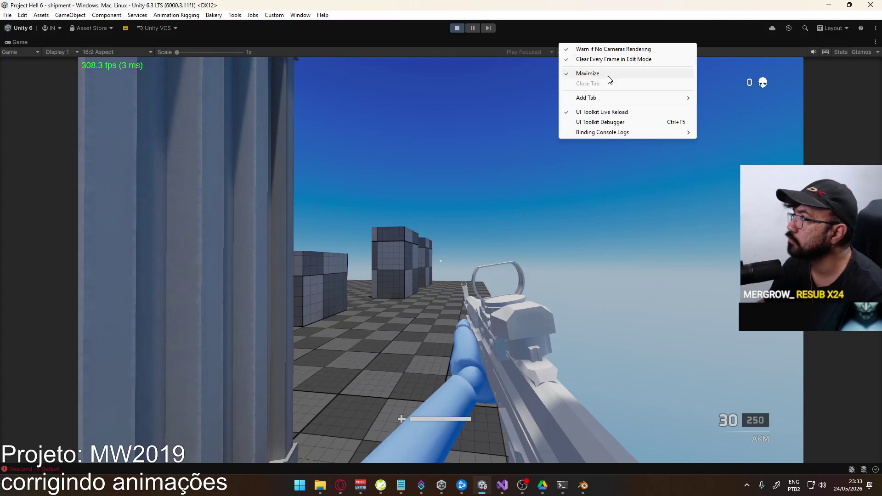
left_click(609, 80)
key("super")
Float the Weapon AKM properties in their own window and maximize the Game view.
left_click(289, 366)
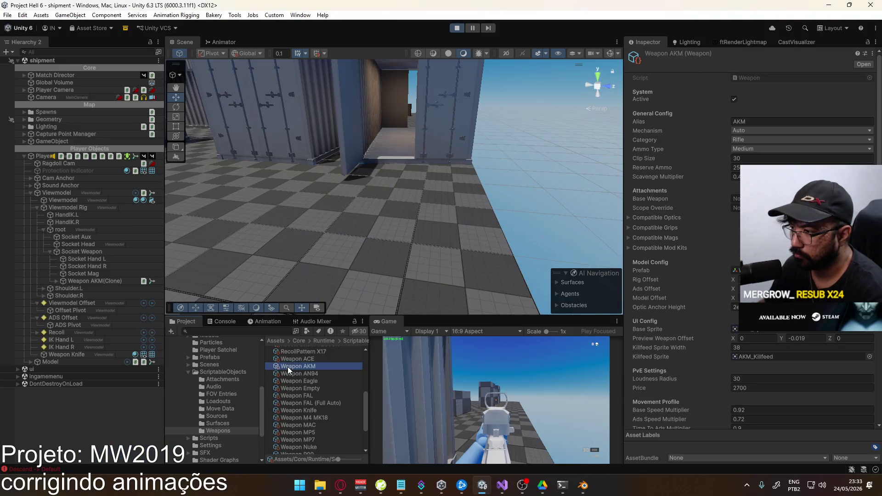
right_click(296, 366)
left_click(324, 361)
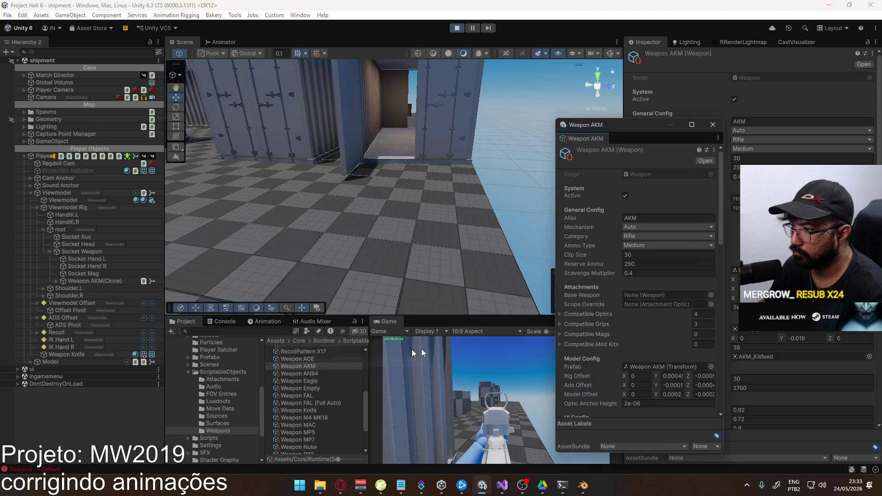
right_click(392, 329)
left_click(422, 354)
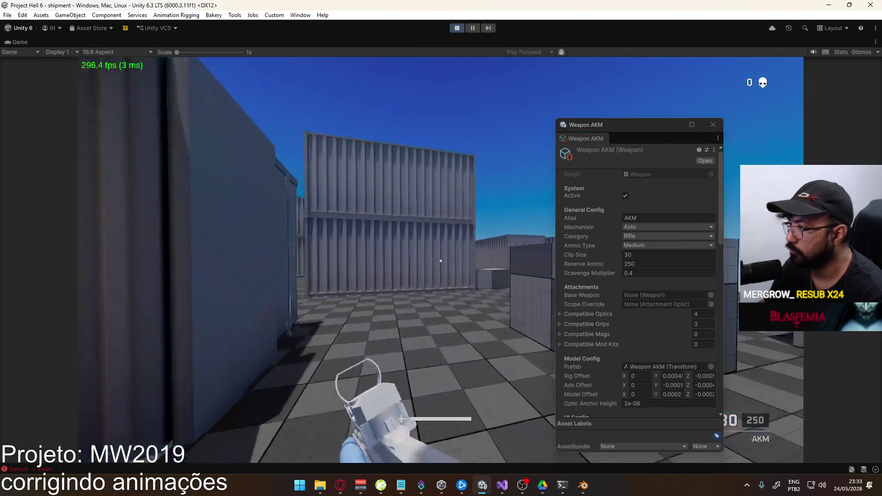
Move through the yard and aim down the AKM's red dot to check its alignment.
right_click(441, 261)
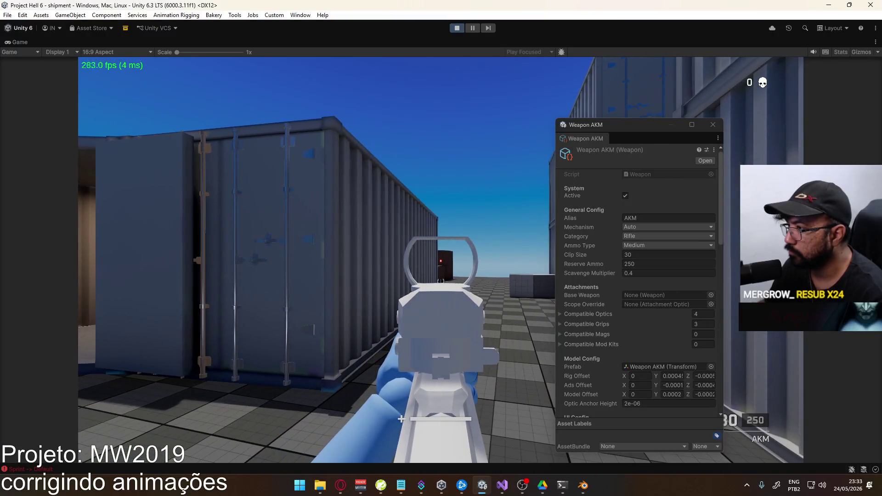
key("shift")
key("w")
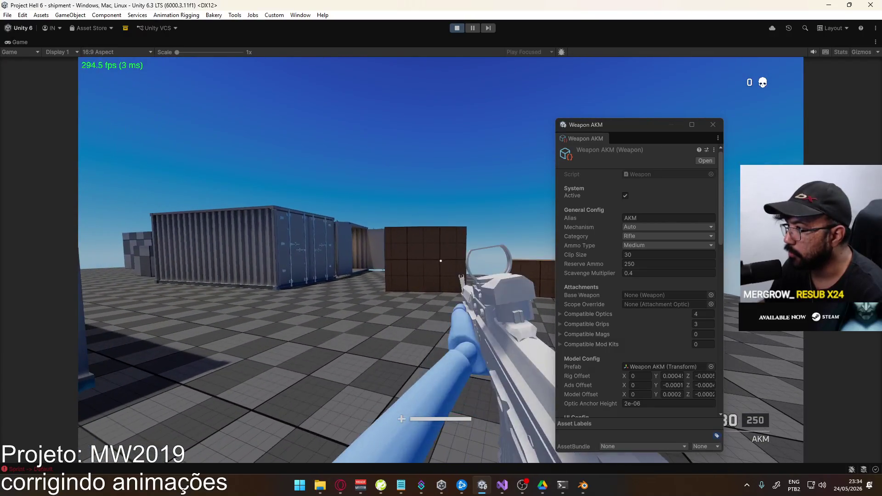
key("super")
left_click(384, 305)
right_click(384, 305)
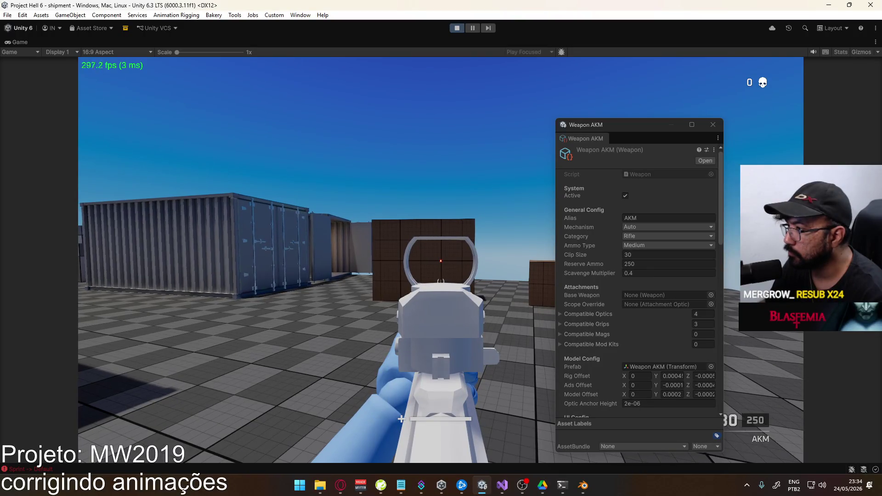
key("super")
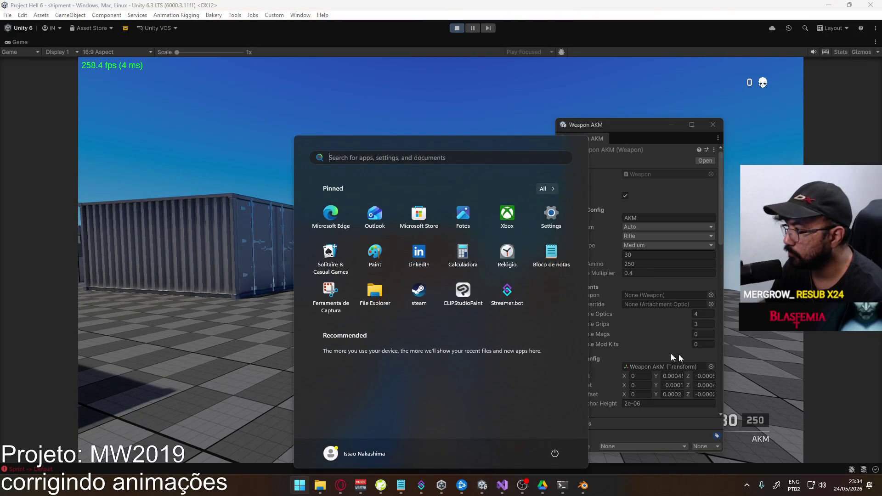
key("super")
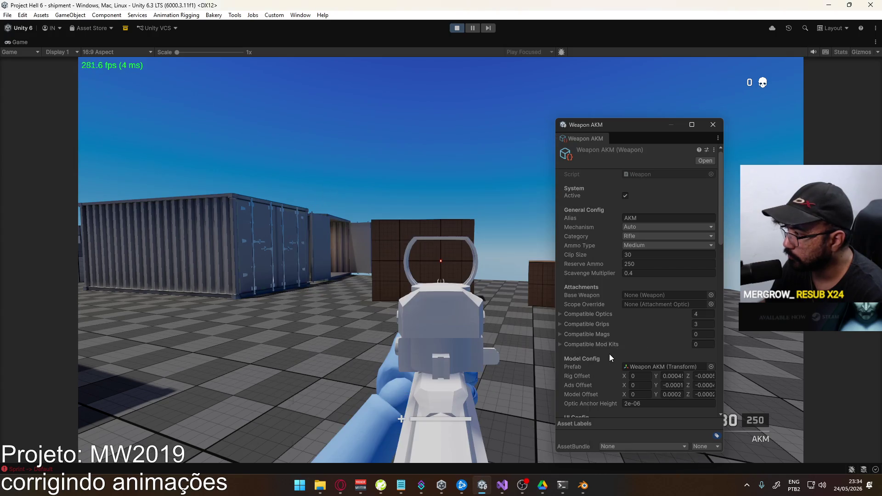
Set the AKM's Optic Anchor Height to 5e-06 and aim to check it.
left_click(629, 403)
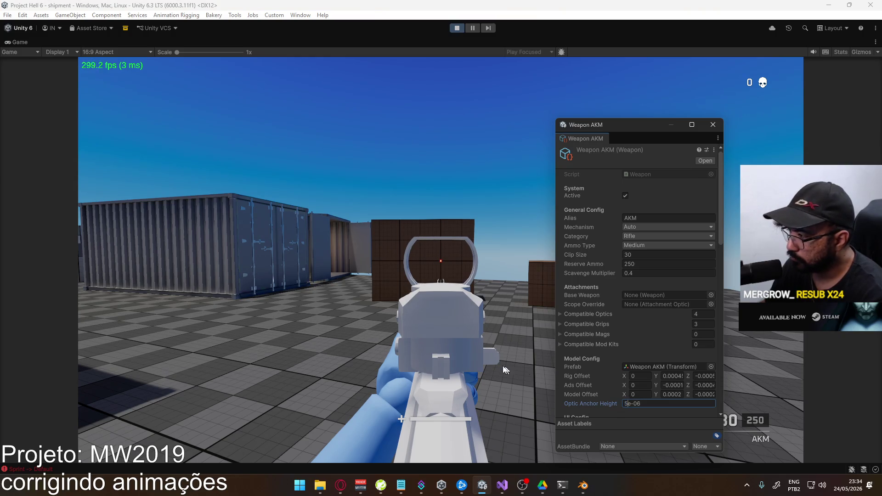
left_click(505, 370)
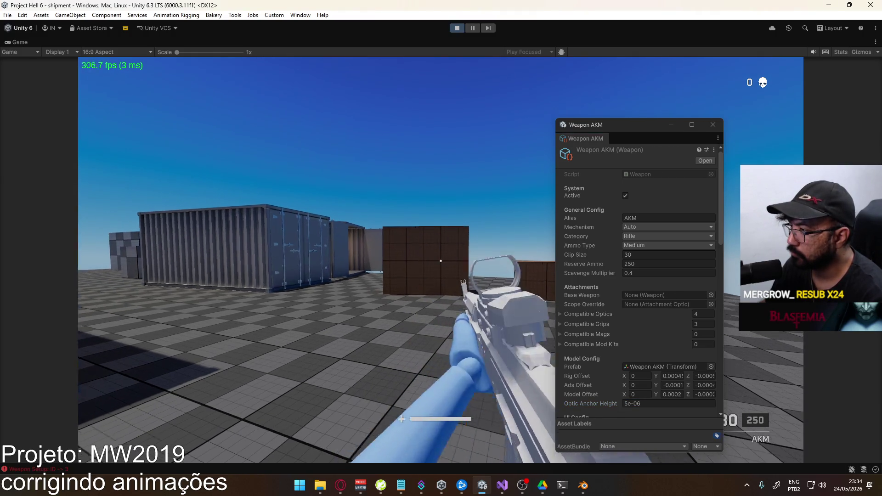
right_click(440, 261)
Change Optic Anchor Height to 5e-05 and switch back to the AKM.
key("super")
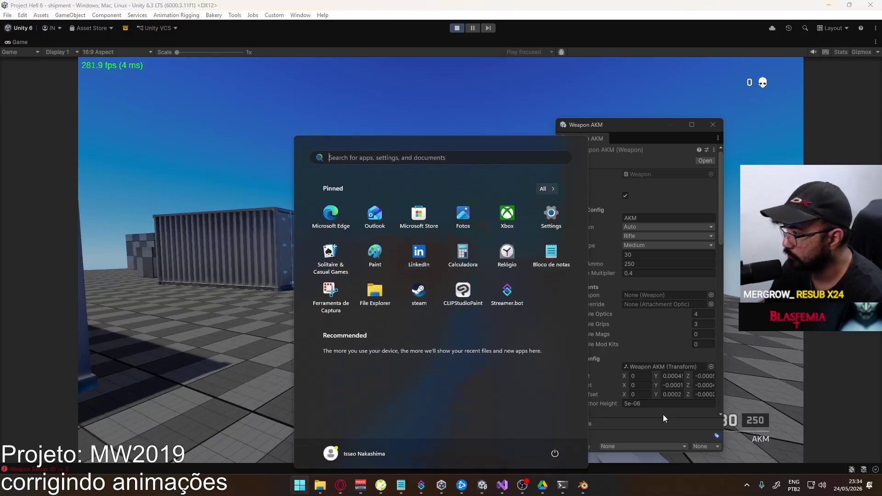
left_click(647, 403)
double_click(646, 403)
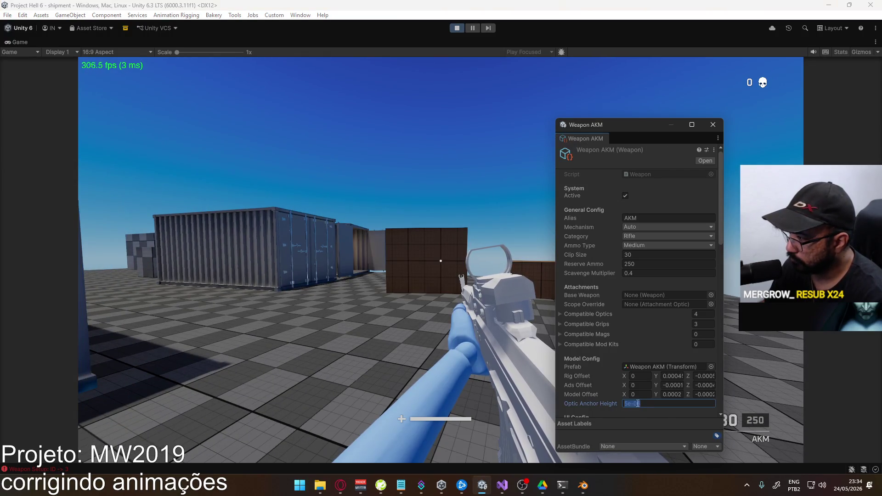
type("05")
left_click(476, 338)
key("2")
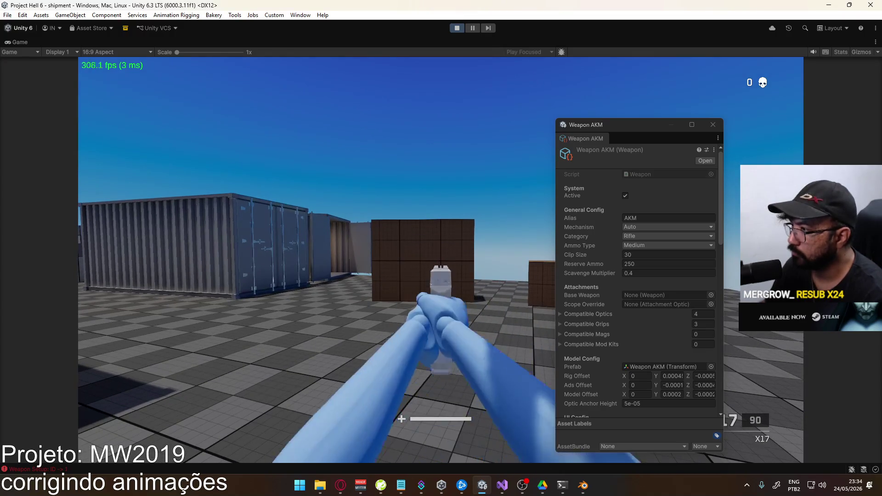
key("1")
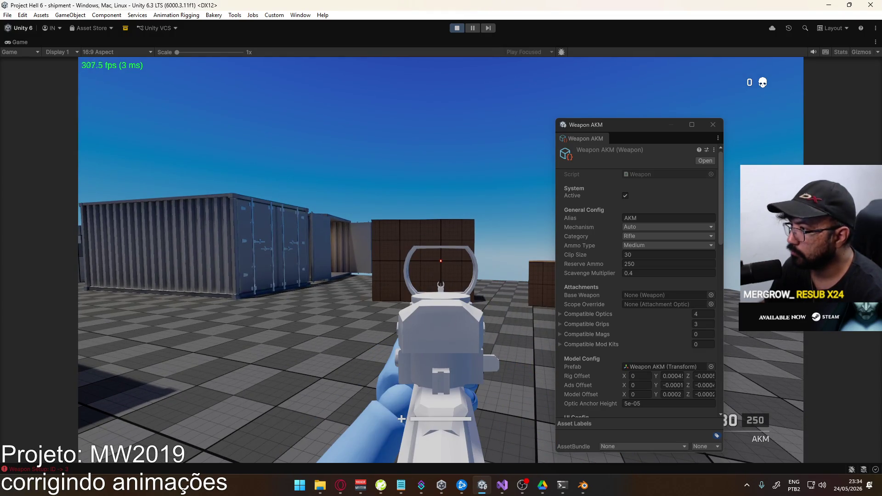
Set Optic Anchor Height to -5e-05.
key("super")
left_click(629, 404)
type("-")
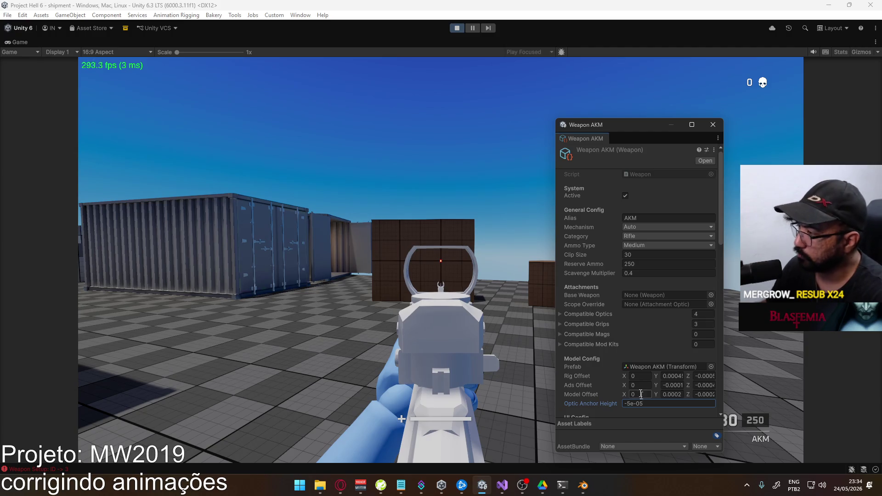
left_click(475, 282)
Re-aim the AKM to check the sight, then set Optic Anchor Height to 1e-05.
key("2")
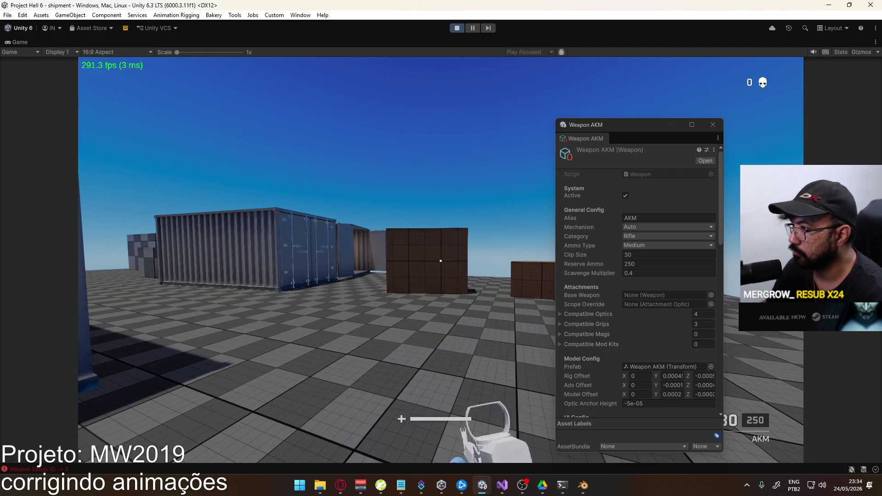
key("1")
right_click(441, 261)
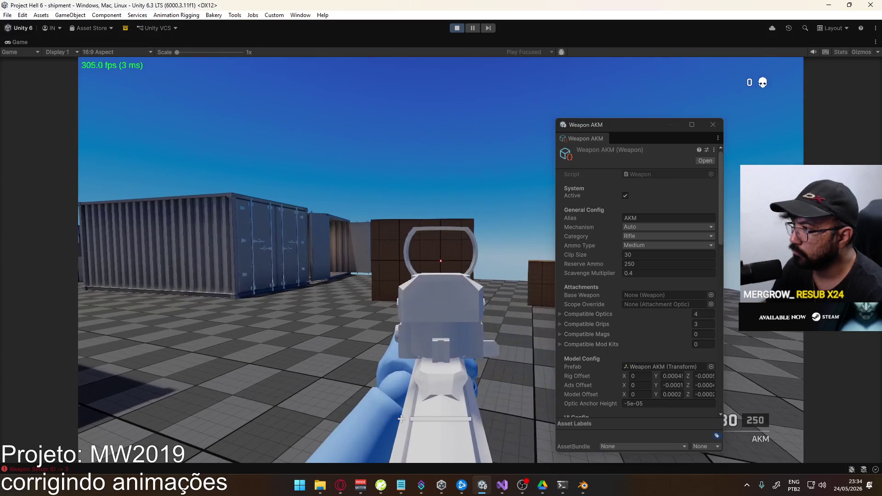
key("super")
left_click(630, 403)
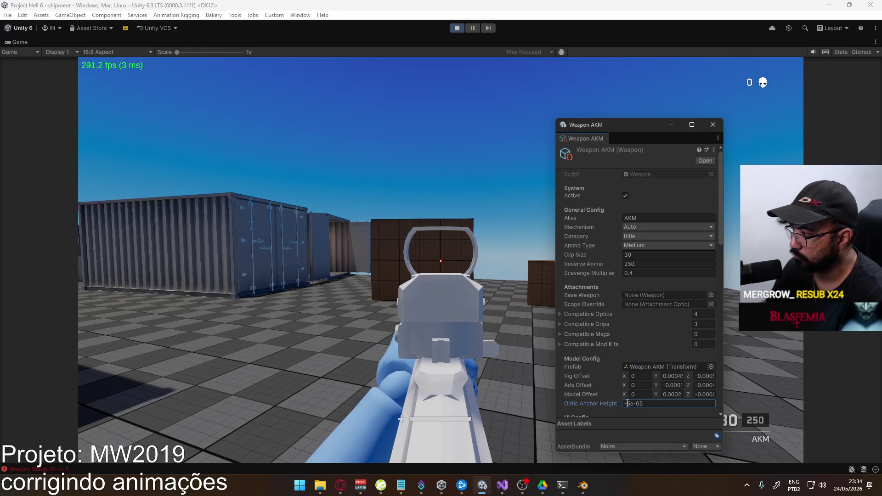
type("1")
key("Return")
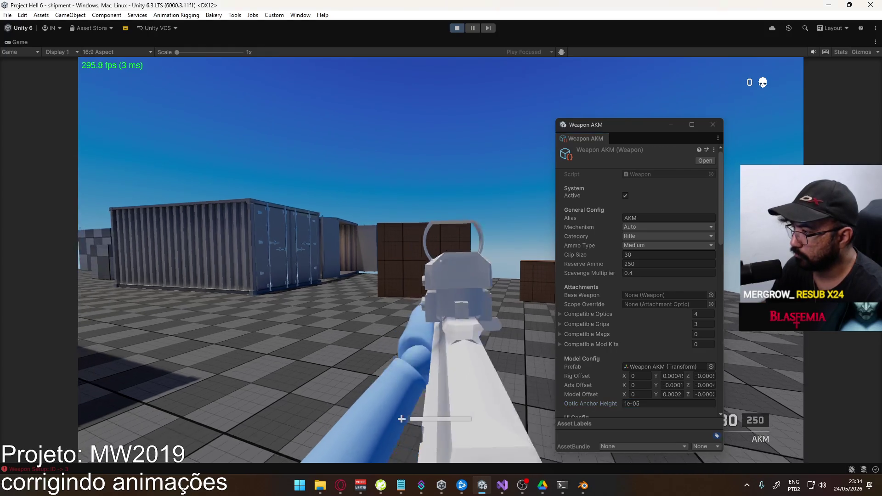
Check the 1e-05 aim, change Optic Anchor Height to 8e-06, and re-aim.
right_click(440, 261)
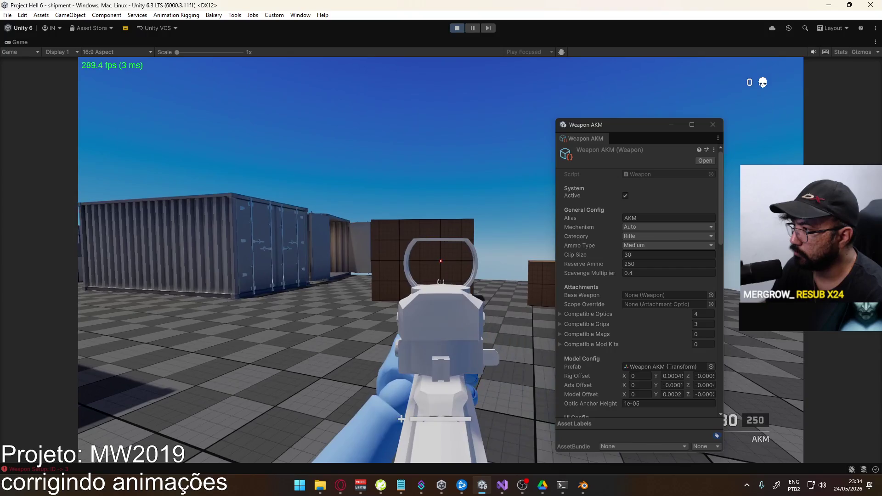
key("super")
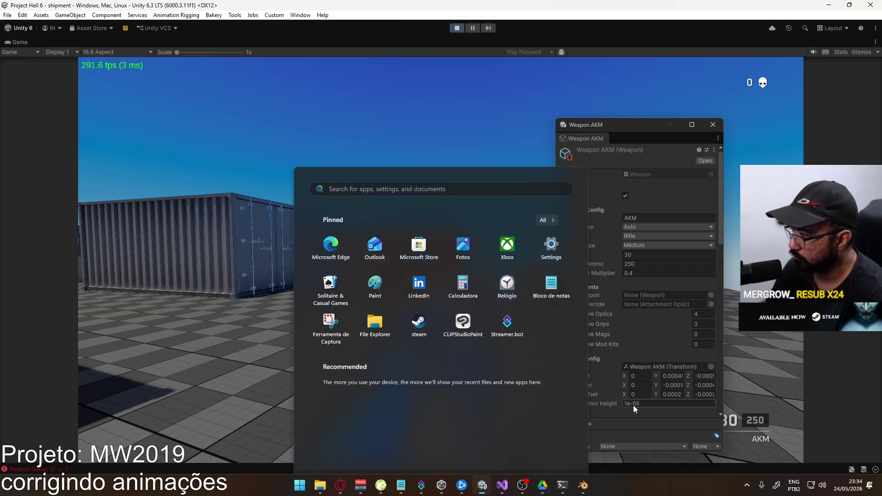
left_click(625, 404)
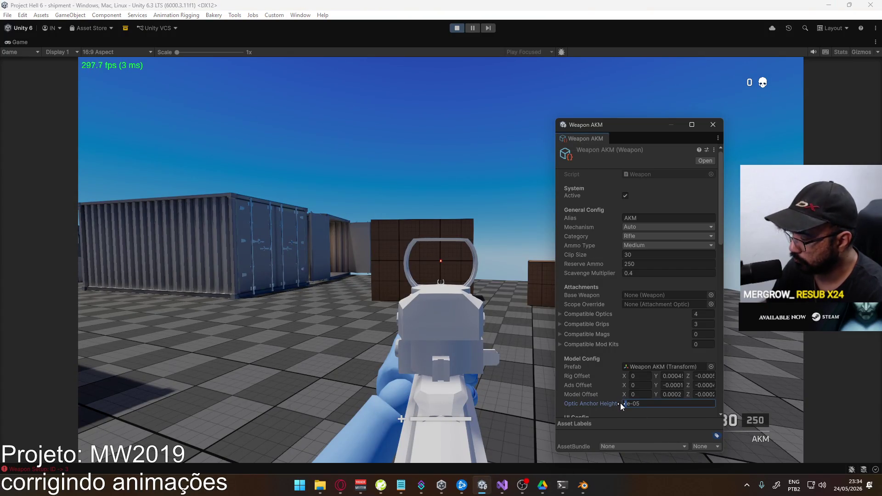
key("Return")
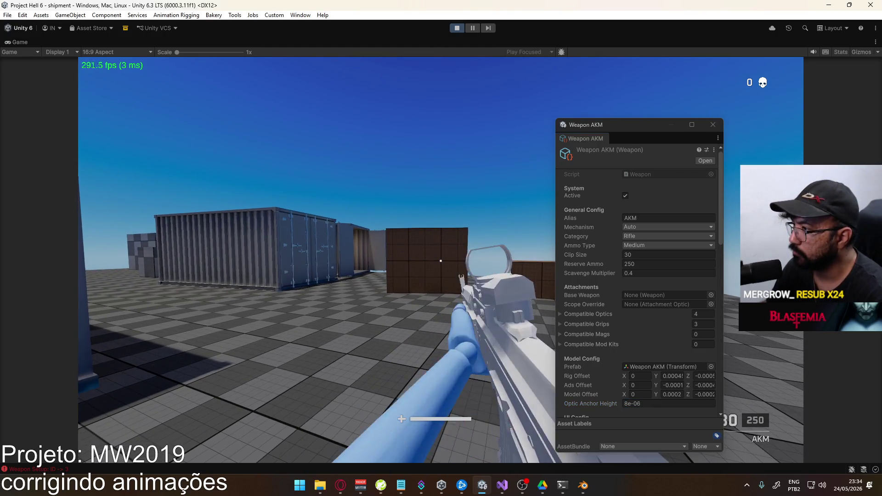
right_click(440, 261)
key("super")
left_click(628, 404)
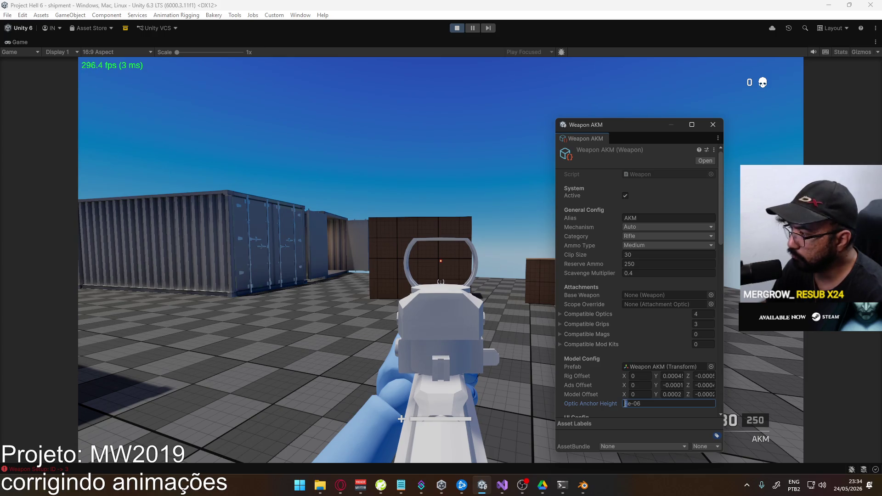
Commit Optic Anchor Height 1e-06 and walk the AKM around the yard.
key("Return")
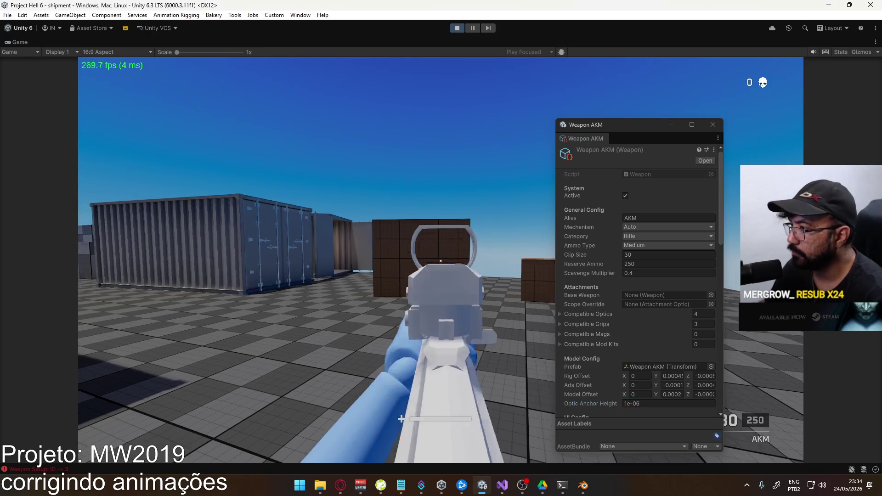
key("1")
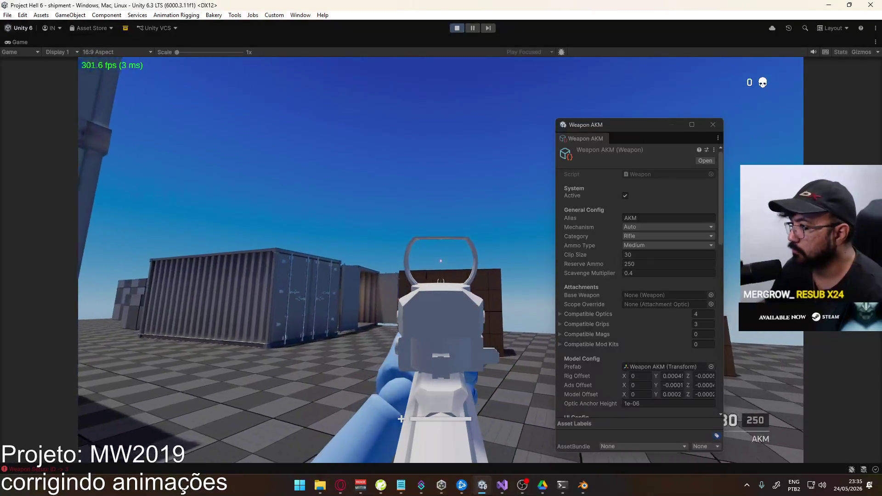
key("d")
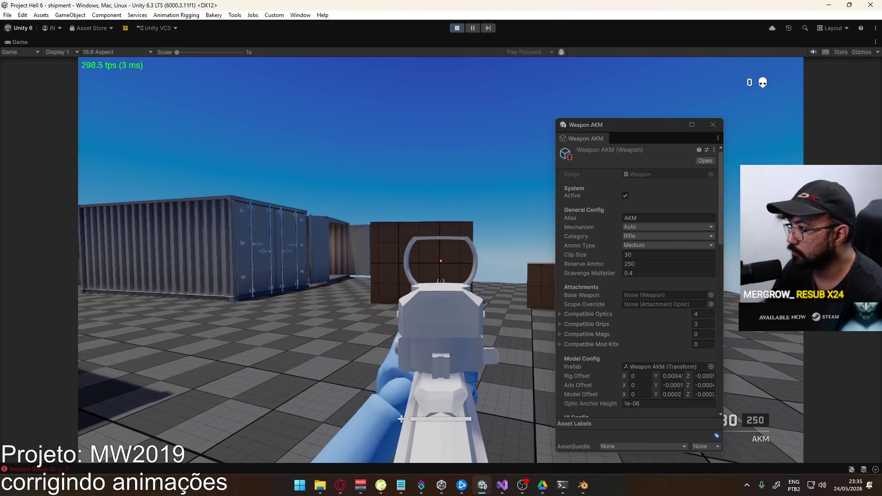
key("w")
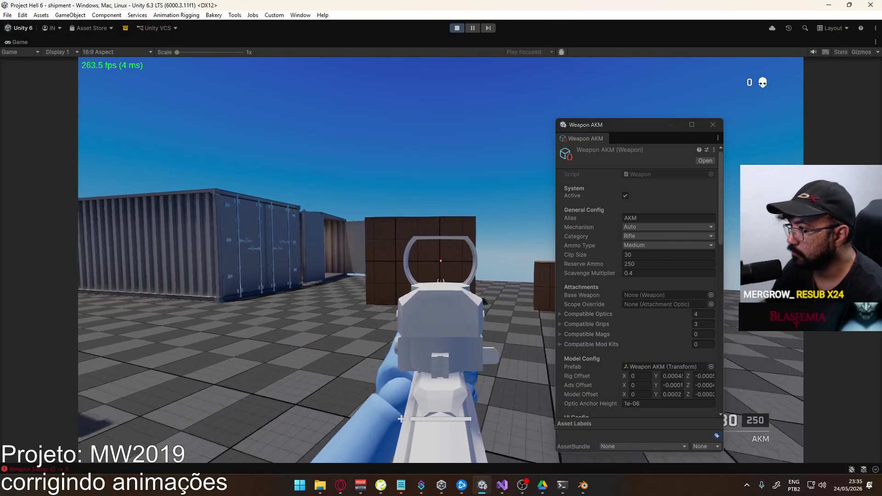
key("w")
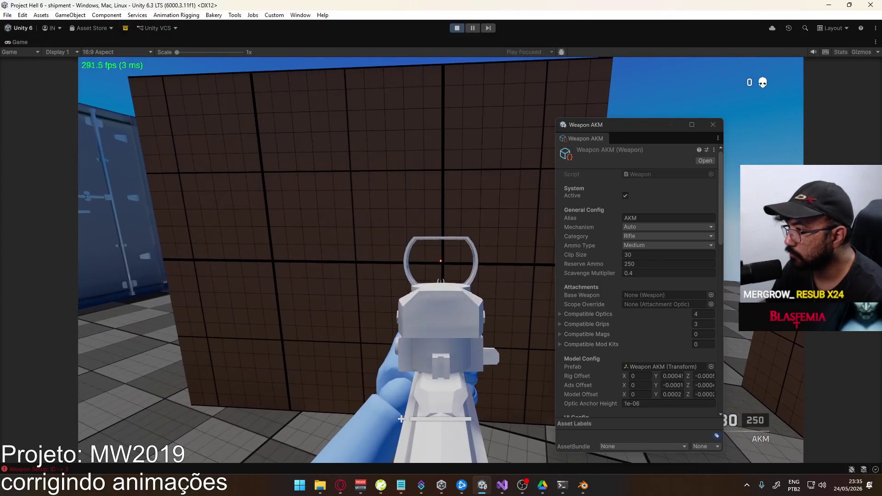
mouse_move(401, 419)
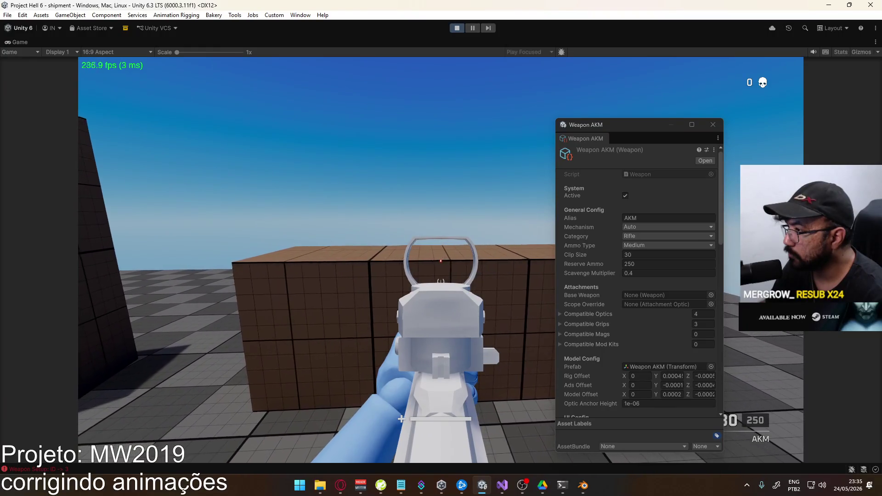
key("a")
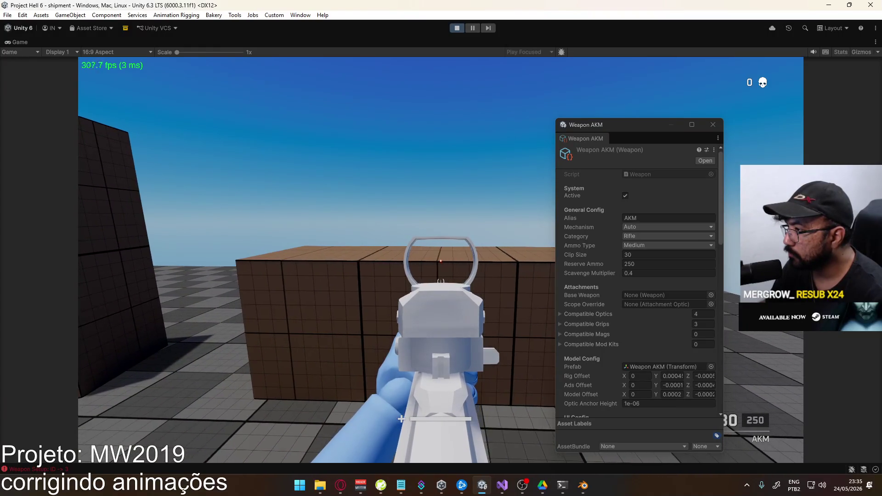
key("d")
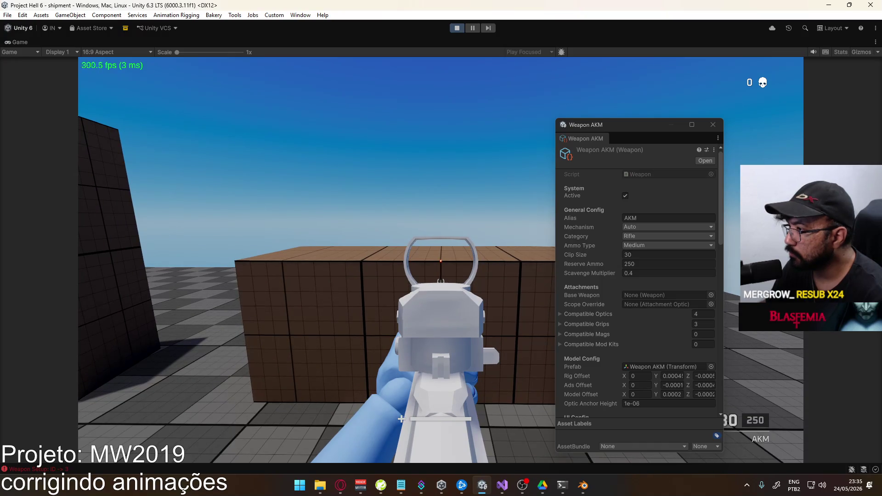
key("d")
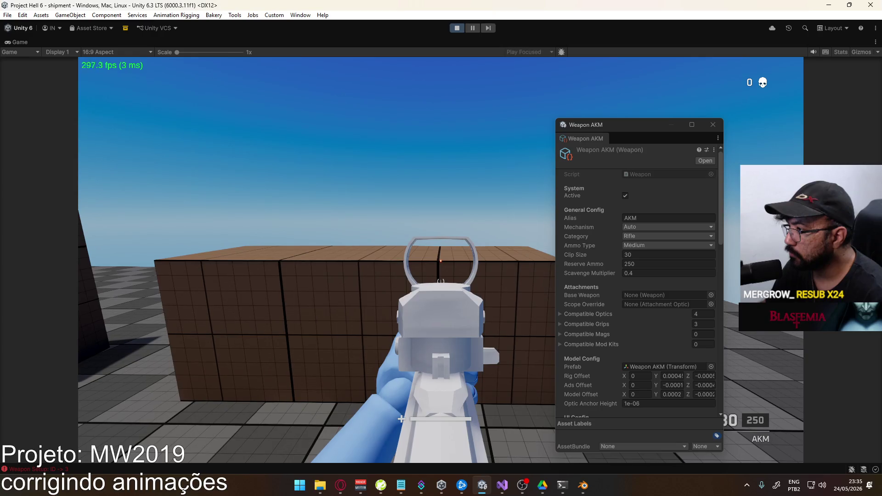
Fire the AKM from the hip, then aim through the red dot and fire a burst.
left_click(440, 260)
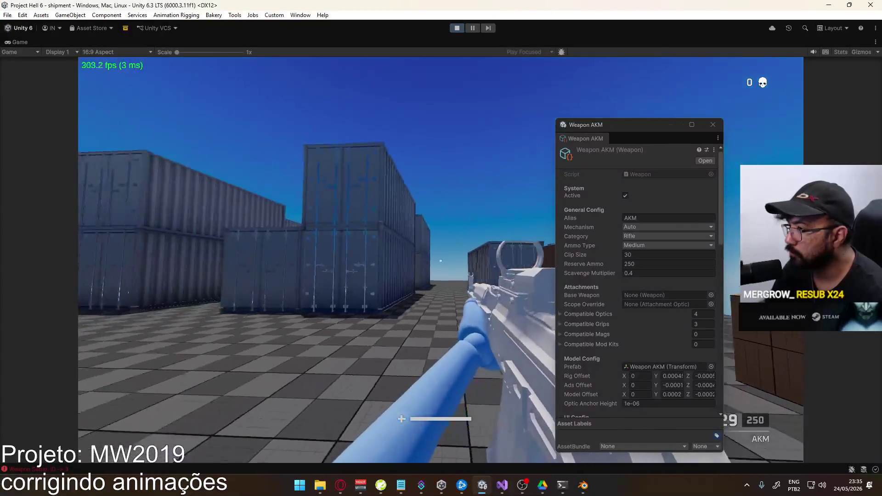
right_click(441, 260)
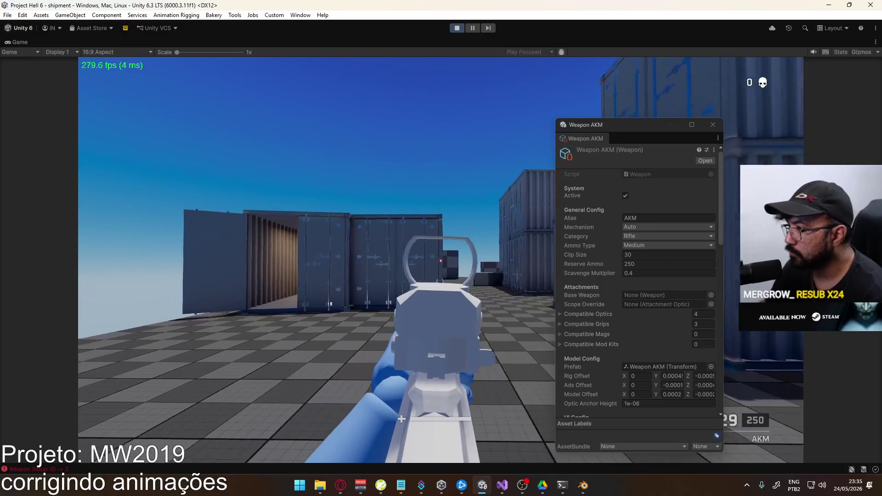
left_click(441, 260)
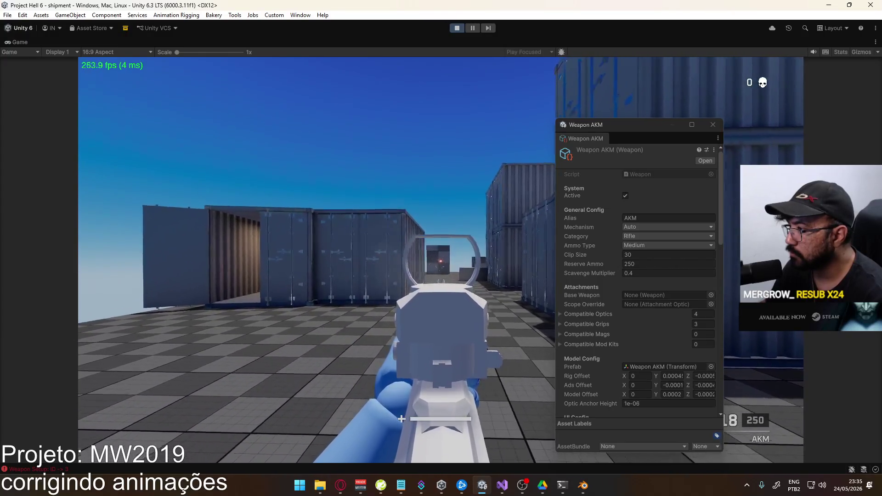
Pause the game and open Change Loadout's Primary Weapon selection.
key("Escape")
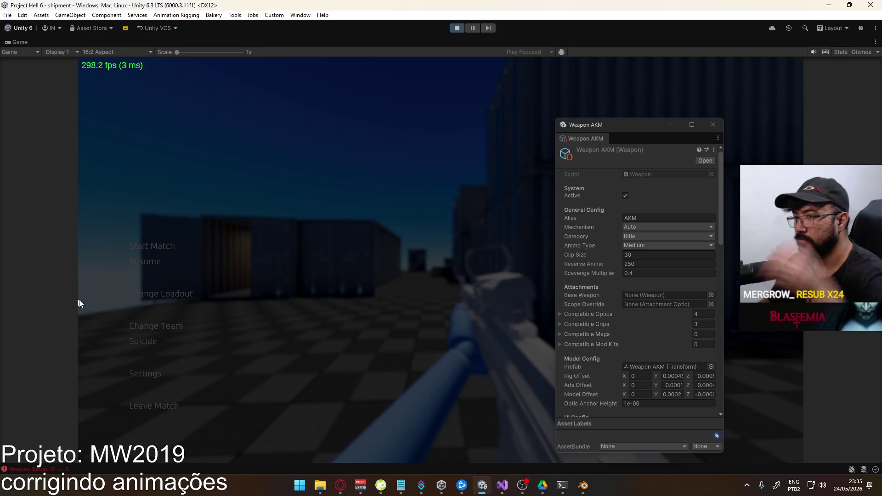
left_click(146, 294)
left_click(277, 136)
left_click(189, 142)
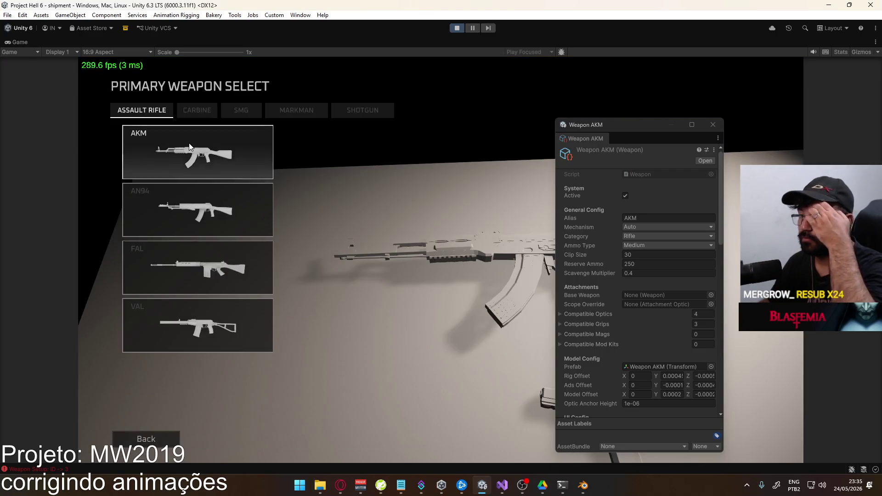
Choose the VAL with a Red Dot Sight, confirm, deploy, and respawn via Suicide.
left_click(201, 318)
left_click(433, 154)
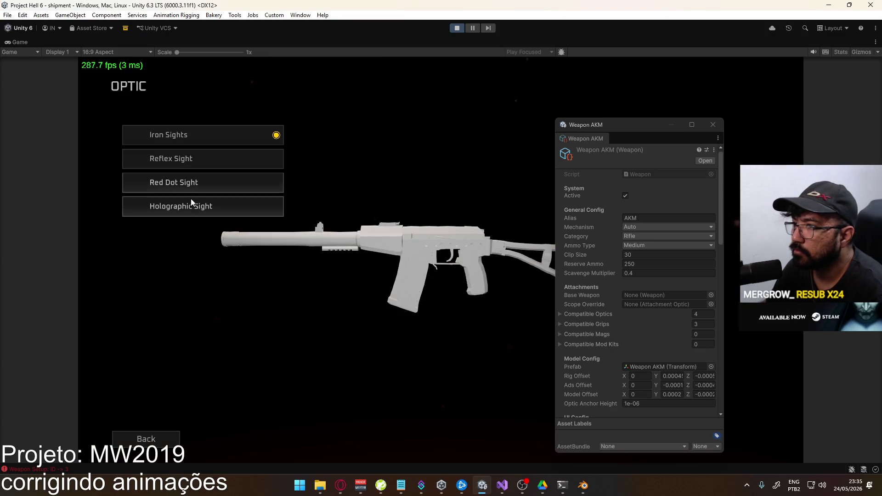
left_click(189, 183)
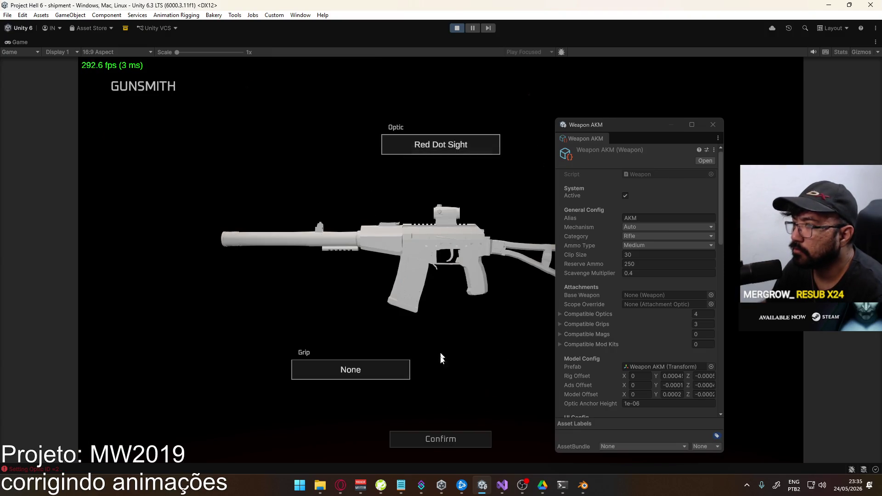
left_click(436, 437)
left_click(249, 439)
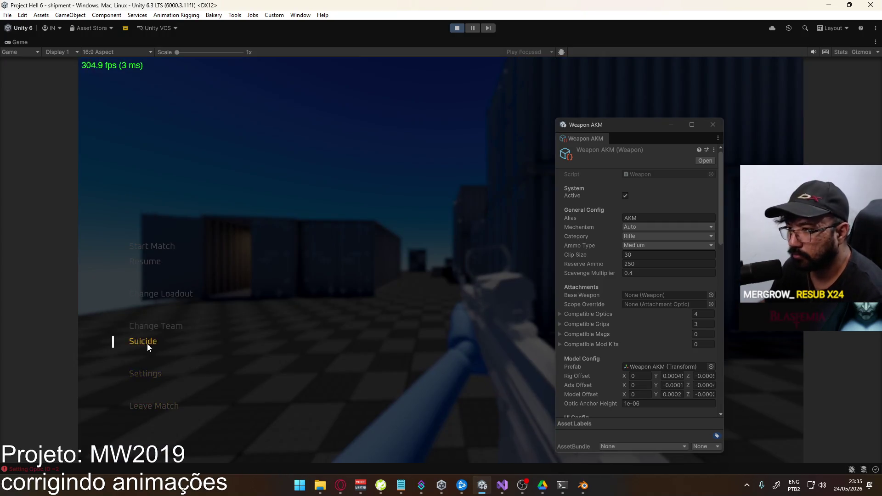
left_click(148, 346)
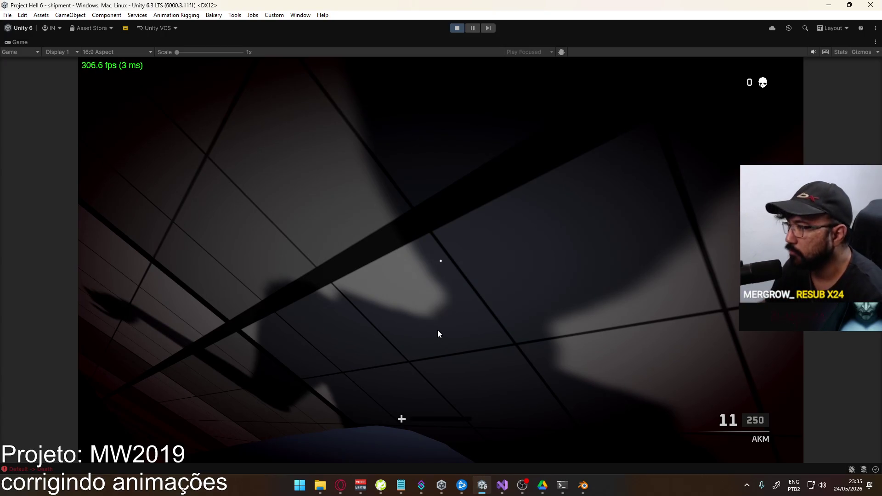
Fire a burst through the VAL's red dot down the corridor, then open Change Loadout.
key("w")
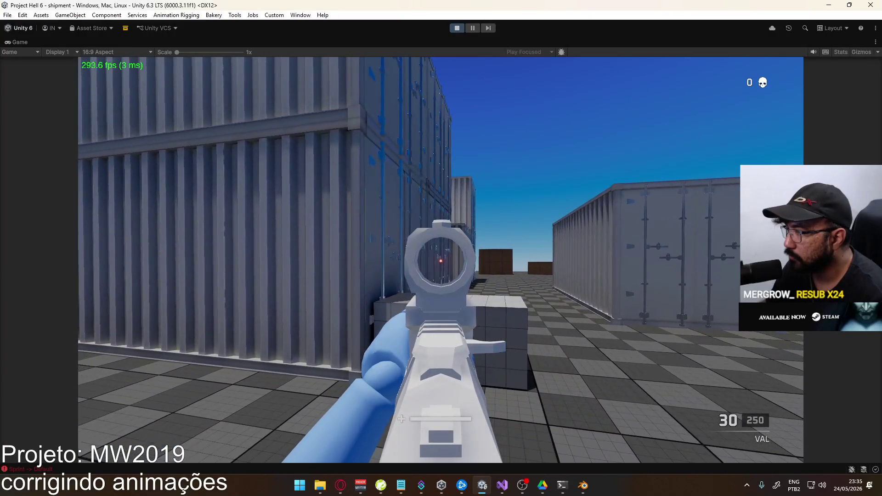
left_click_drag(441, 260, 440, 261)
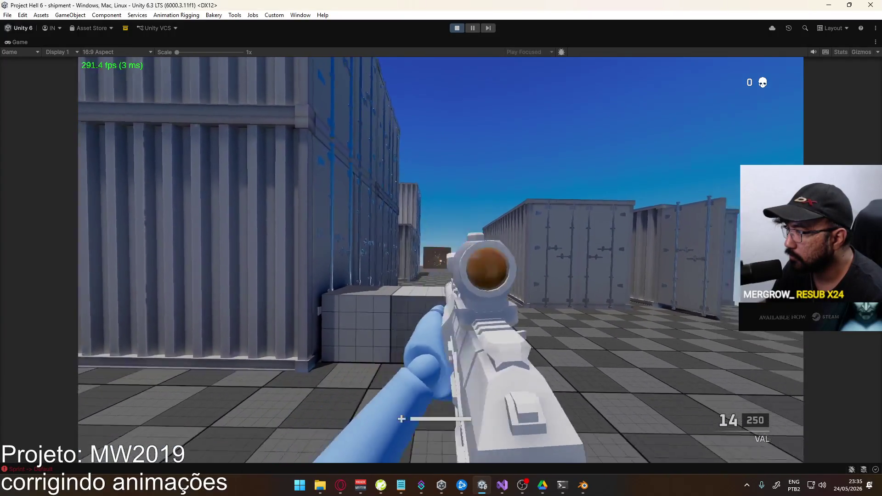
key("Escape")
left_click(171, 297)
left_click(230, 134)
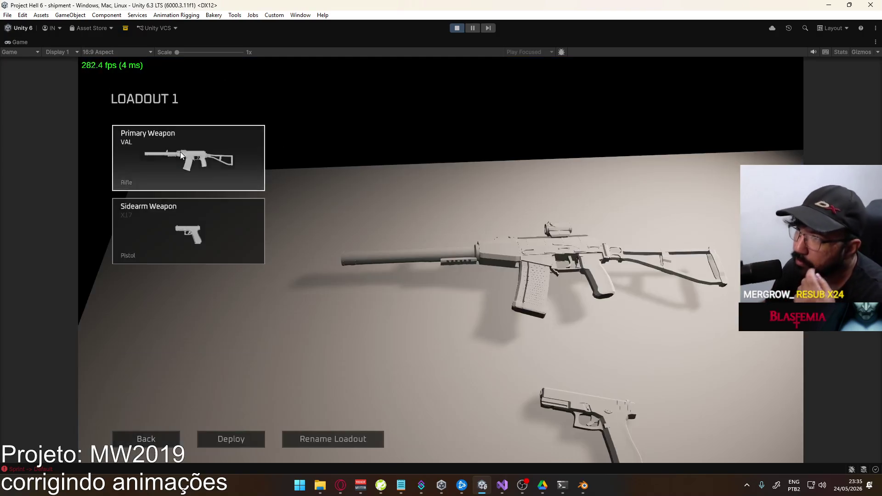
Pick the Carbine M4 with a Red Dot Sight, confirm, deploy, and respawn via Suicide.
left_click(197, 154)
left_click(197, 111)
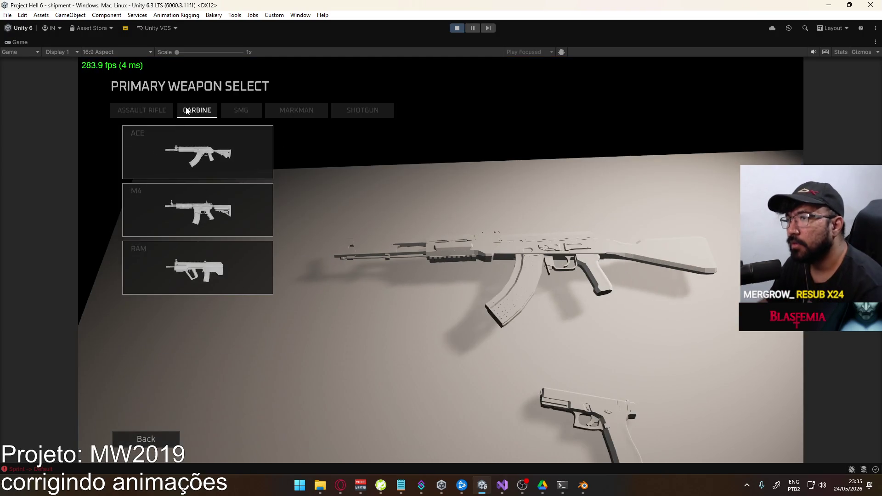
left_click(197, 209)
left_click(443, 147)
left_click(242, 184)
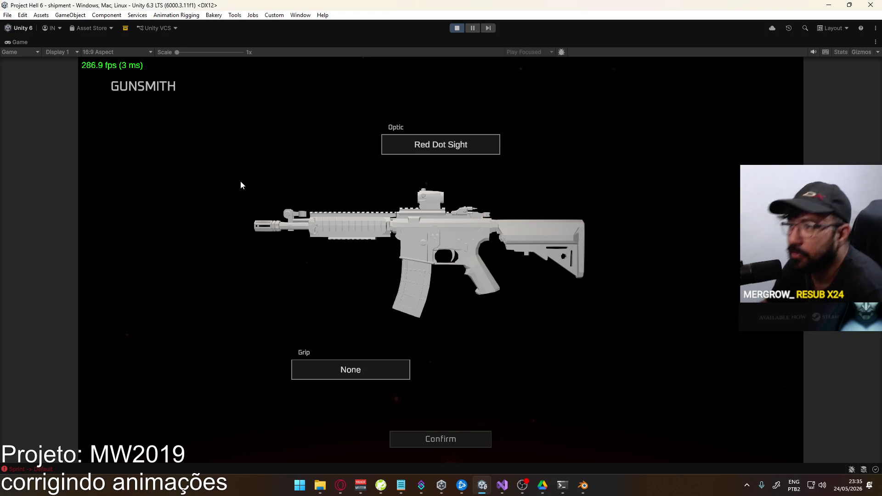
left_click(398, 444)
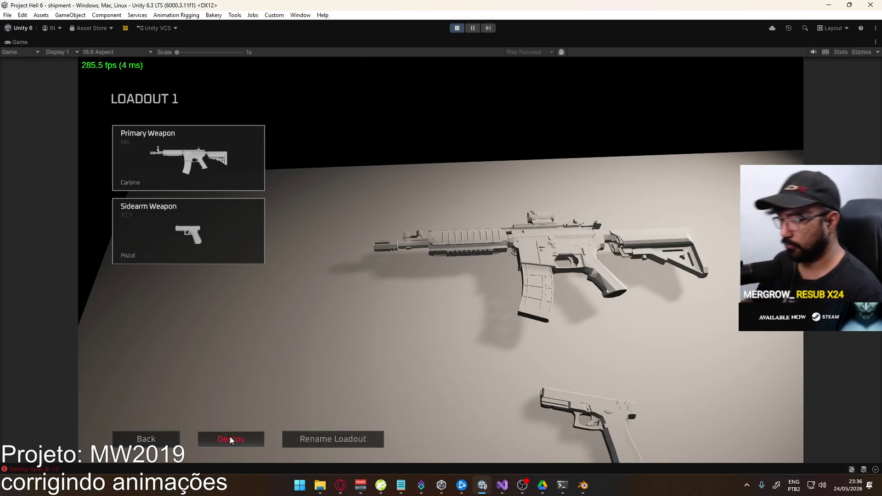
left_click(231, 439)
left_click(151, 353)
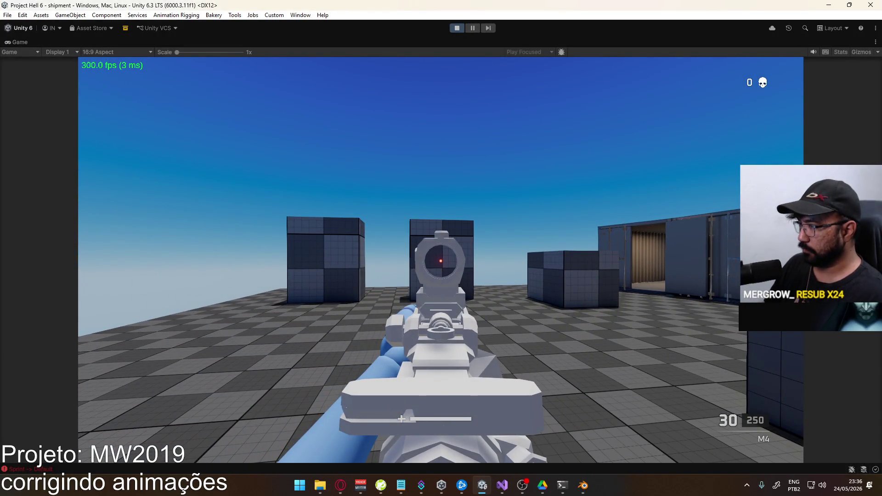
Fire the M4 from the hip and through its red dot, emptying the magazine at the far crate.
left_click(440, 260)
key("w")
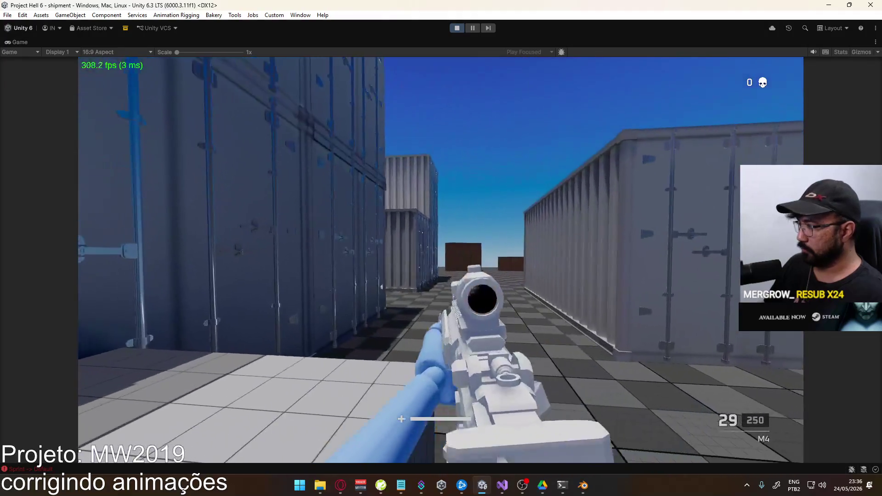
right_click(440, 261)
left_click(440, 261)
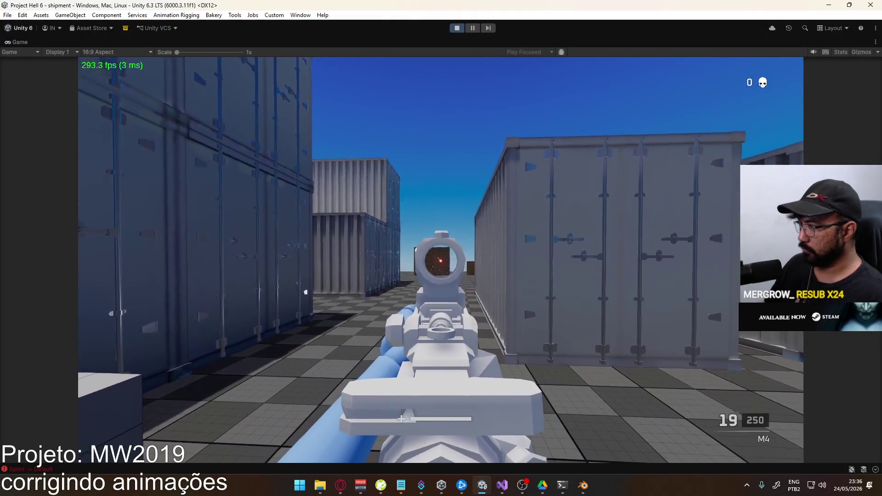
left_click(441, 261)
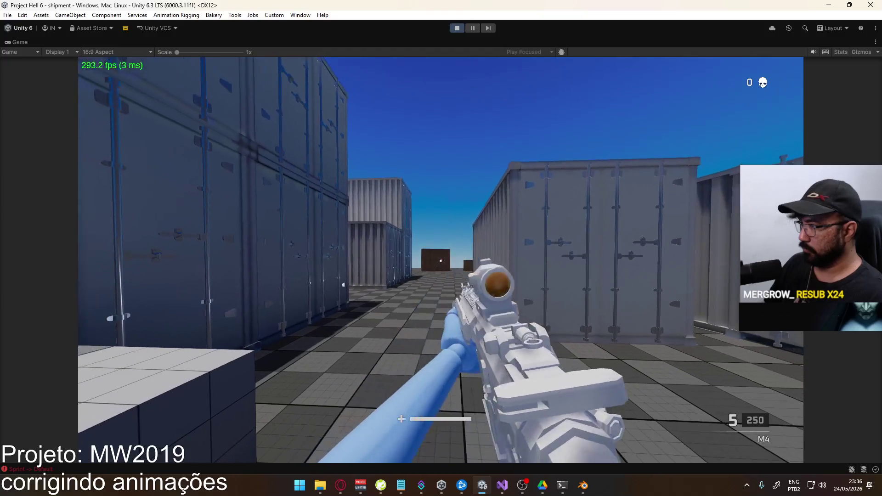
key("w")
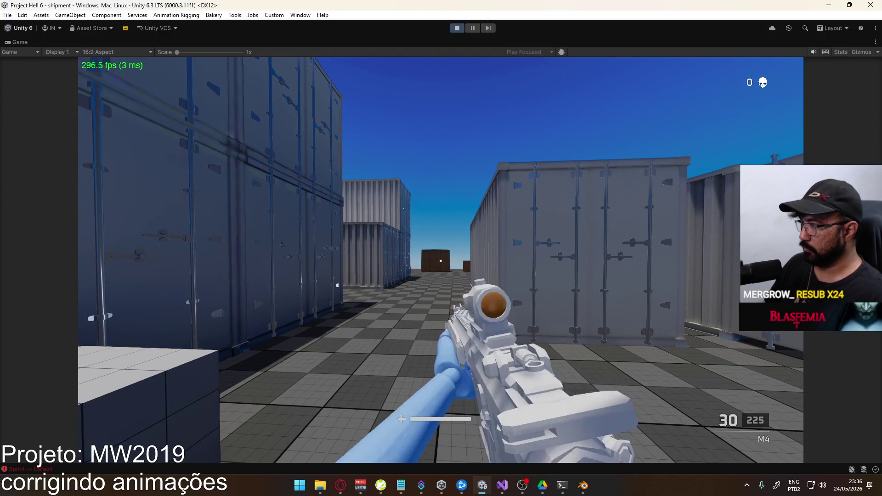
right_click(441, 260)
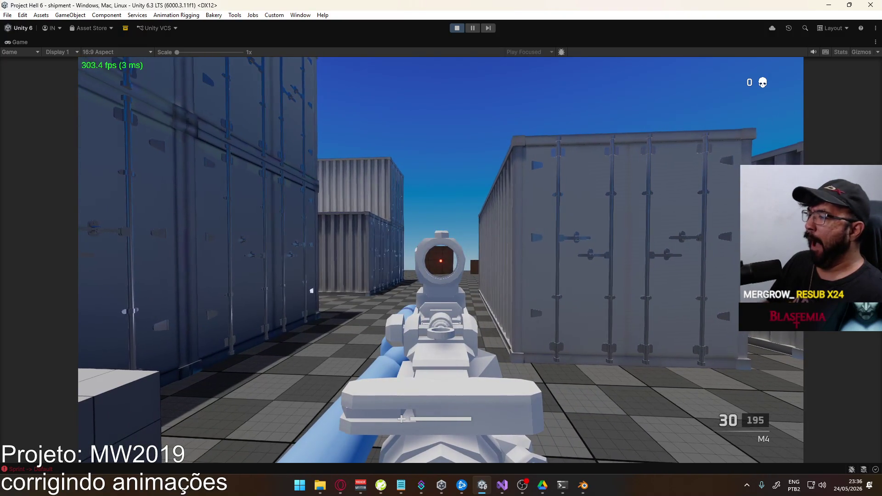
key("w")
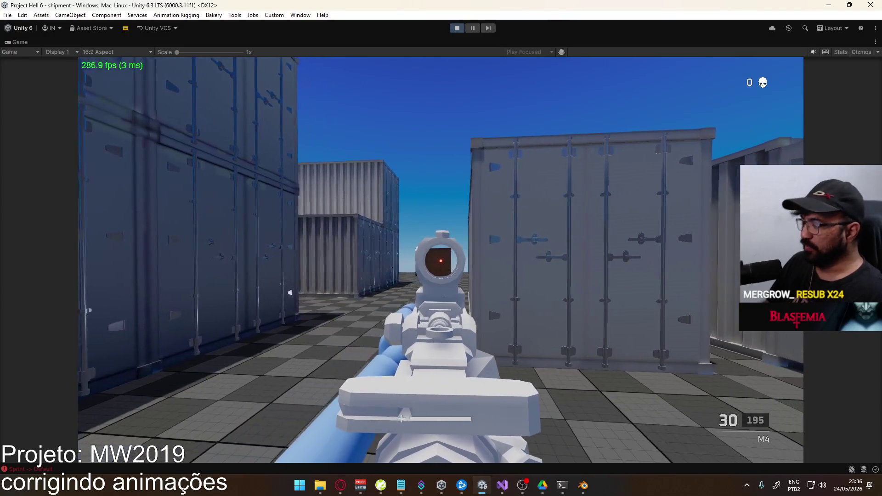
key("w")
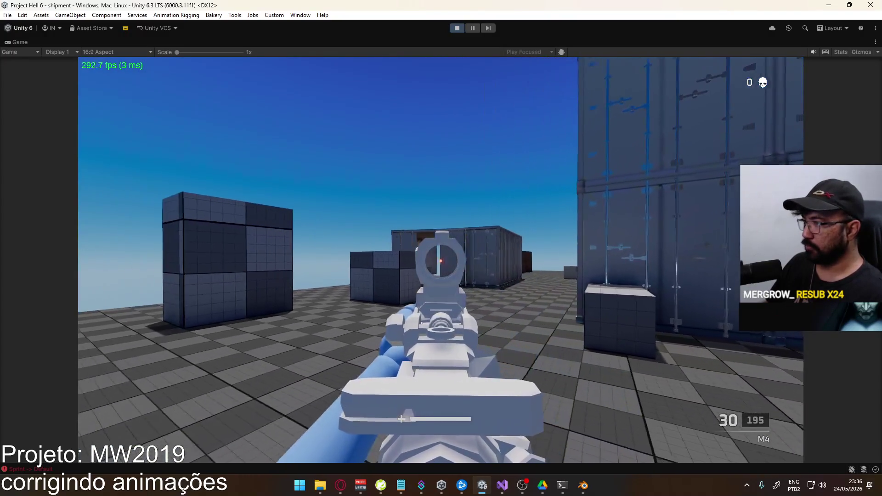
key("w")
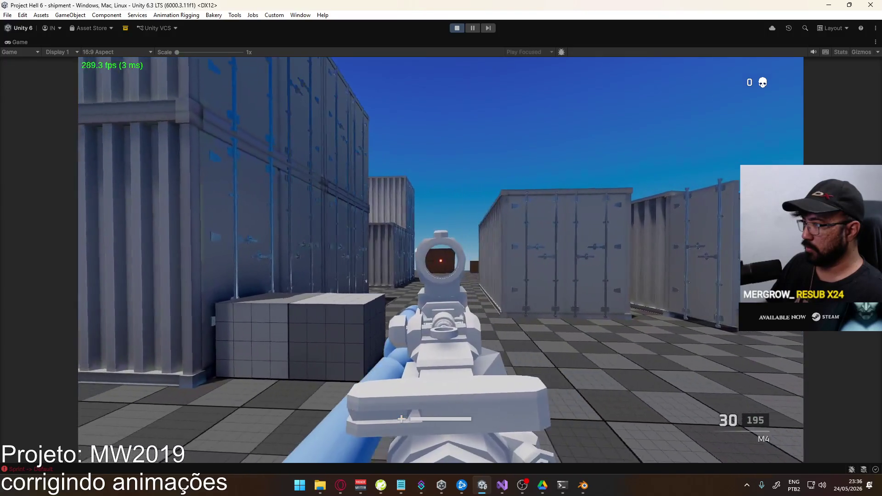
left_click_drag(441, 261, 441, 260)
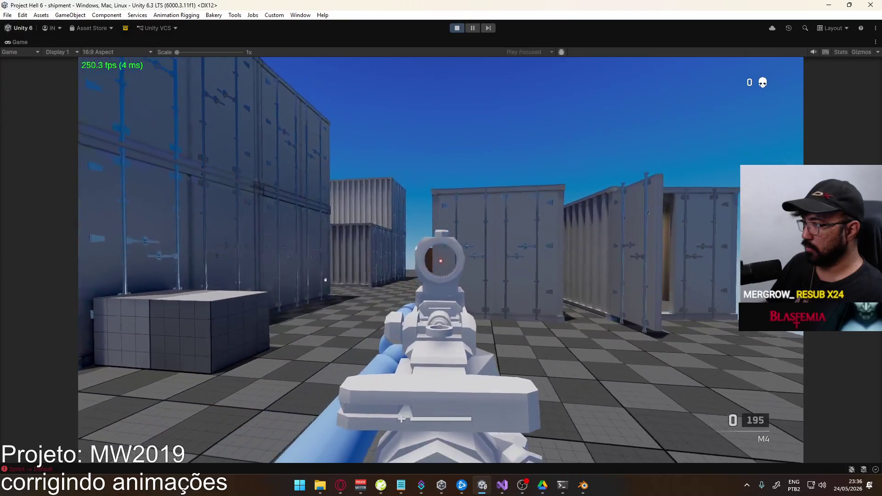
Reload the M4, move along the rooftop, and aim down its sights.
key("w")
key("w")
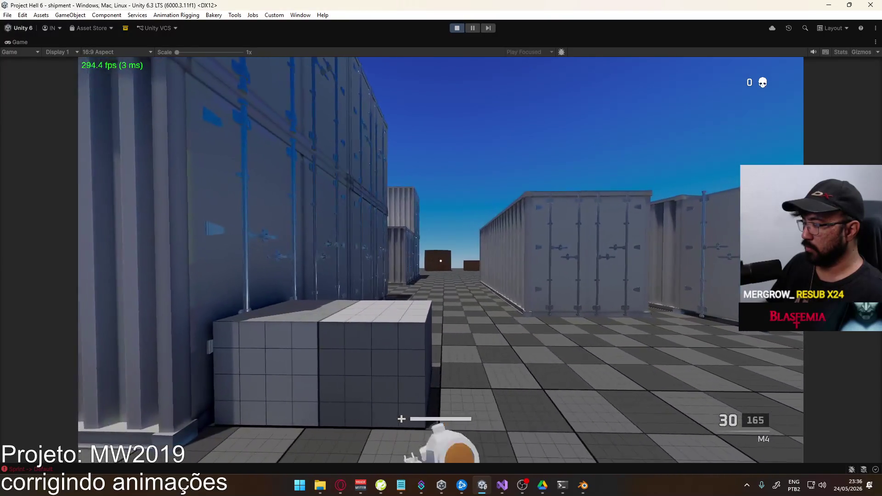
right_click(441, 261)
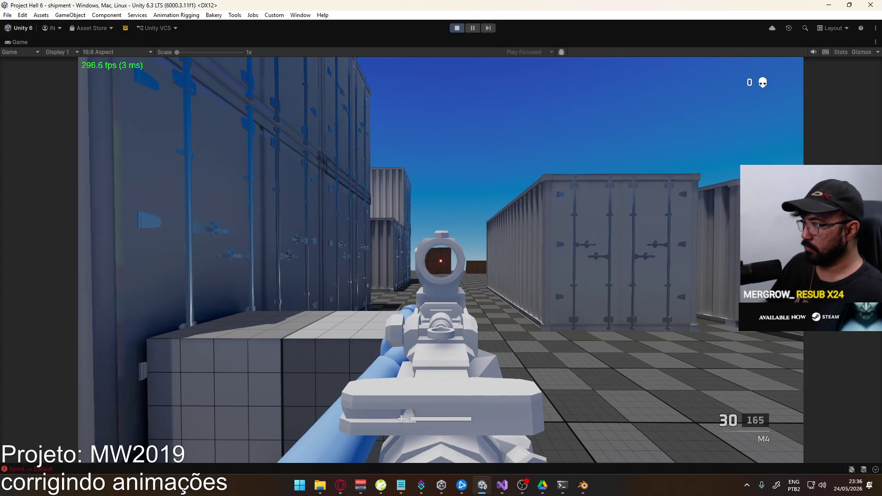
key("shift+w")
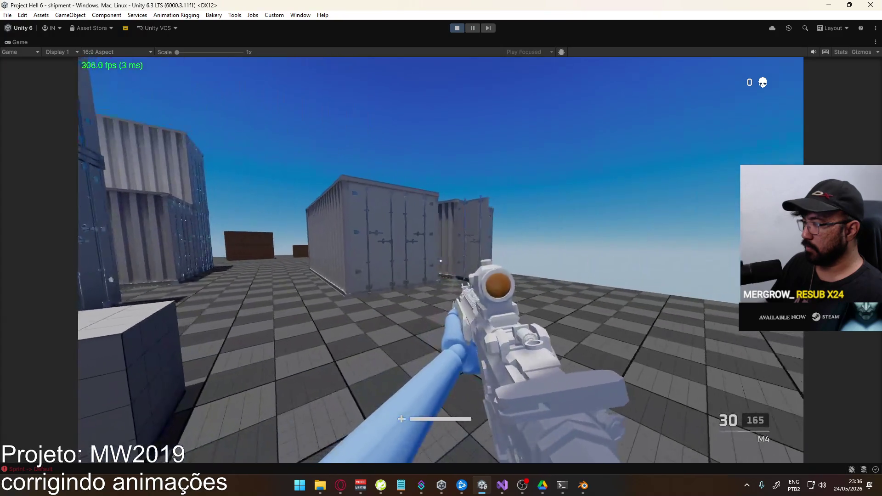
key("w")
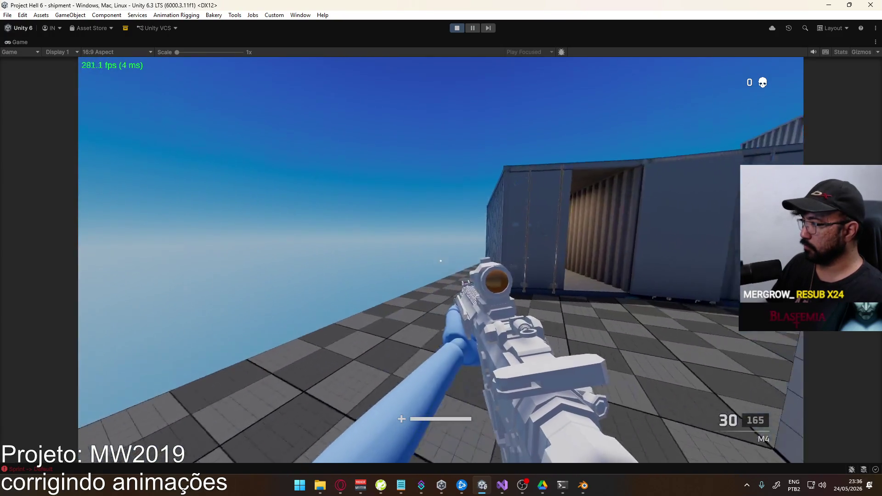
key("w")
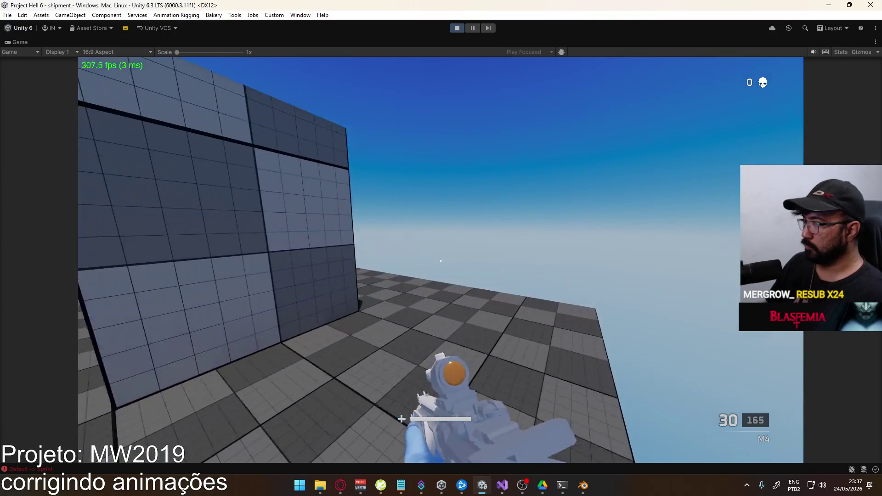
key("a")
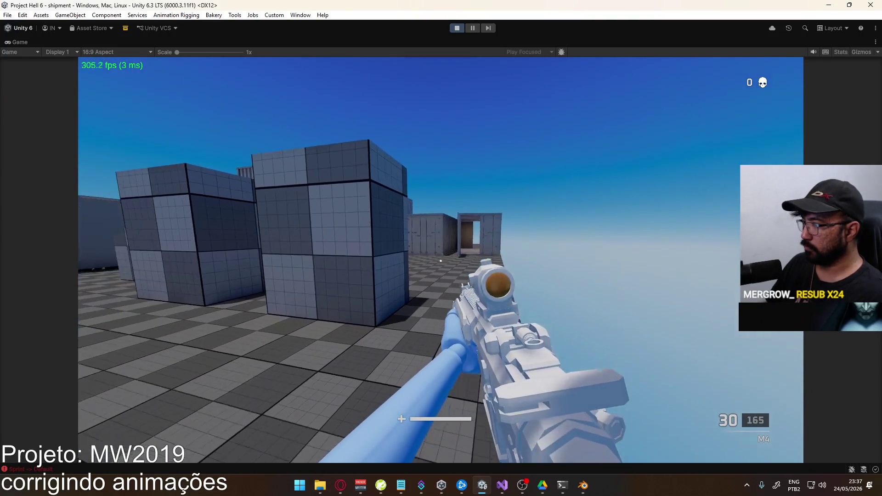
key("d")
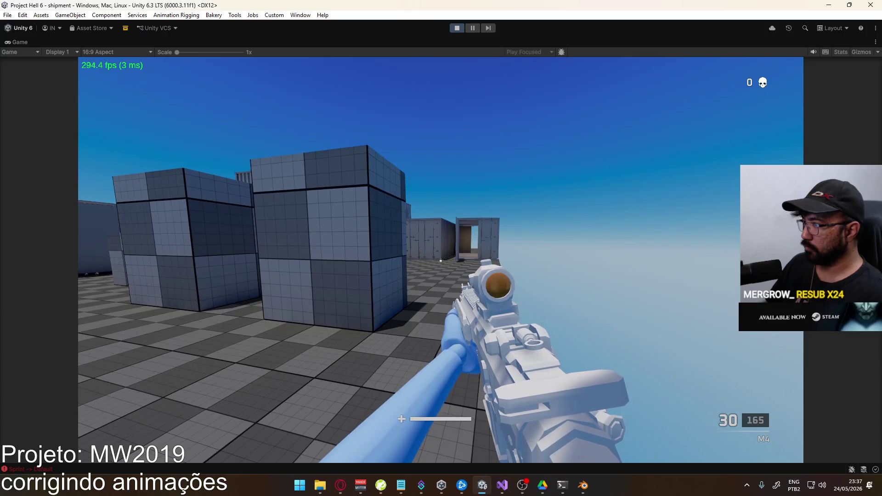
right_click(441, 260)
right_click(440, 261)
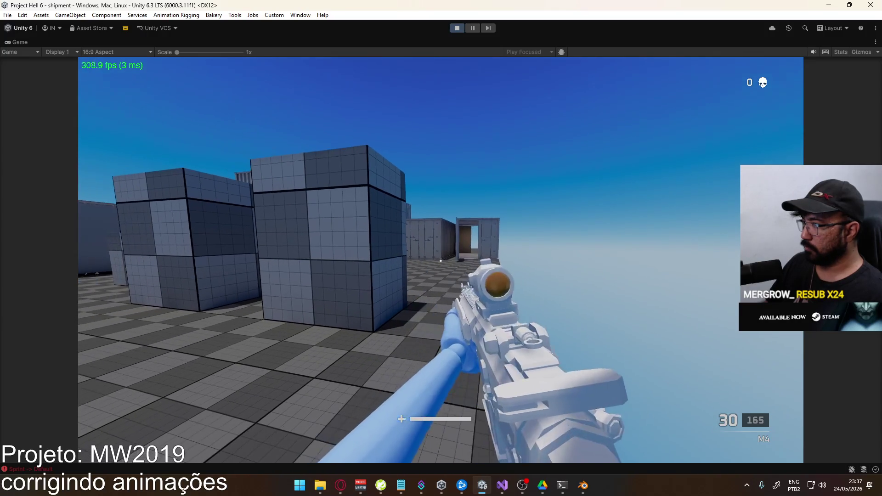
key("w")
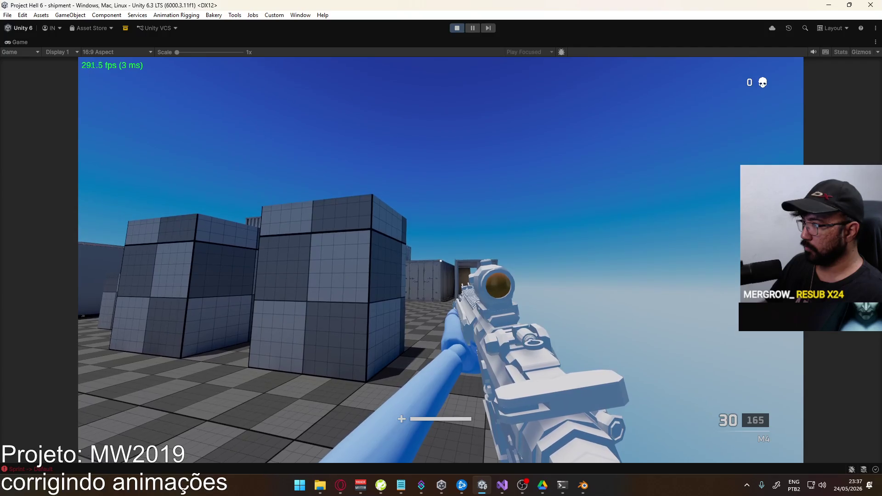
Toggle aiming repeatedly to check the red dot centring, then open Select Loadout.
right_click(441, 261)
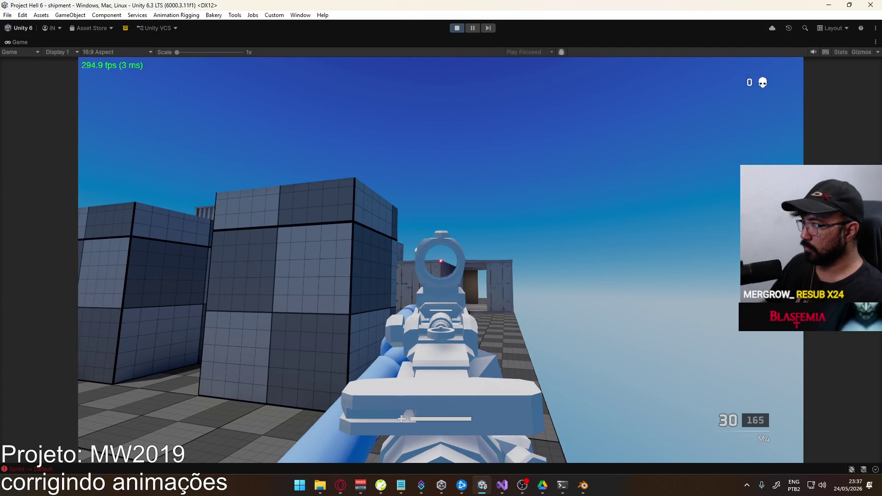
right_click(440, 261)
right_click(441, 261)
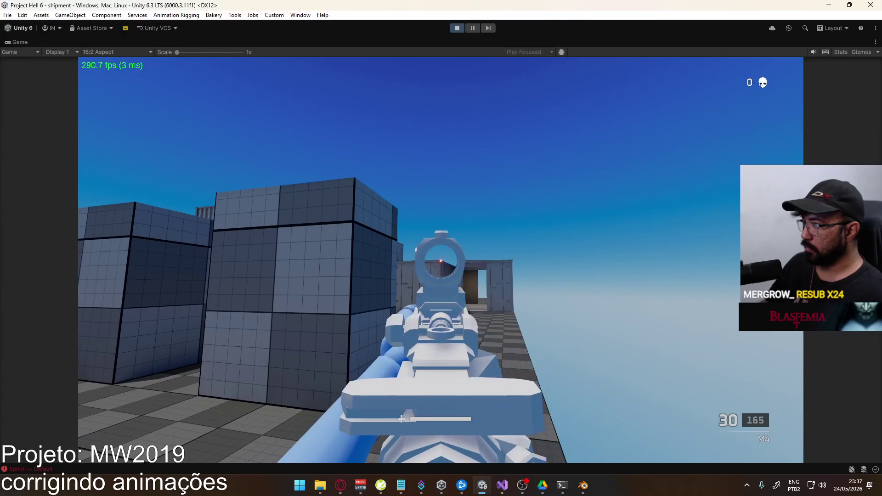
right_click(440, 261)
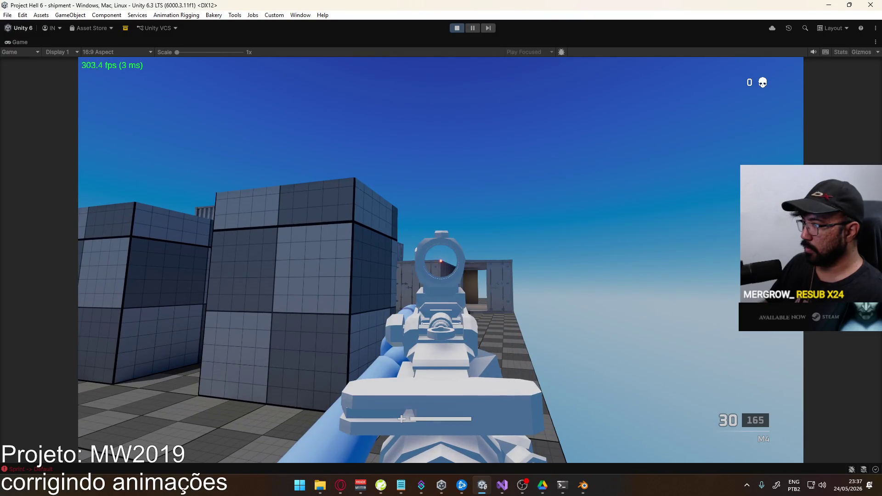
right_click(441, 261)
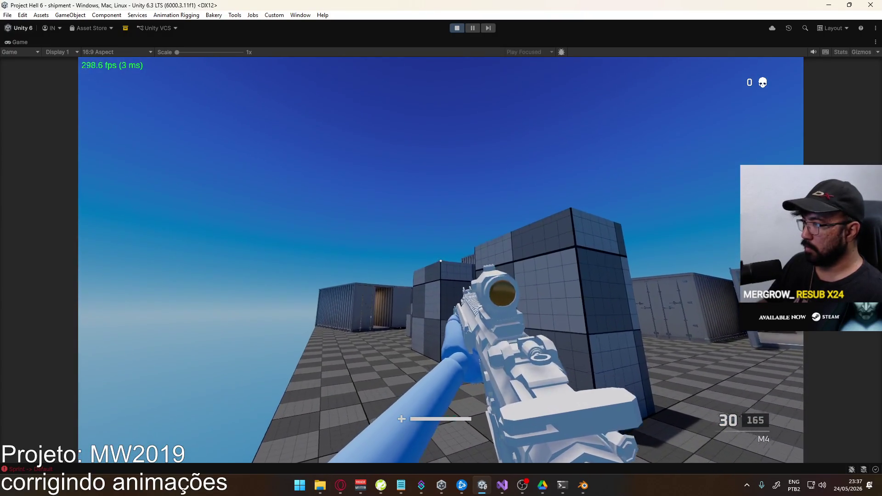
right_click(441, 260)
right_click(440, 260)
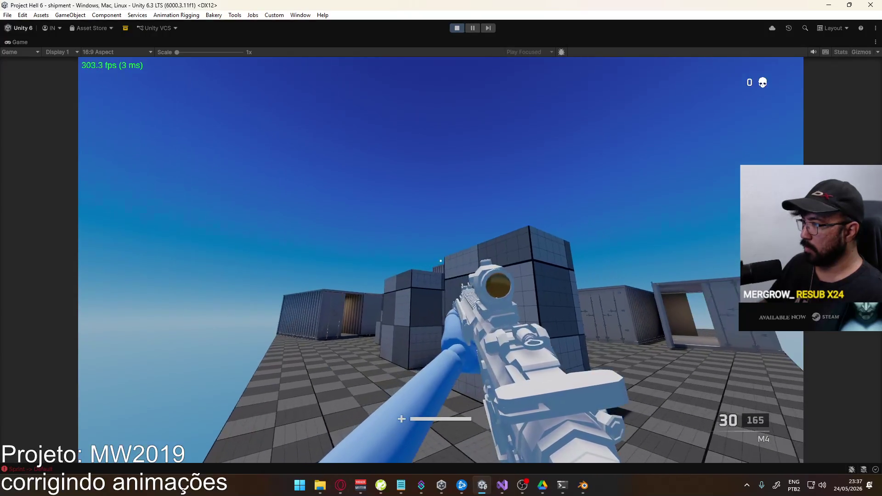
right_click(440, 260)
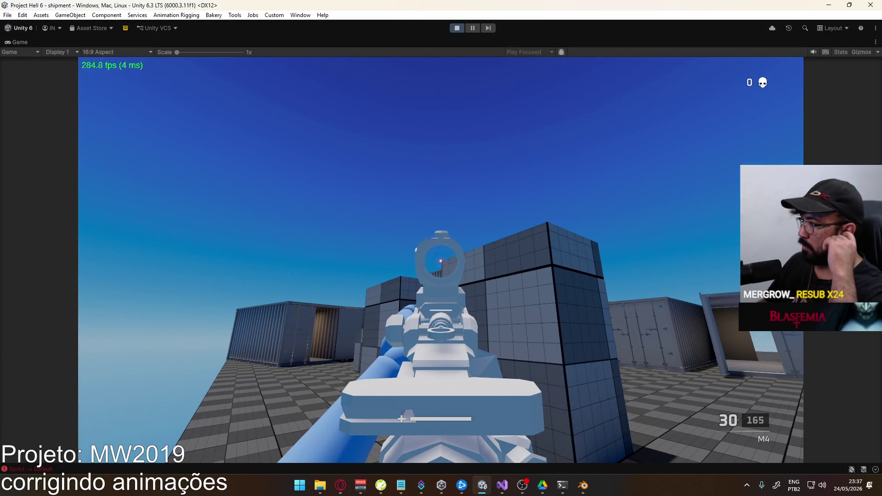
right_click(441, 261)
right_click(441, 261)
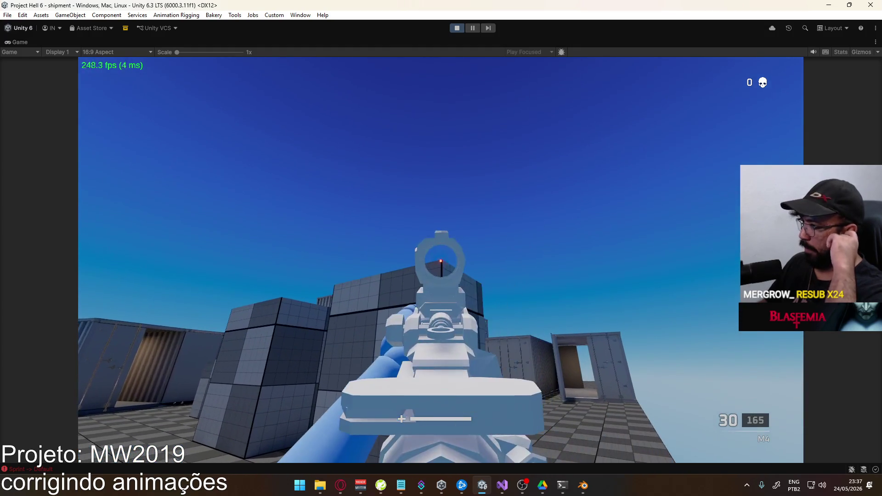
right_click(441, 261)
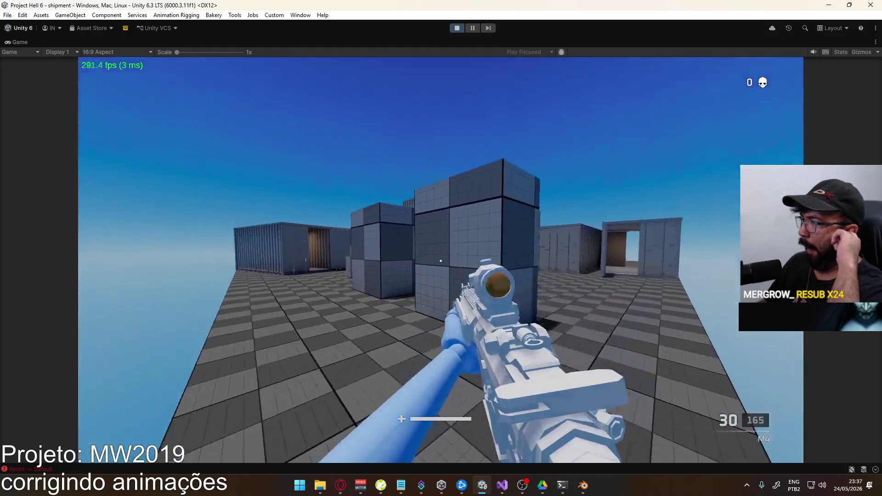
right_click(440, 261)
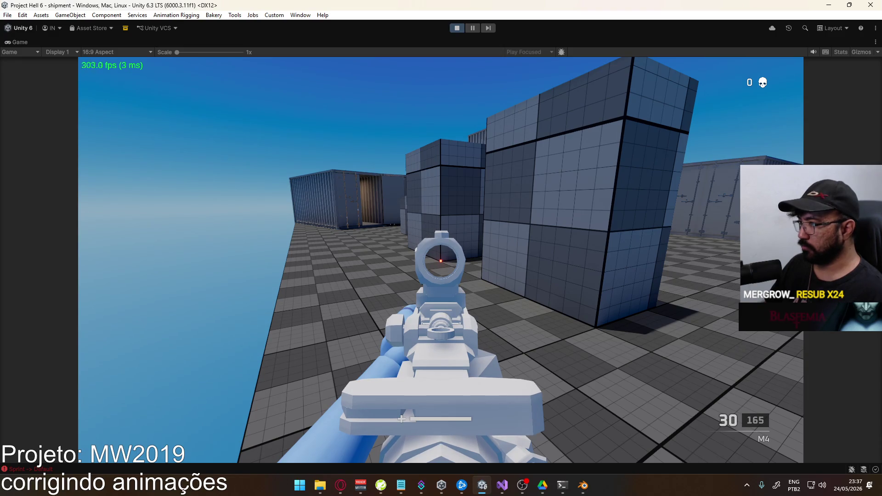
right_click(441, 261)
right_click(440, 261)
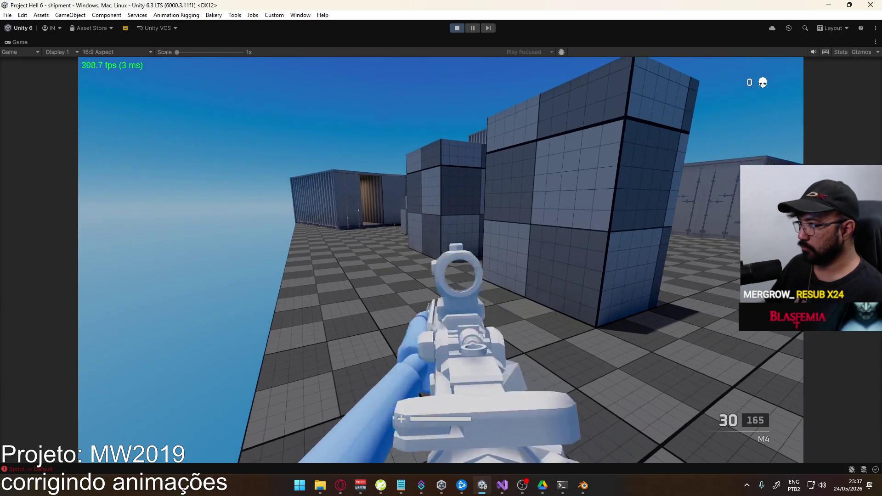
right_click(440, 261)
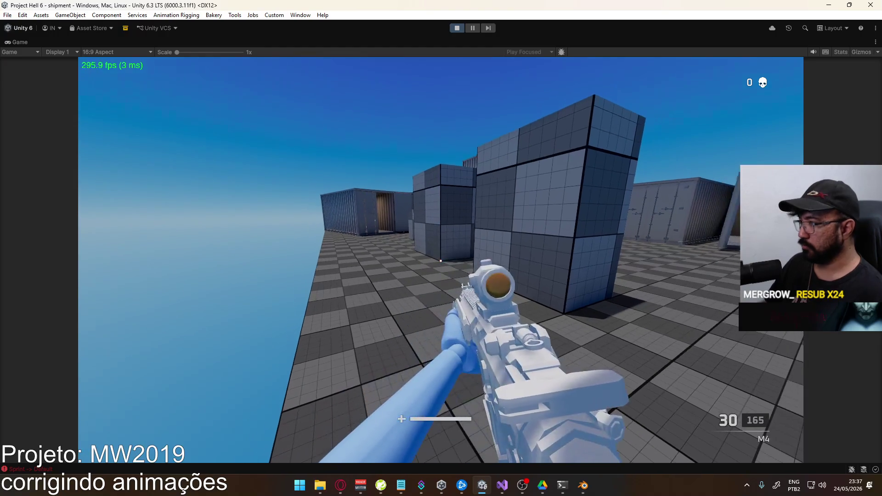
key("Escape")
left_click(154, 301)
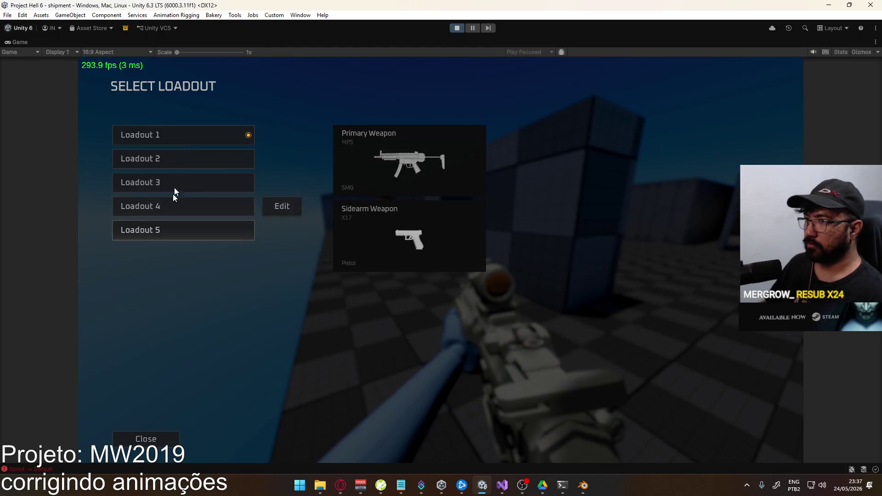
Edit Loadout 1's primary to the Assault Rifle AK with a Red Dot Sight, confirm, and deploy.
left_click(281, 136)
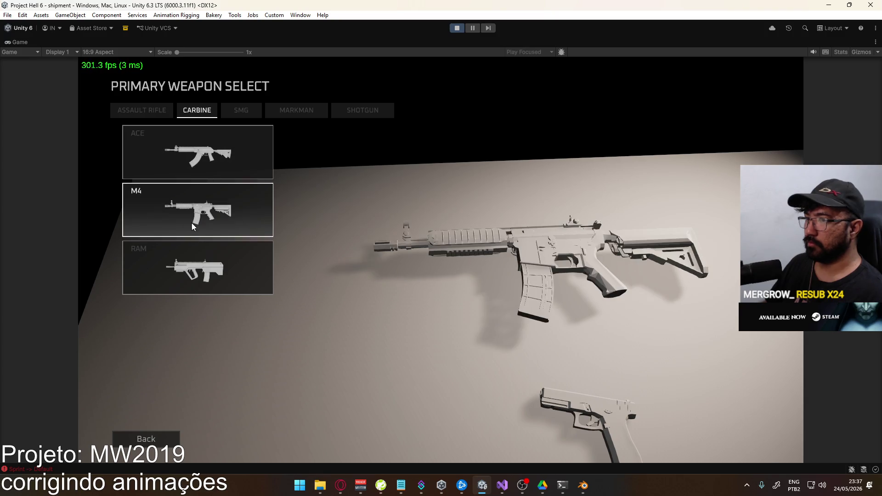
left_click(141, 110)
left_click(239, 142)
left_click(388, 145)
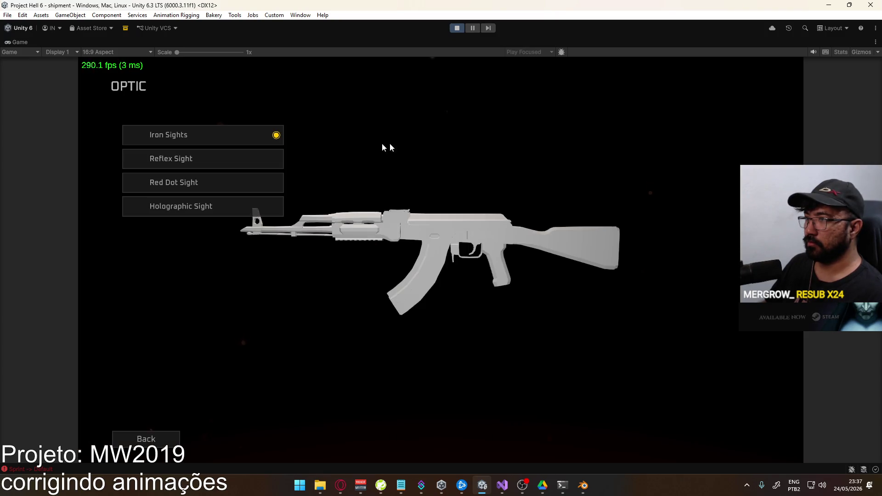
left_click(221, 180)
left_click(431, 440)
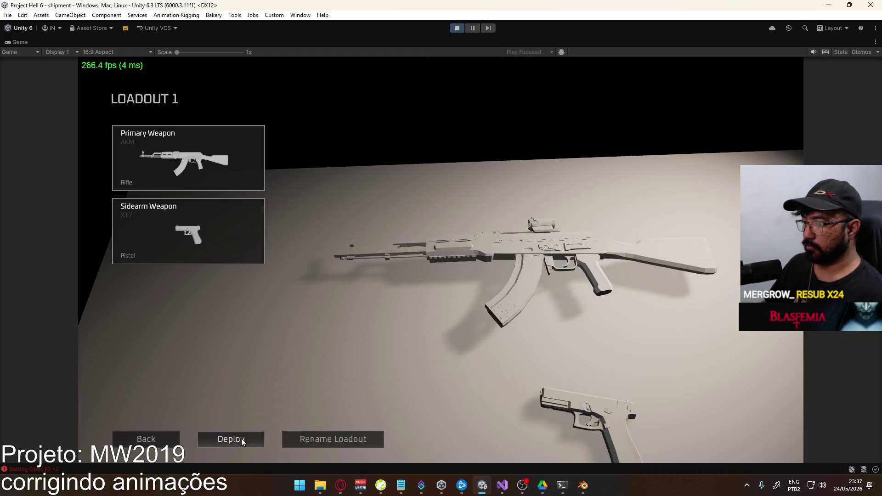
left_click(241, 438)
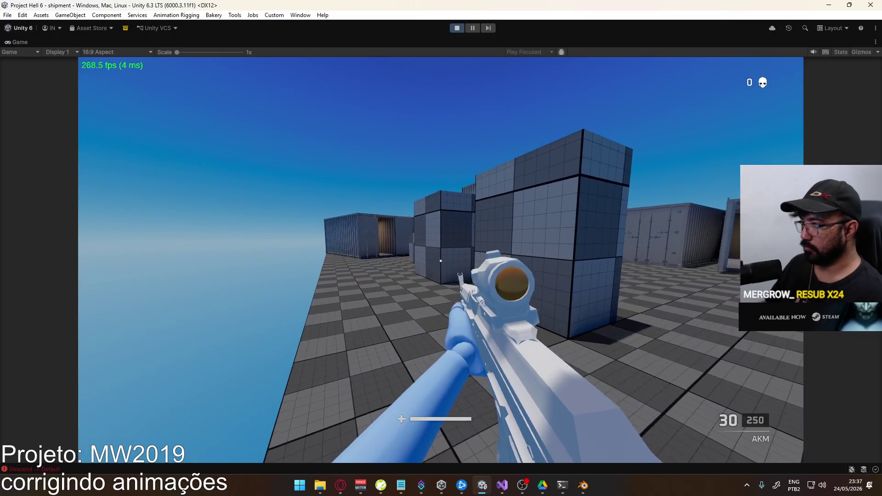
Aim the AKM down its sights repeatedly and walk toward the containers to check sight centring.
right_click(440, 261)
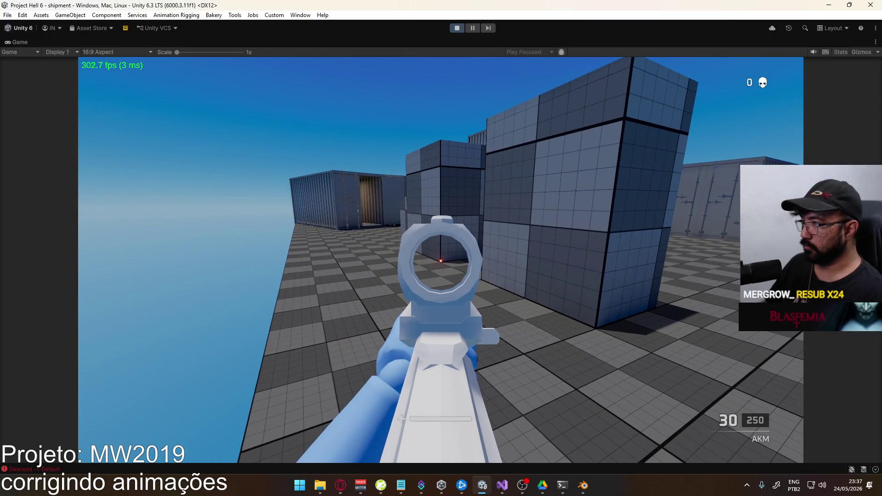
right_click(441, 260)
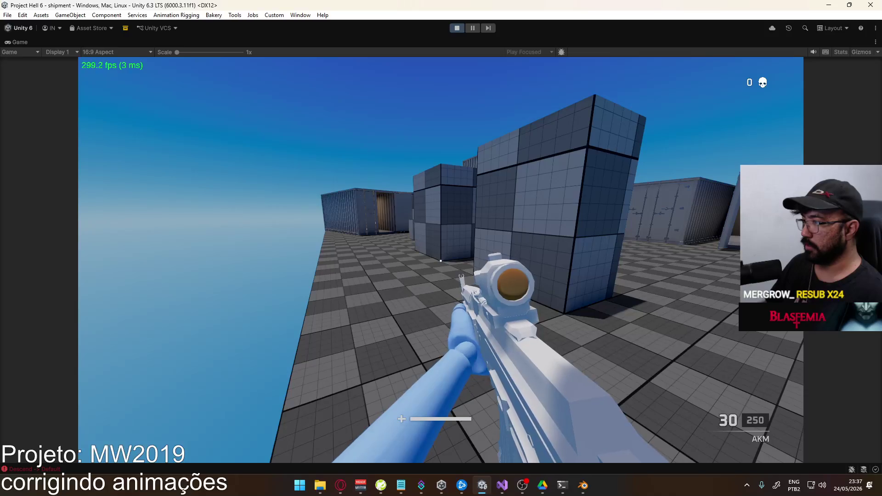
right_click(440, 260)
right_click(441, 261)
right_click(441, 260)
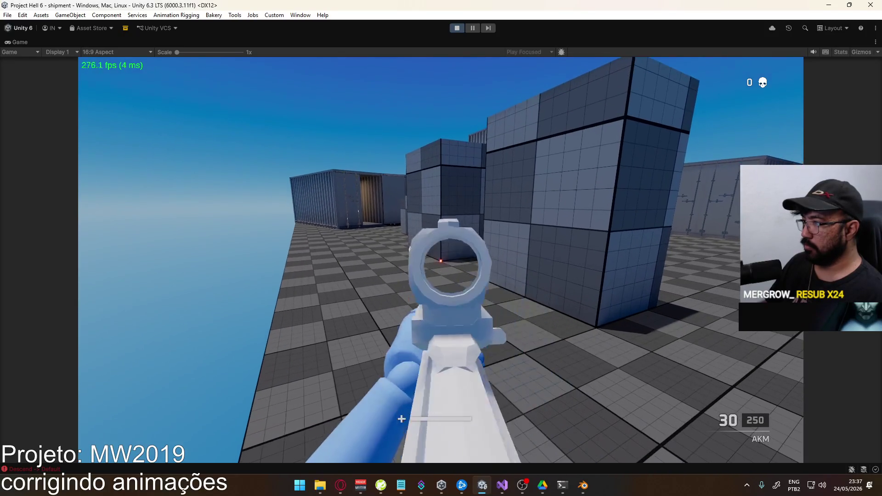
key("w")
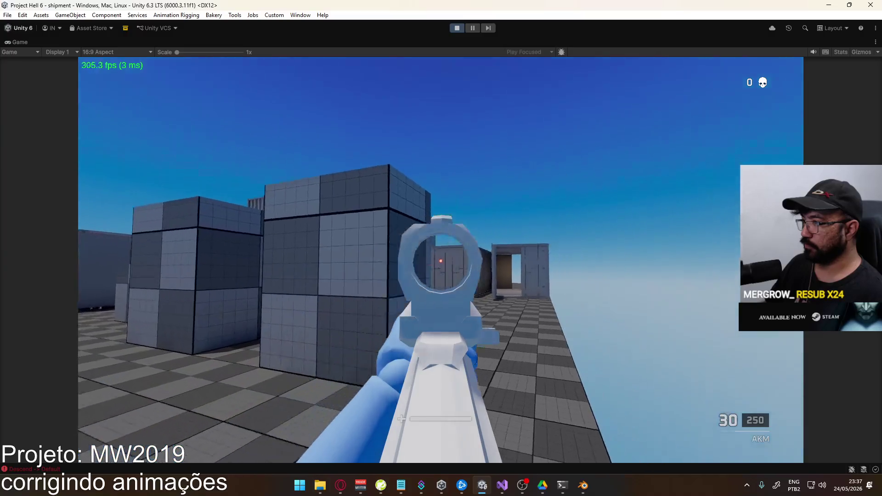
key("w")
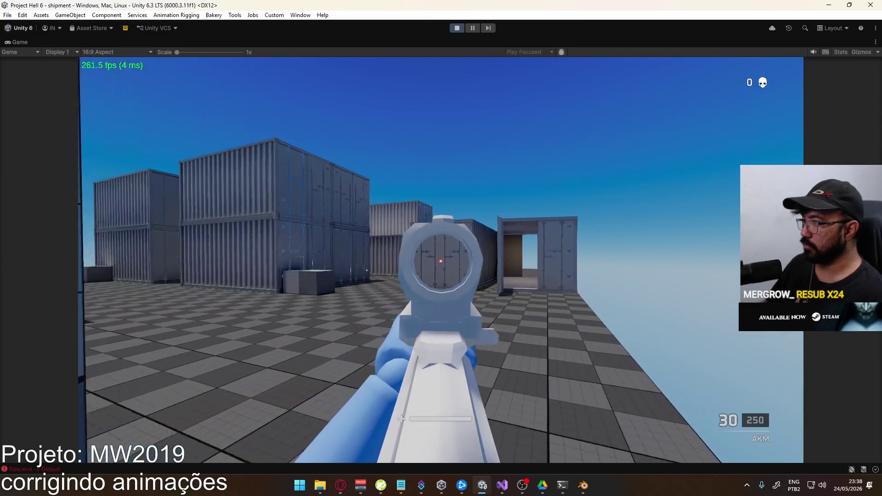
key("a")
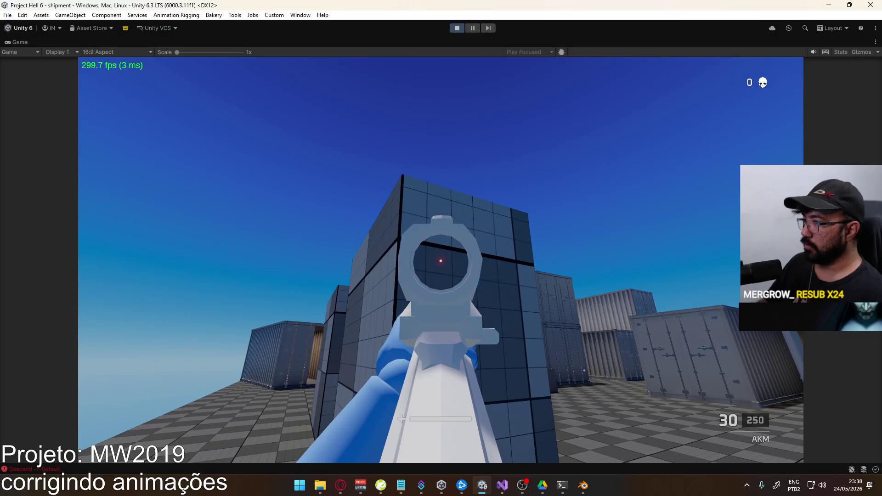
Return to the full editor layout and lower the AKM's Optic Anchor Height value.
key("super")
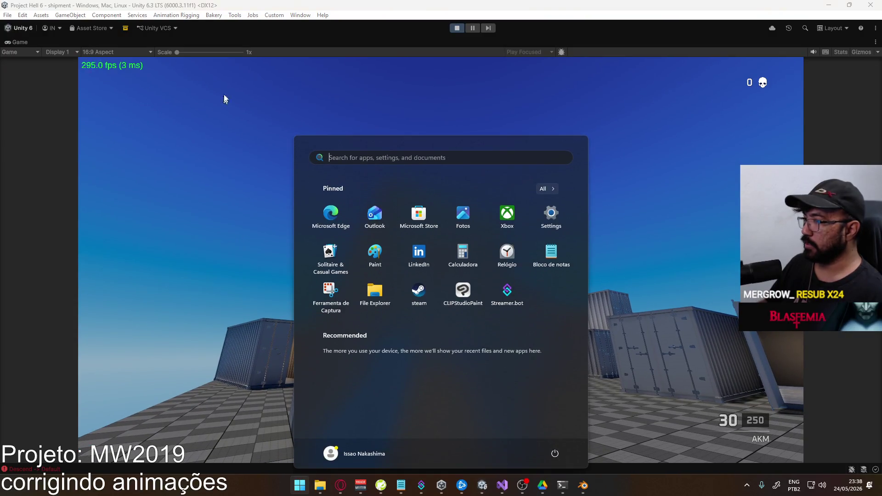
right_click(327, 42)
left_click(367, 71)
key("super")
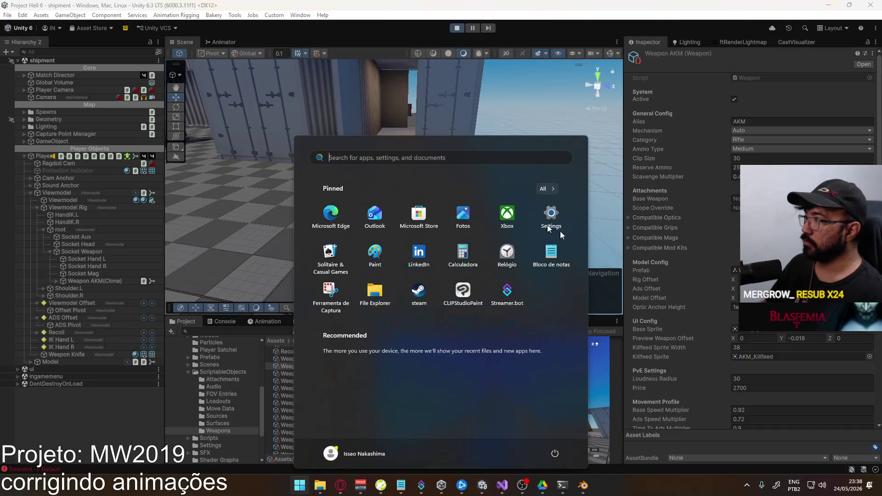
left_click(733, 307)
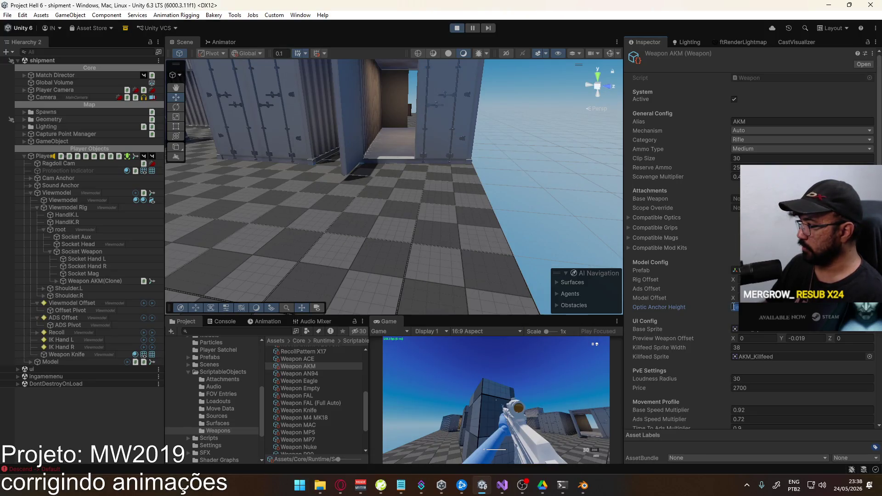
Maximize the Game view, swap to the pistol and back to the AKM, and aim down sights.
right_click(394, 327)
left_click(447, 357)
key("2")
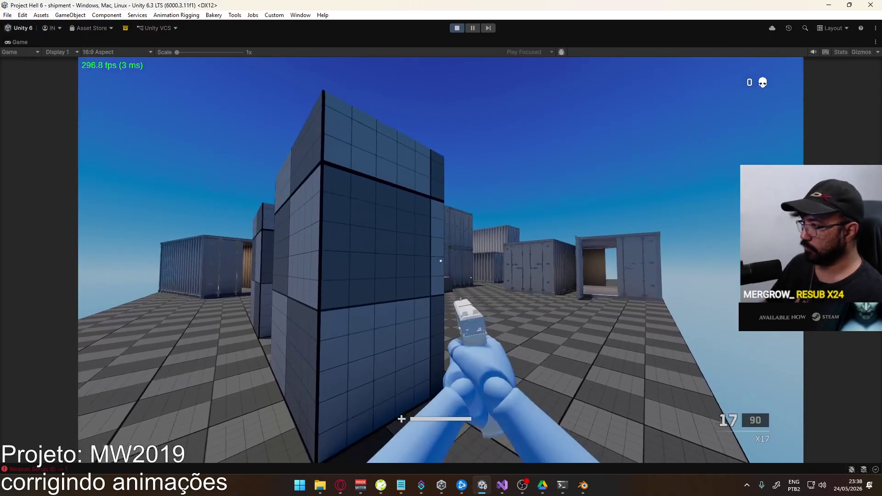
key("1")
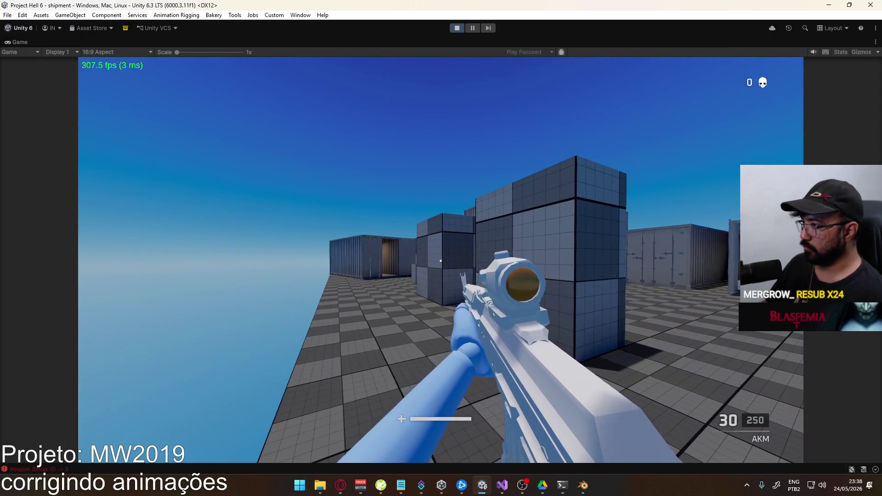
right_click(441, 260)
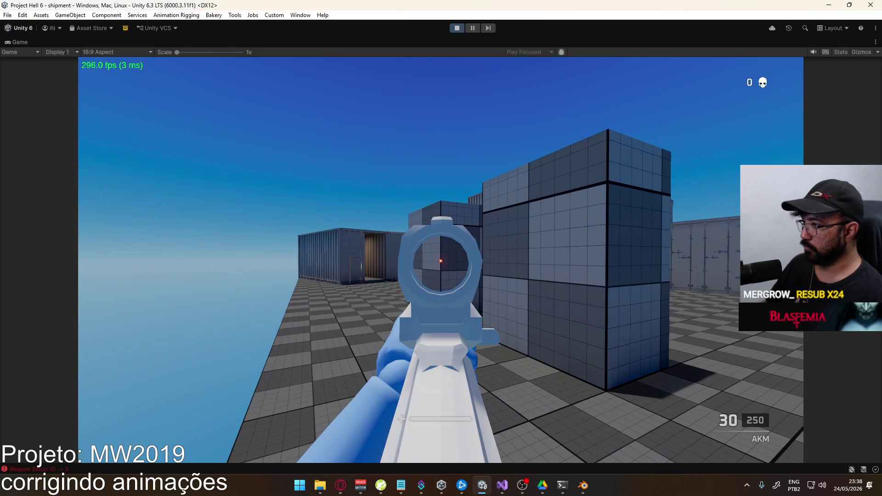
Switch back to the Unity window and restore the full editor layout.
key("alt+Tab")
key("alt+Tab")
key("alt+Tab")
key("alt+Tab")
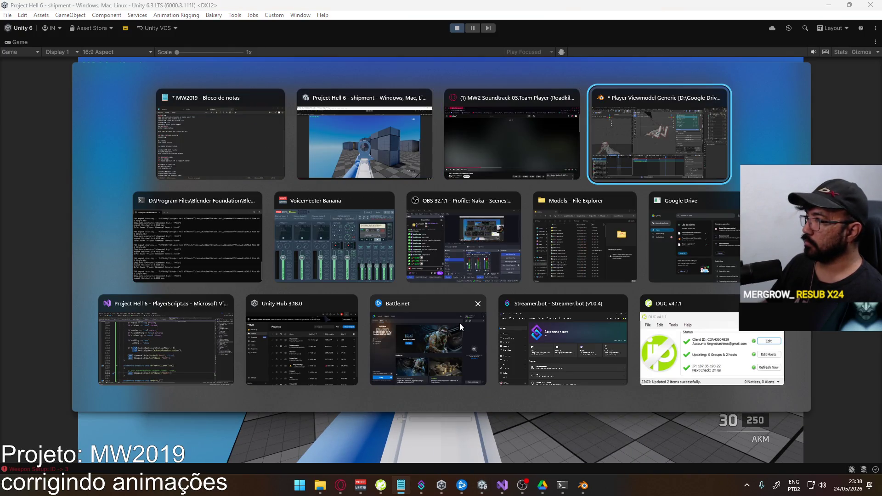
left_click(363, 120)
key("super")
right_click(609, 42)
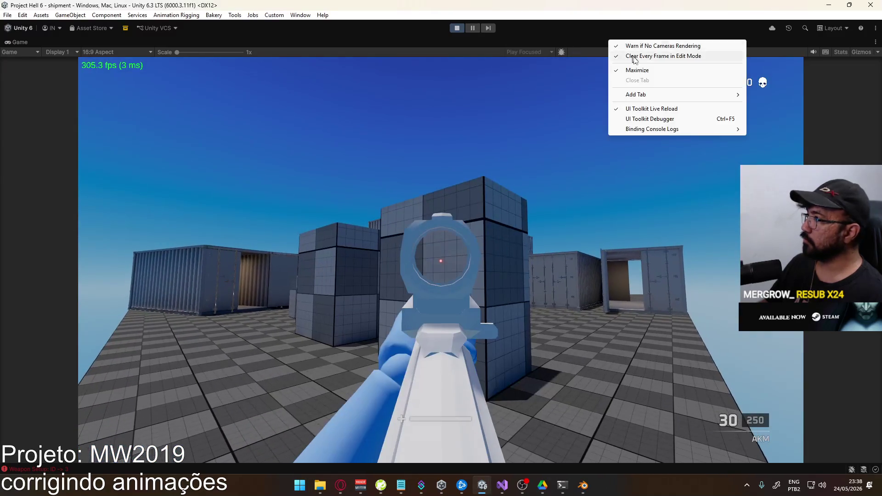
left_click(637, 69)
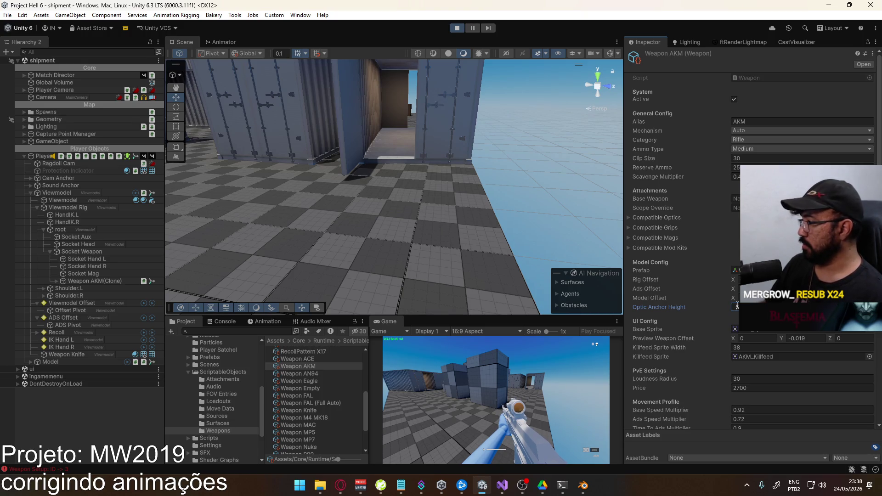
Maximize the Game view again, re-equip the AKM, aim and fire test shots at the wall.
left_click(430, 347)
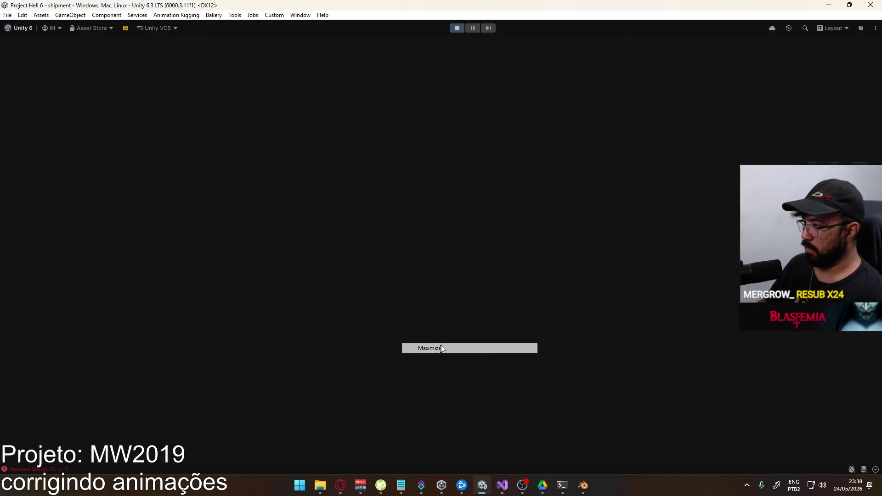
key("2")
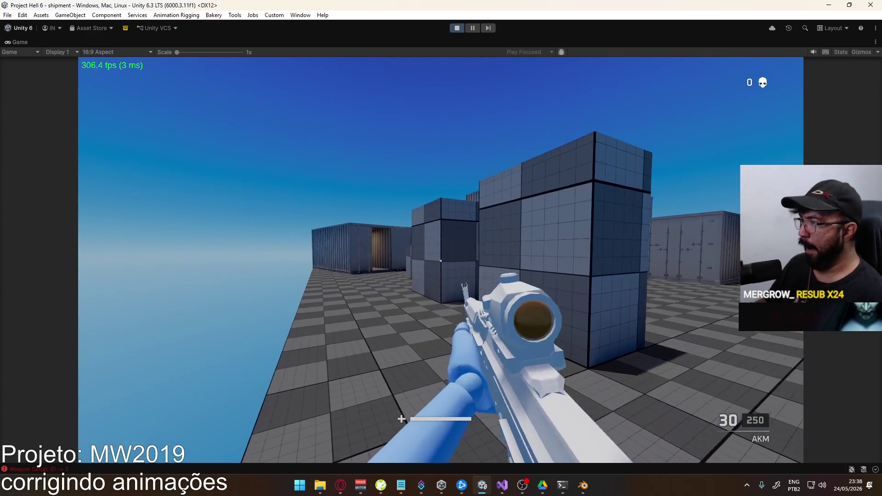
key("1")
key("3")
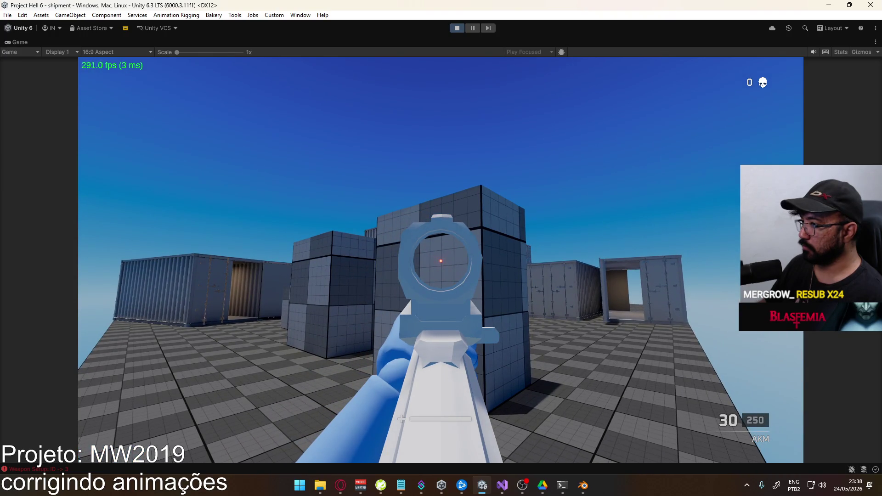
left_click(440, 261)
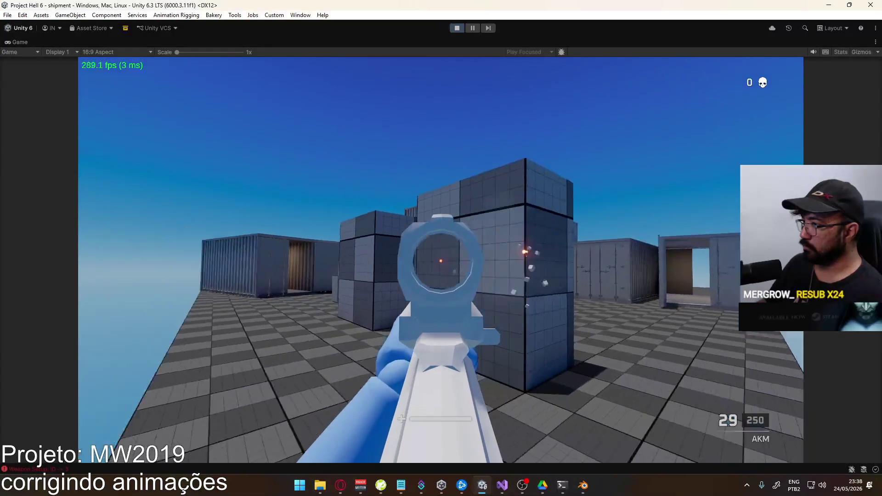
left_click(440, 261)
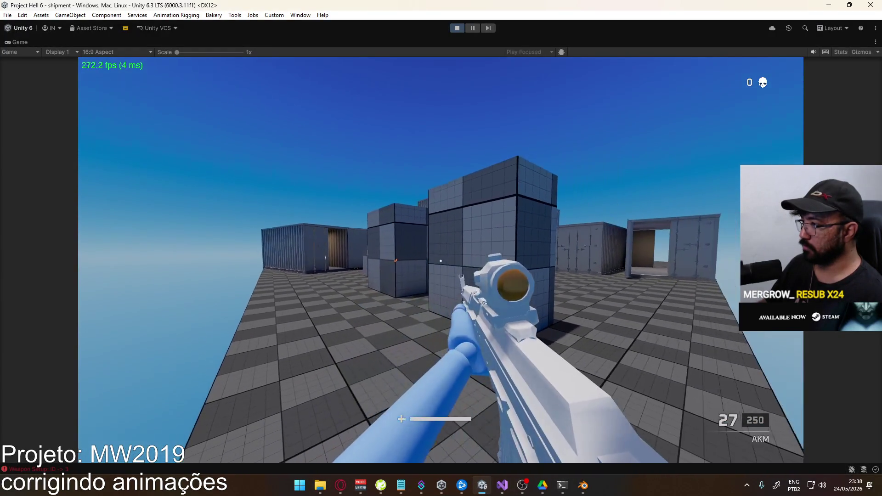
Free the pointer from the game and un-maximize the Game tab to the full editor.
key("super")
left_click(224, 147)
right_click(353, 45)
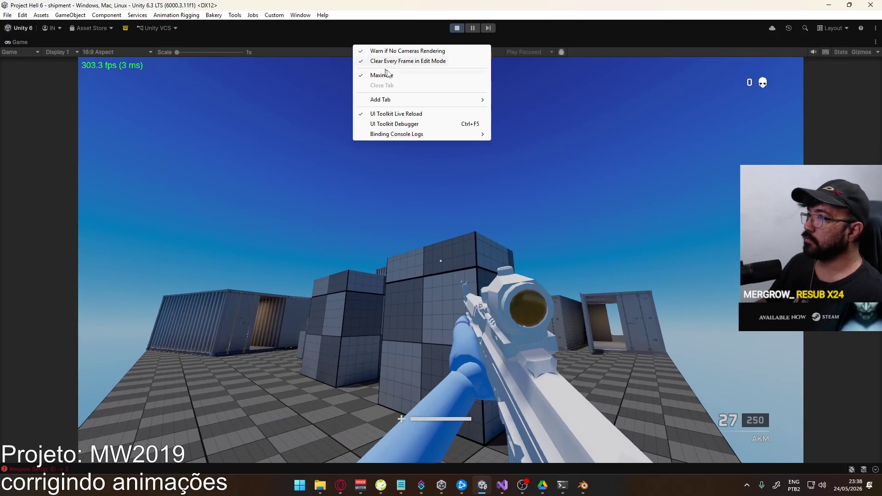
left_click(392, 76)
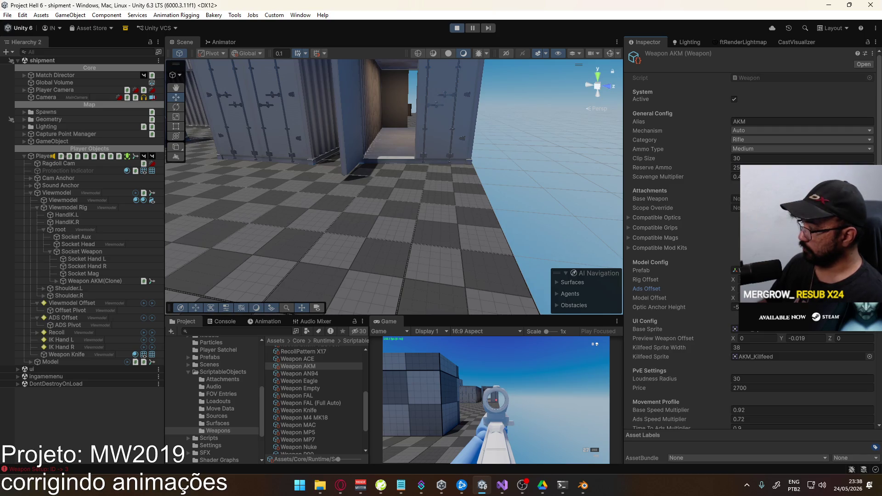
Maximize the Game view, cycle weapons back to the AKM, then restore the editor layout.
right_click(388, 321)
left_click(445, 347)
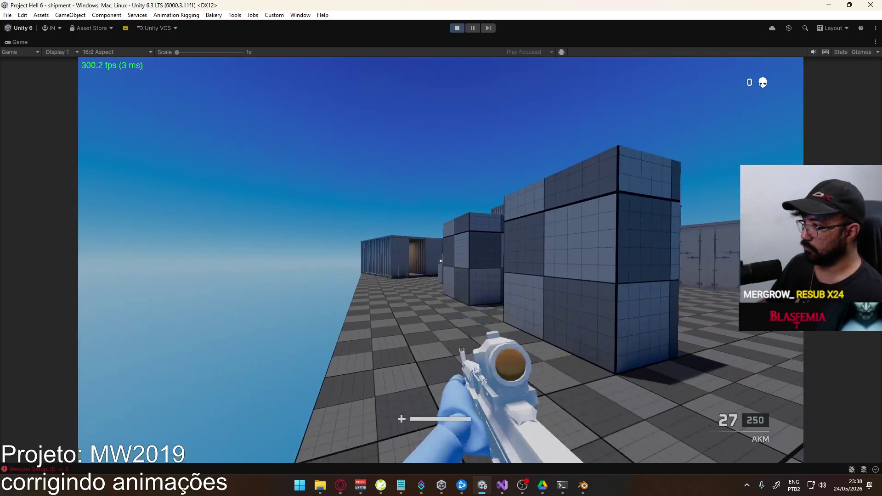
key("2")
key("1")
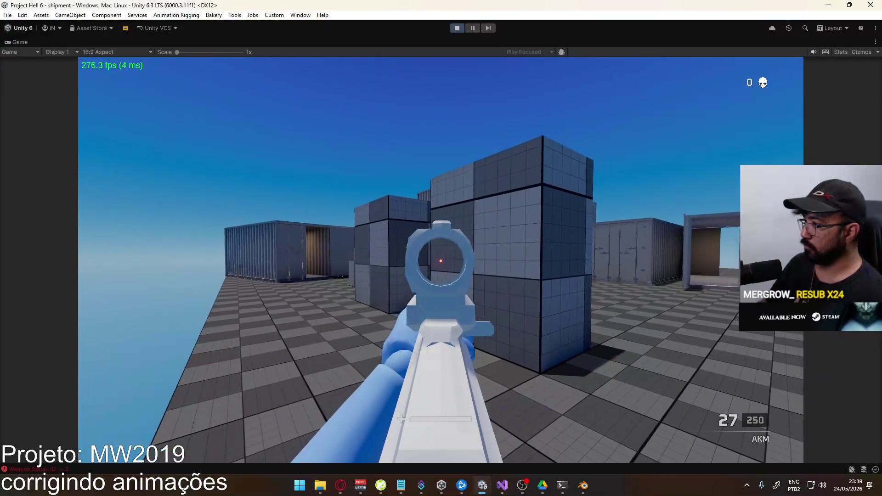
key("super")
left_click(610, 39)
right_click(609, 40)
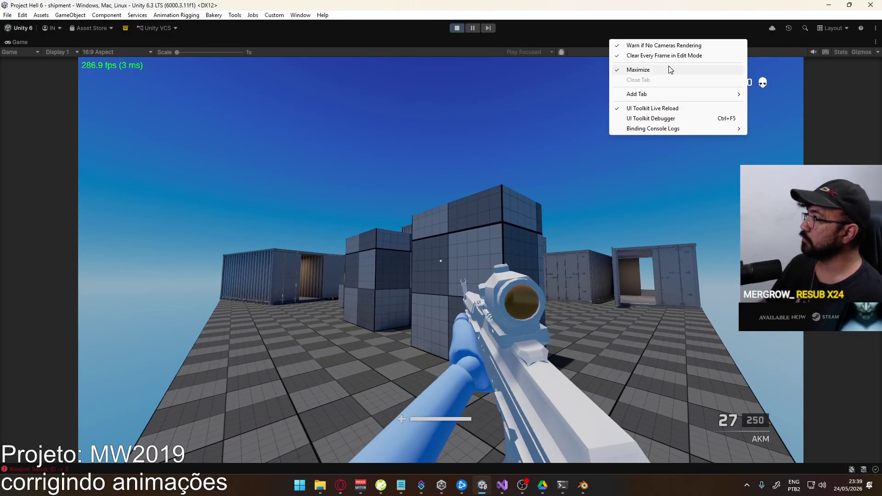
left_click(732, 69)
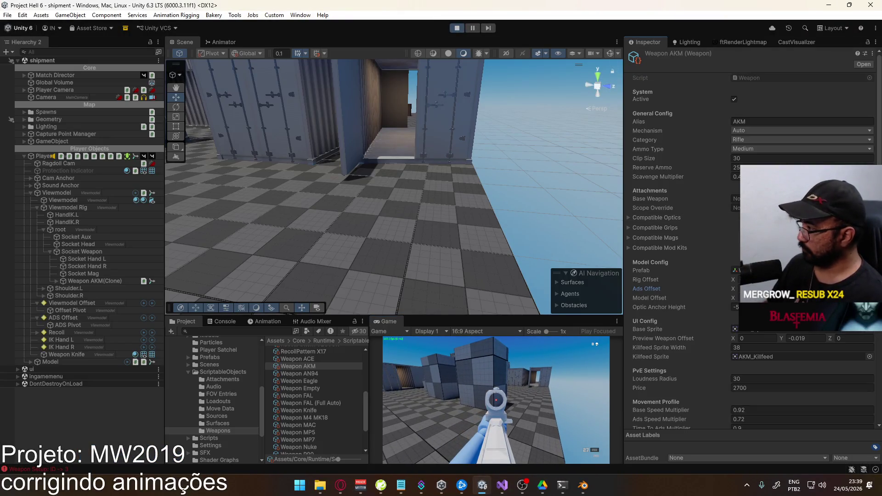
In a maximized Game view, aim the AKM and fire two full magazines at the containers.
right_click(389, 325)
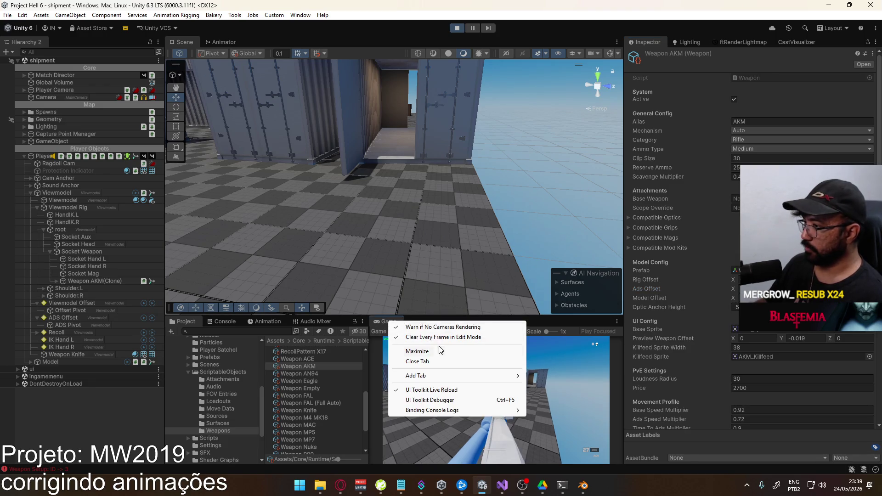
left_click(428, 346)
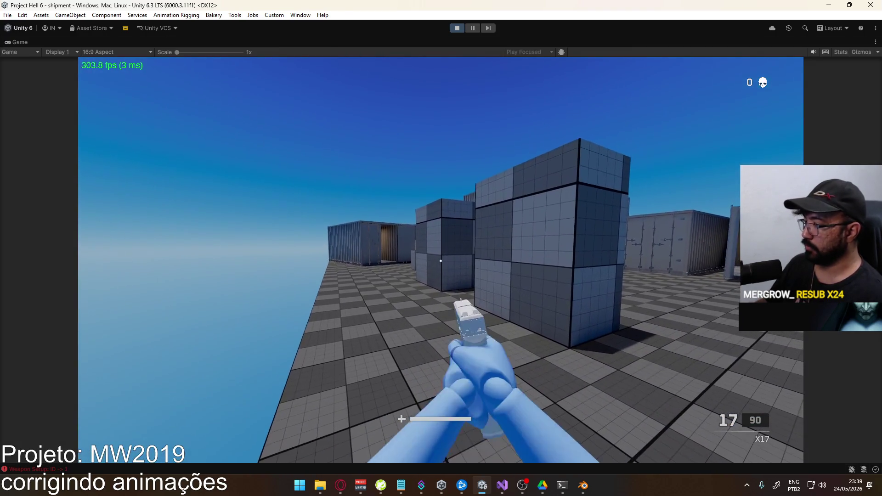
right_click(441, 261)
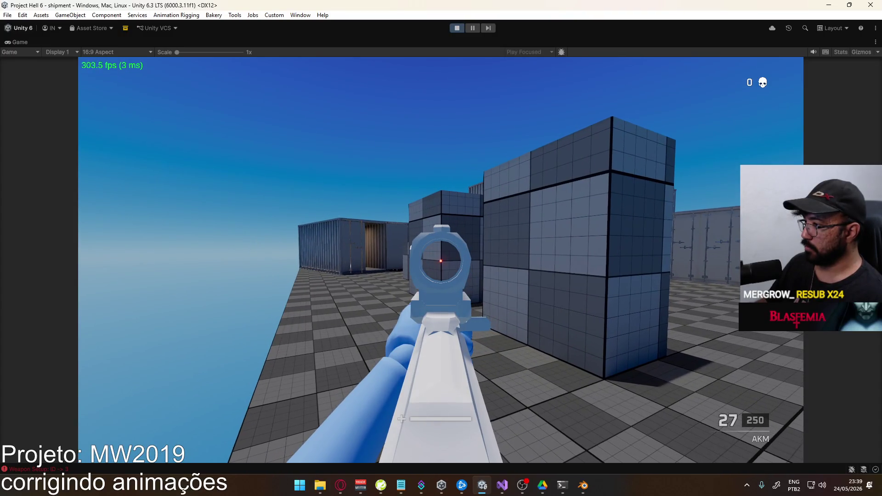
left_click(441, 261)
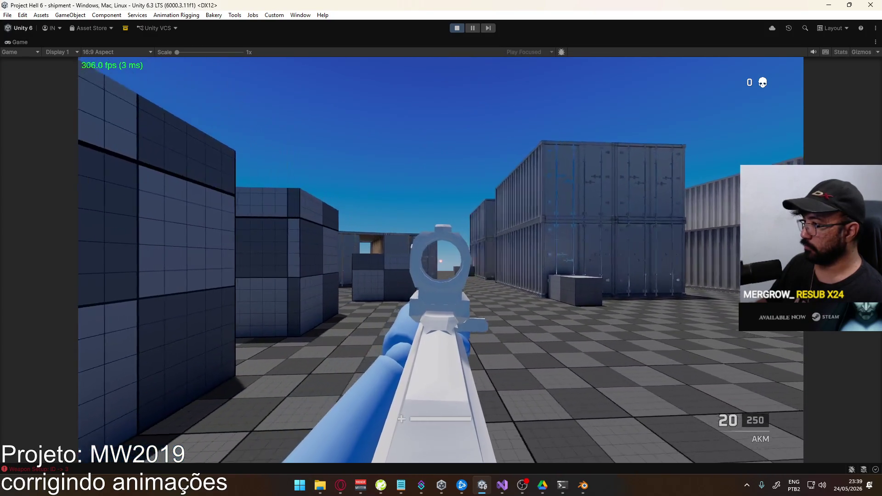
left_click(440, 261)
left_click(440, 261)
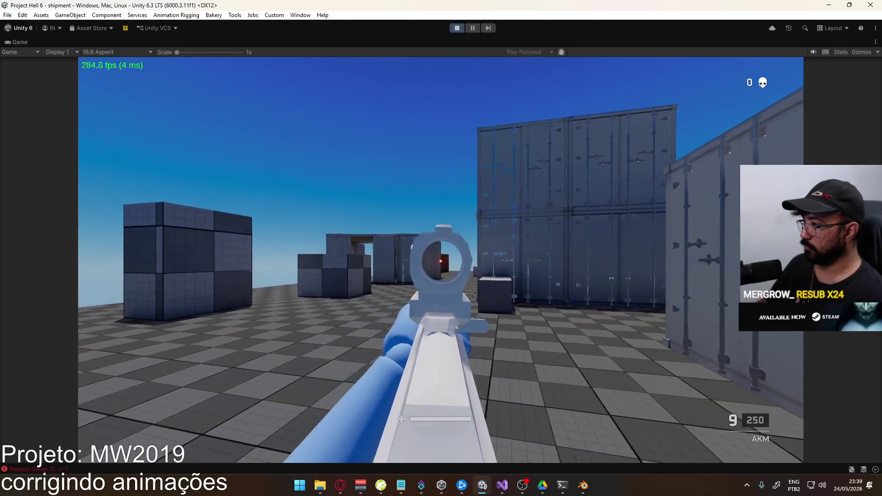
left_click(441, 261)
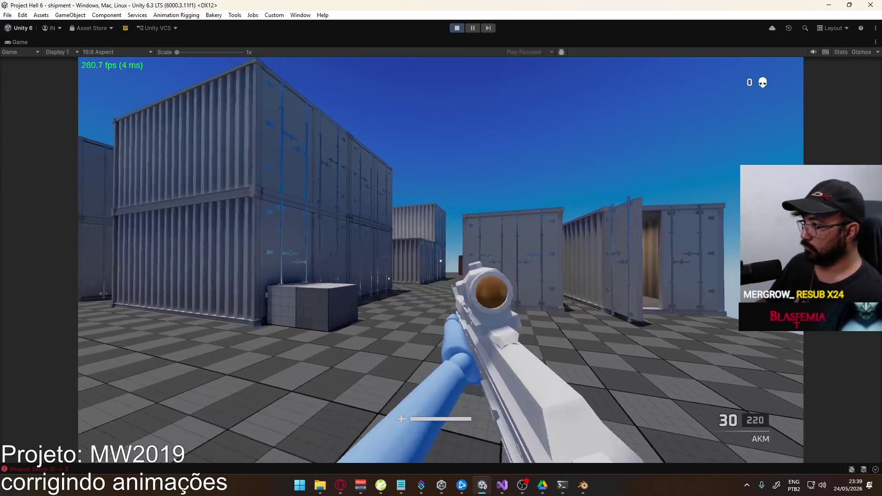
right_click(440, 261)
left_click(440, 261)
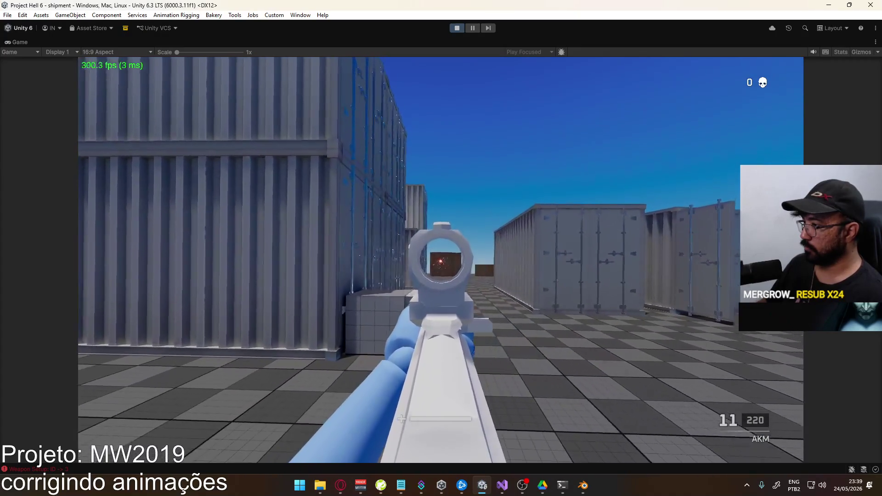
left_click(440, 261)
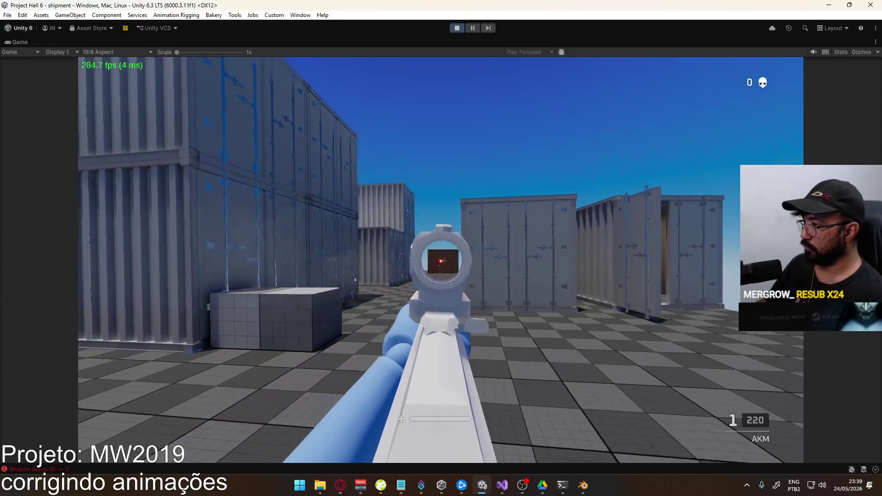
Pause the game, choose Edit loadout, and open the Primary Weapon selection.
key("Escape")
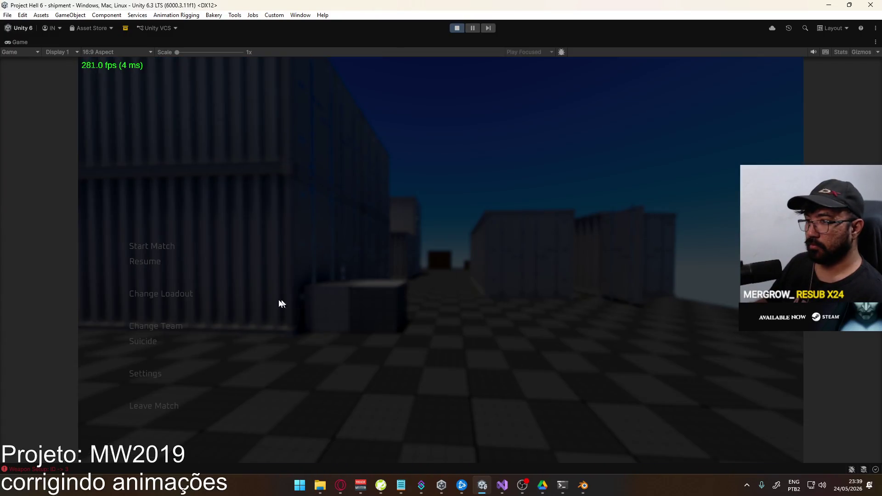
left_click(285, 134)
left_click(243, 178)
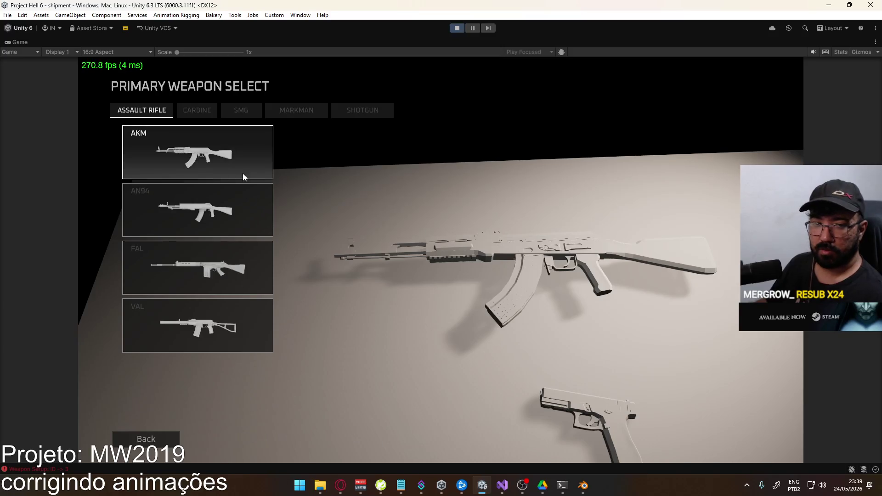
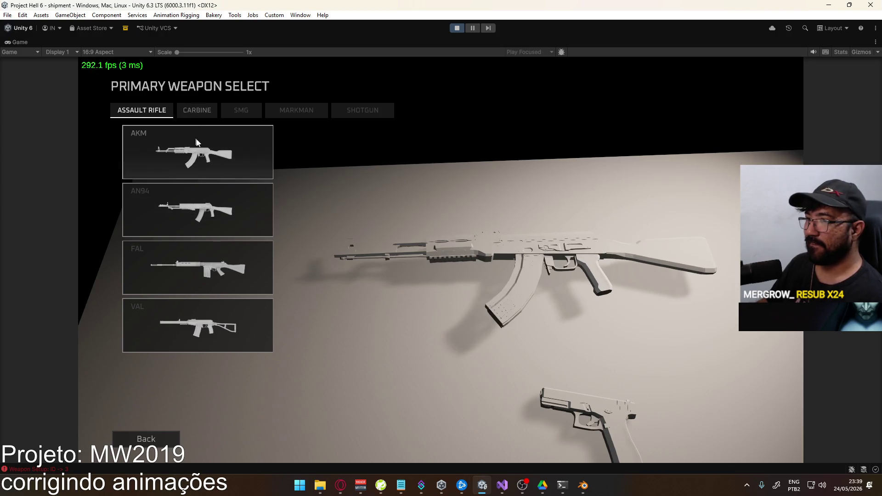
Choose the ACE carbine as primary weapon and spawn into the match.
left_click(183, 111)
left_click(207, 156)
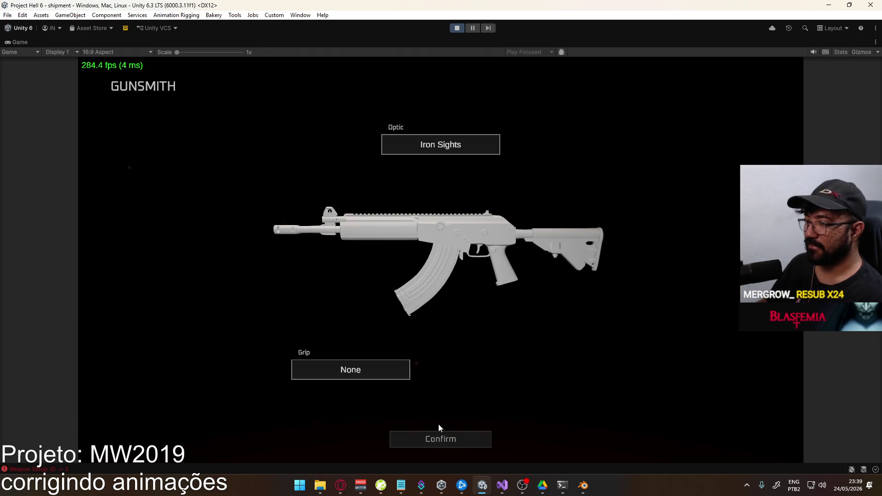
left_click(440, 439)
left_click(207, 438)
key("Escape")
left_click(164, 370)
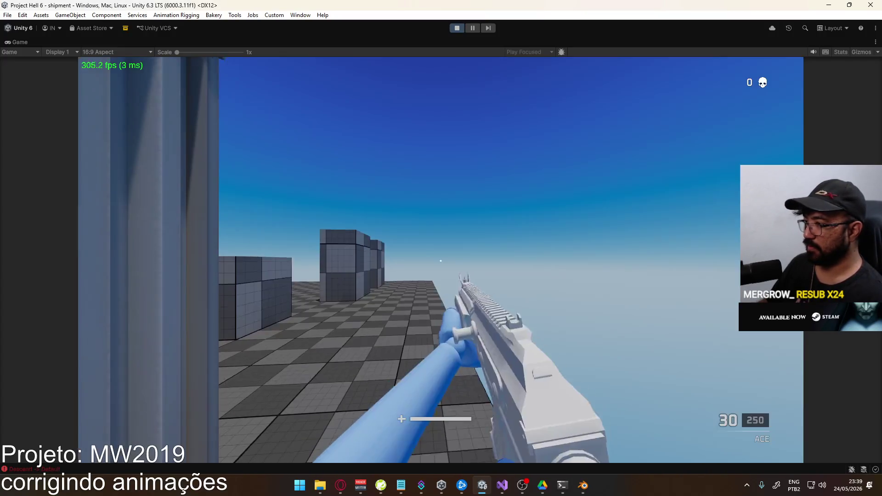
Fit a Red Dot Sight to the ACE in Loadout 1 and spawn with it.
key("Escape")
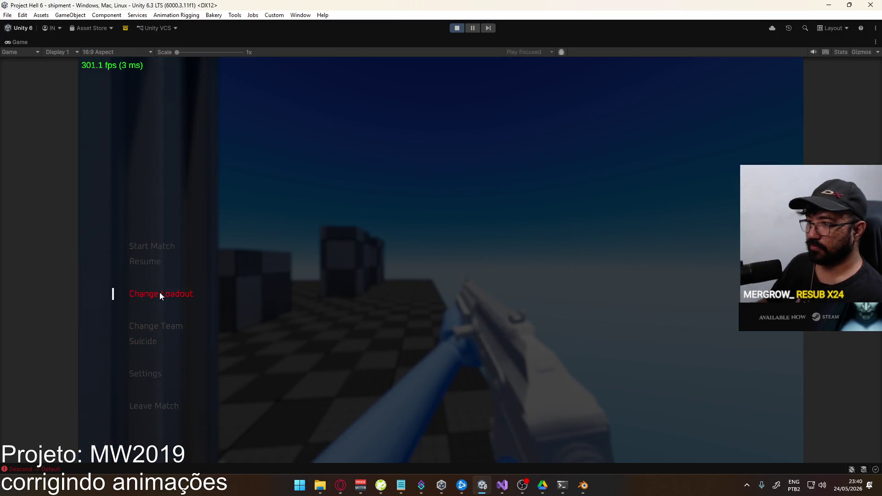
left_click(159, 295)
left_click(201, 142)
left_click(225, 152)
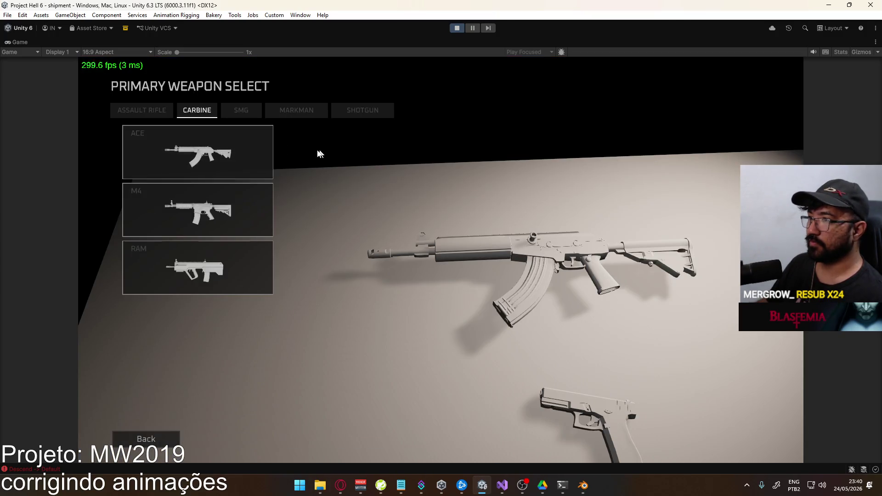
left_click(222, 154)
left_click(425, 146)
left_click(220, 182)
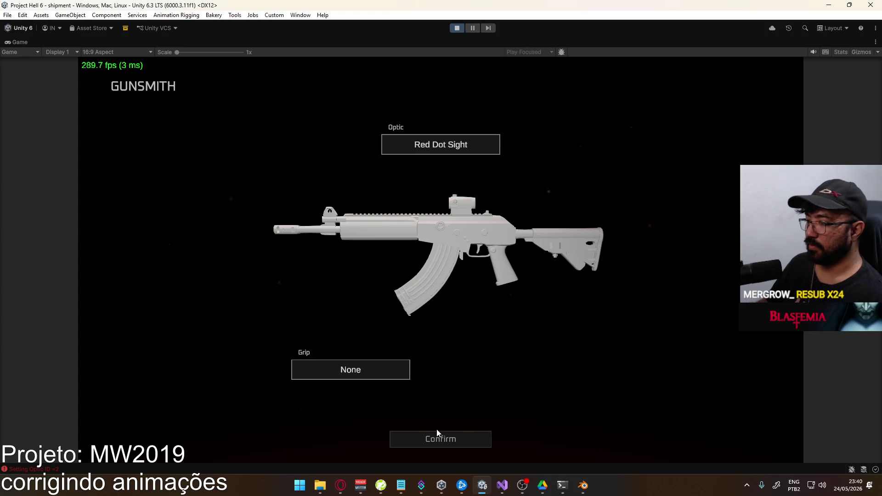
left_click(436, 434)
left_click(255, 440)
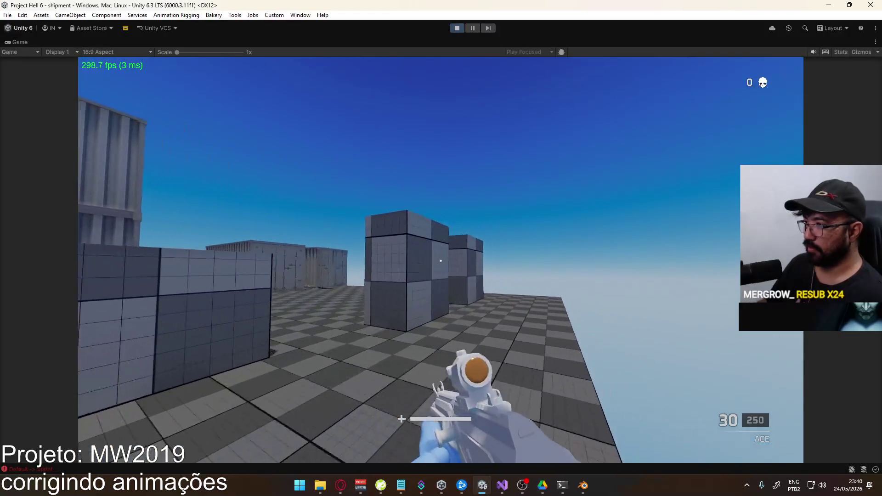
Walk forward aiming down the red dot and empty a magazine at the grey blocks.
key("w")
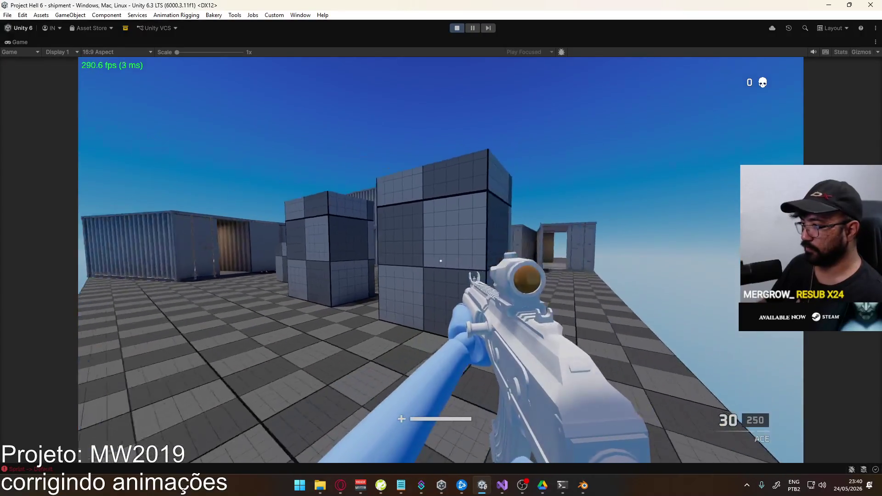
right_click(440, 261)
key("w")
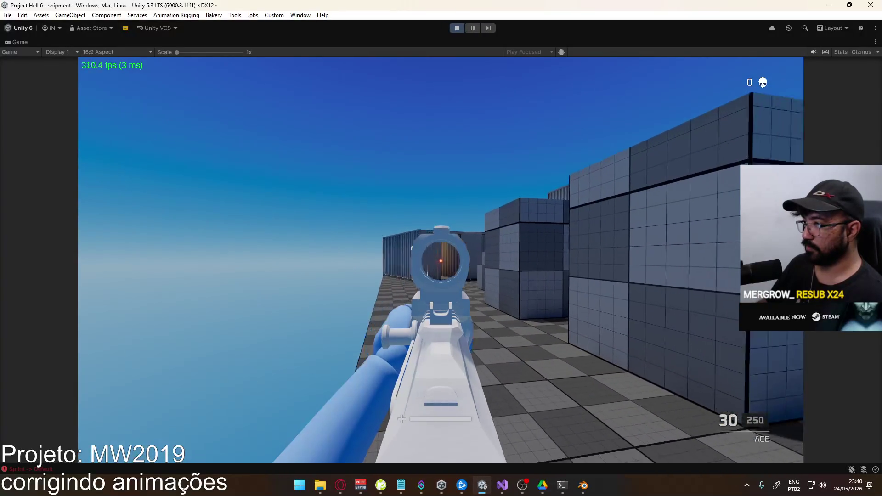
key("w")
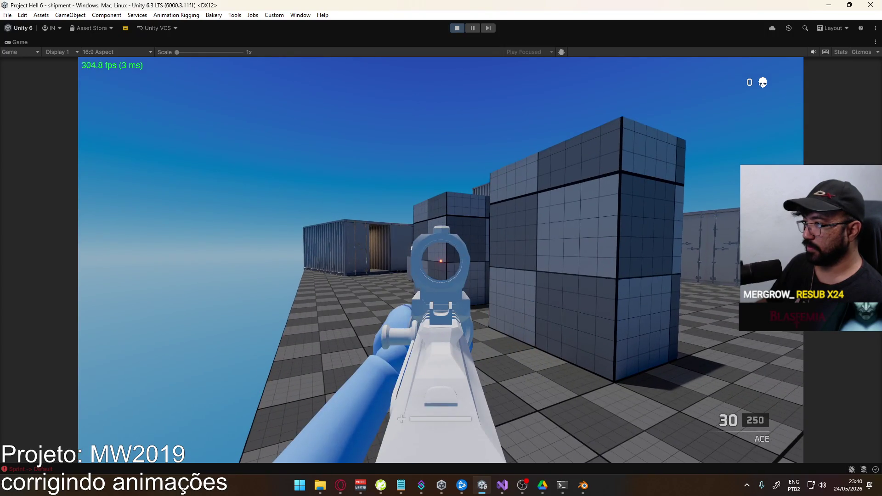
left_click(440, 260)
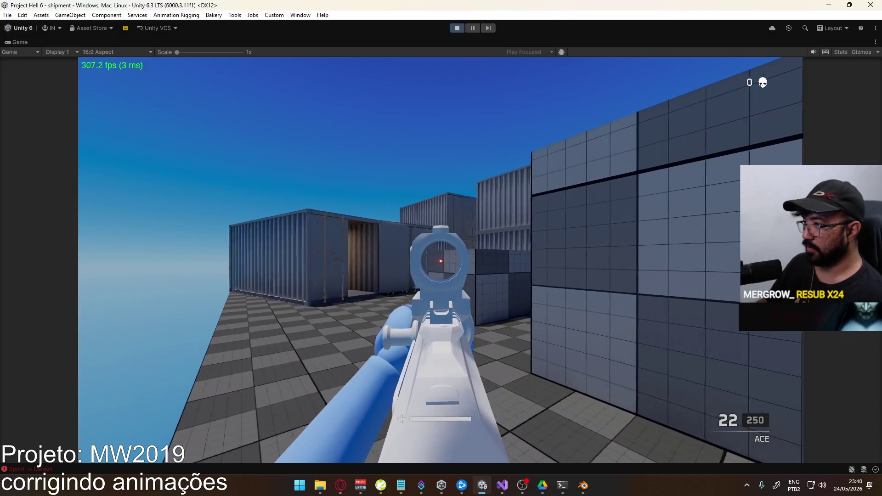
left_click(441, 260)
left_click(441, 261)
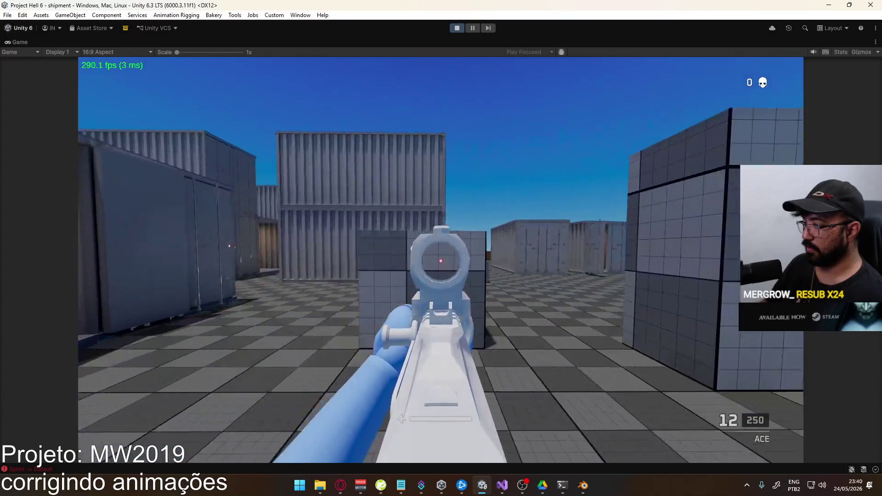
left_click(440, 261)
left_click(440, 260)
left_click(441, 260)
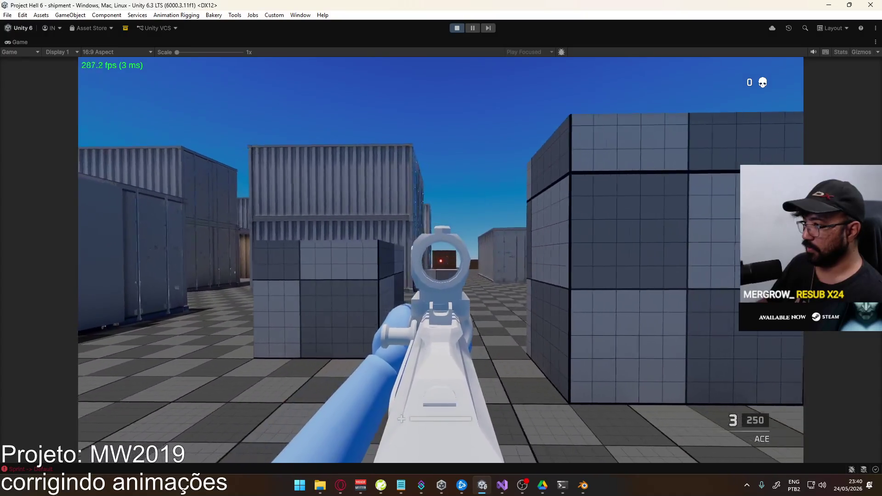
left_click(440, 261)
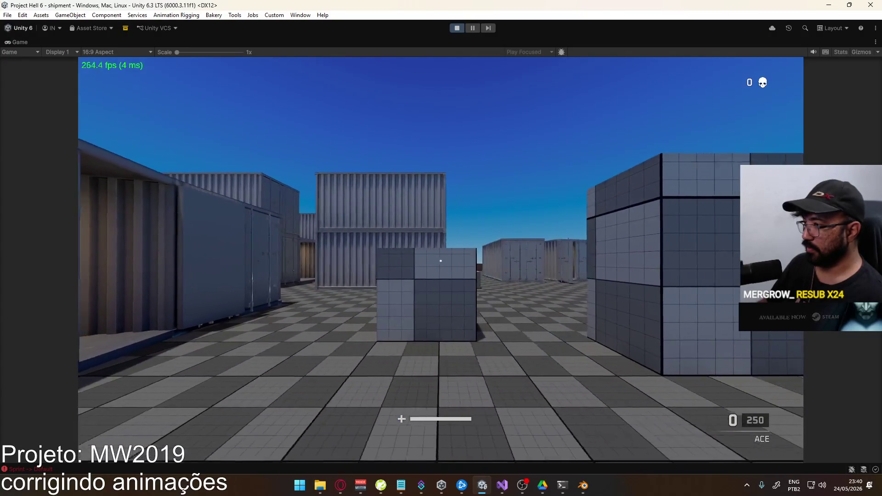
After reloading, aim through the sight, empty a second magazine, then pause.
right_click(441, 260)
left_click(440, 261)
left_click(440, 261)
left_click(441, 261)
left_click(441, 261)
left_click(441, 260)
left_click(440, 260)
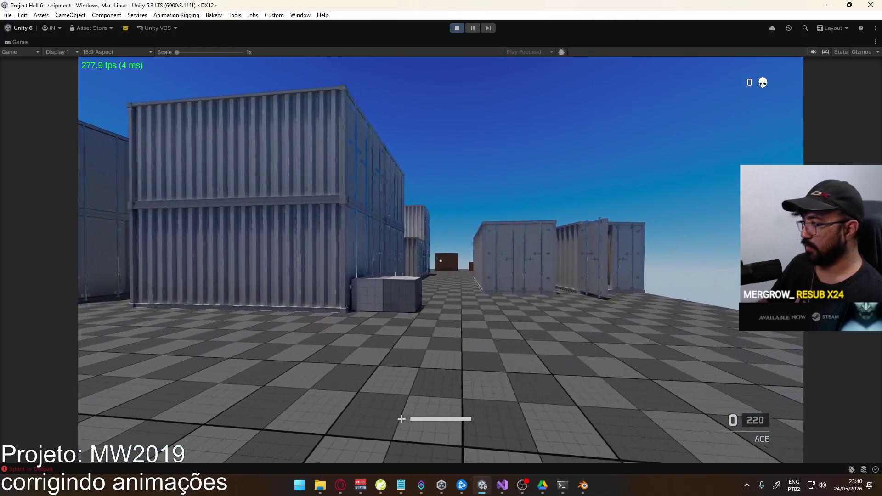
key("Escape")
Edit Loadout 1 and pick the R870 shotgun as the primary weapon.
left_click(207, 294)
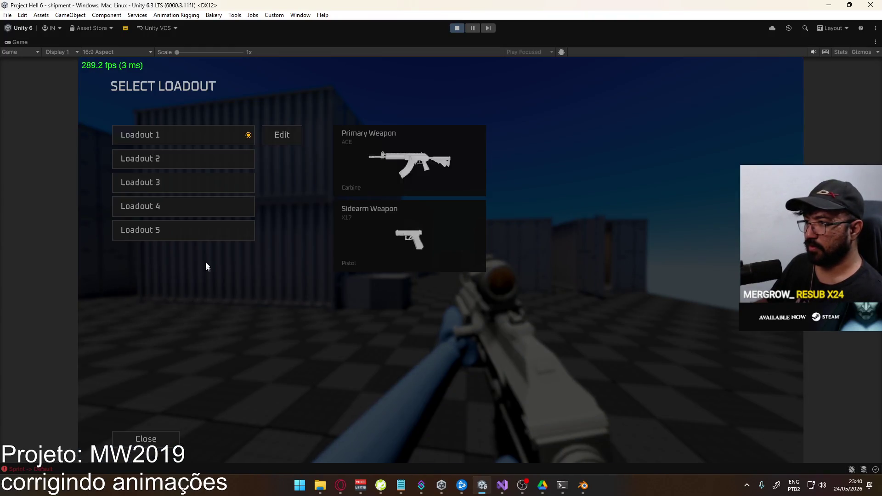
left_click(288, 136)
left_click(202, 141)
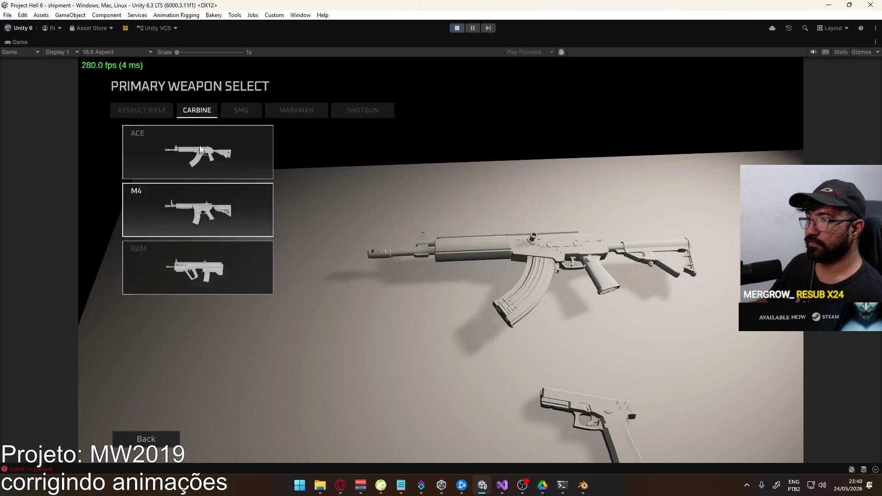
left_click(158, 116)
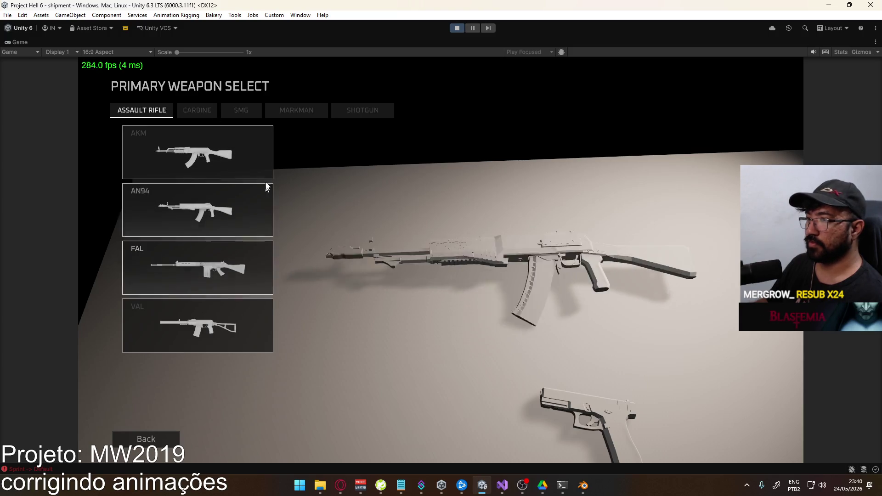
left_click(308, 115)
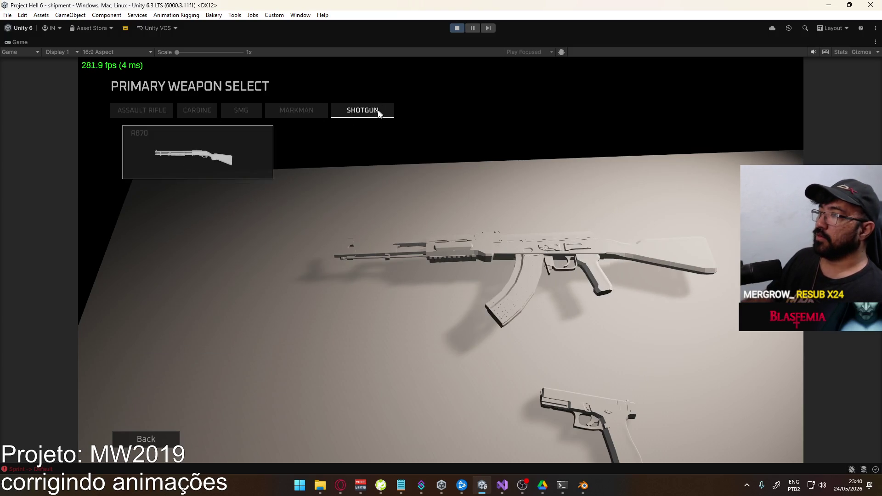
left_click(197, 152)
Fit the Red Dot Sight to the R870, confirm the build, and resume the match.
left_click(440, 145)
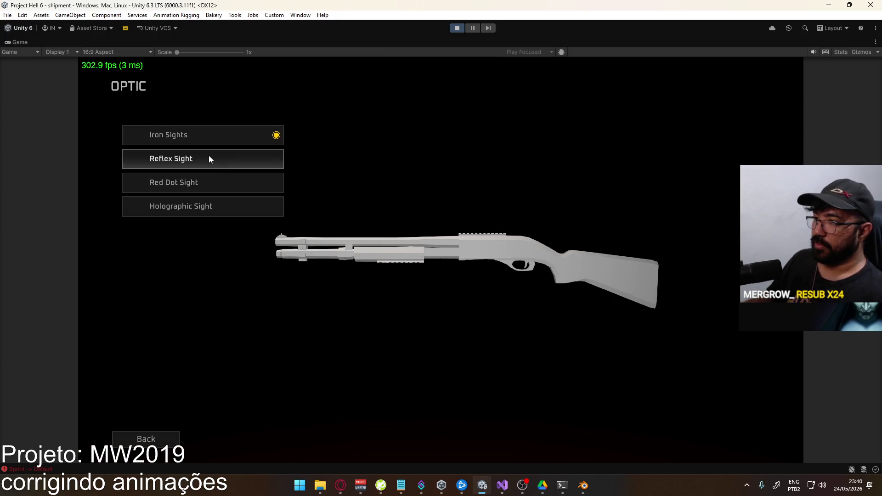
left_click(209, 156)
left_click(410, 138)
left_click(177, 183)
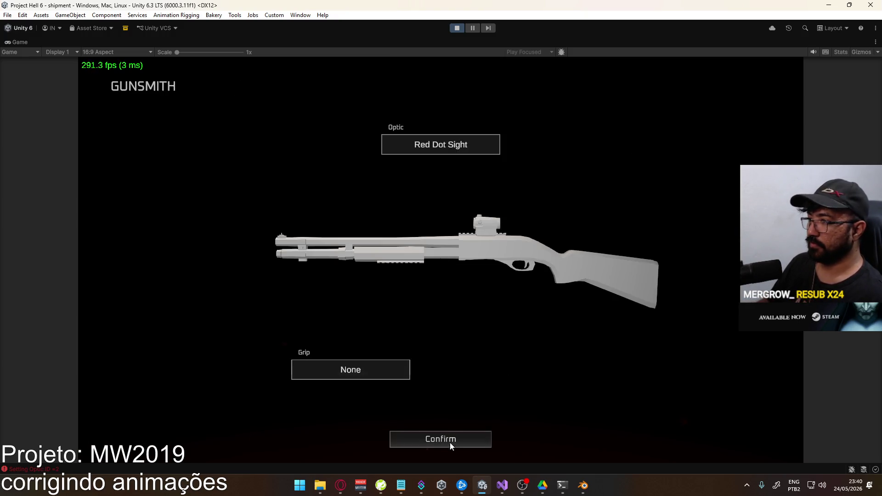
left_click(401, 446)
left_click(223, 436)
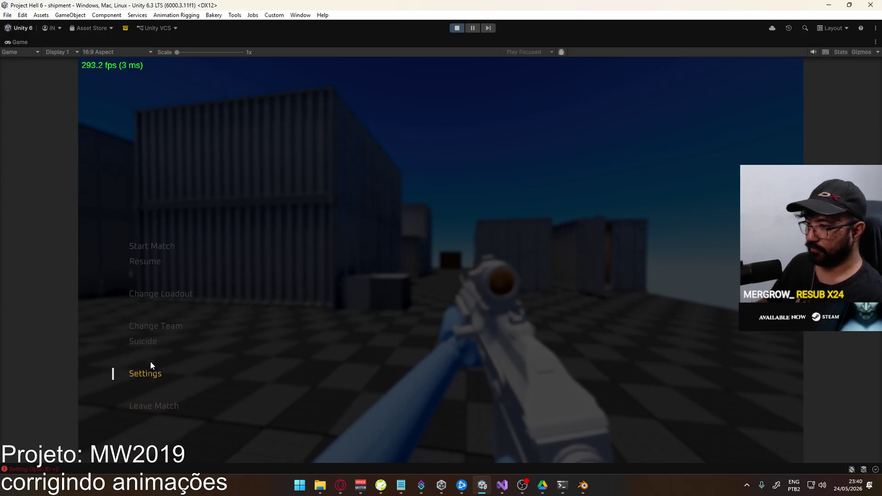
key("Escape")
key("super")
right_click(426, 43)
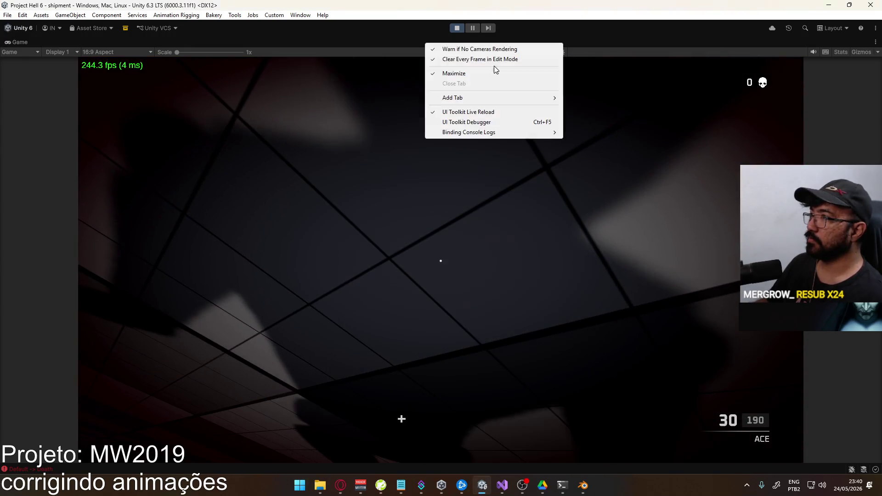
Open Weapon R870's Properties in a floating window, then maximize the Game view again.
left_click(494, 73)
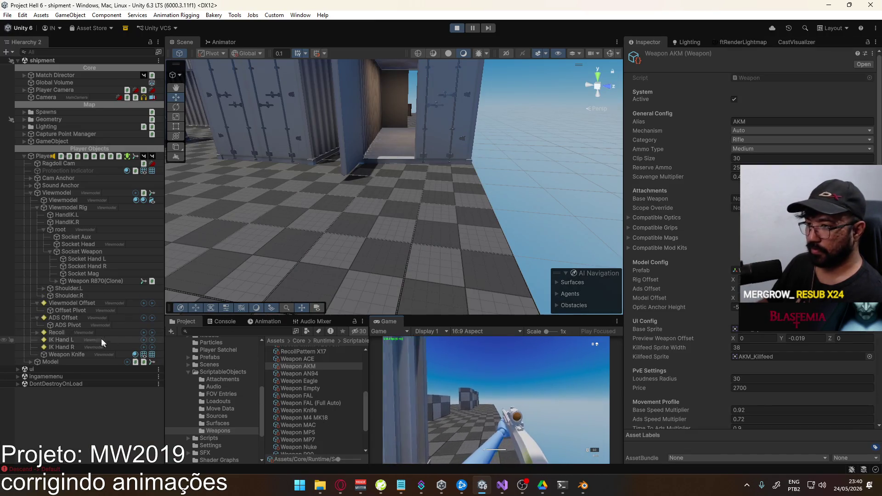
left_click(65, 324)
right_click(65, 324)
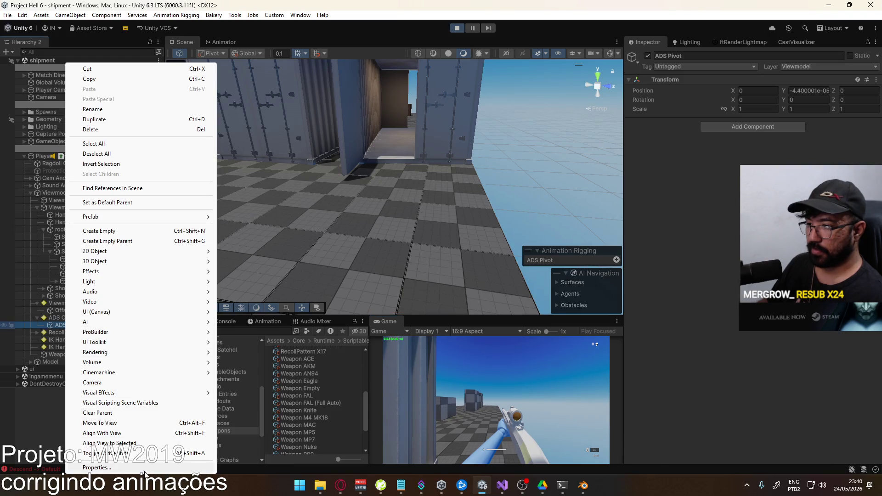
left_click(308, 419)
scroll(312, 415, "down", 3)
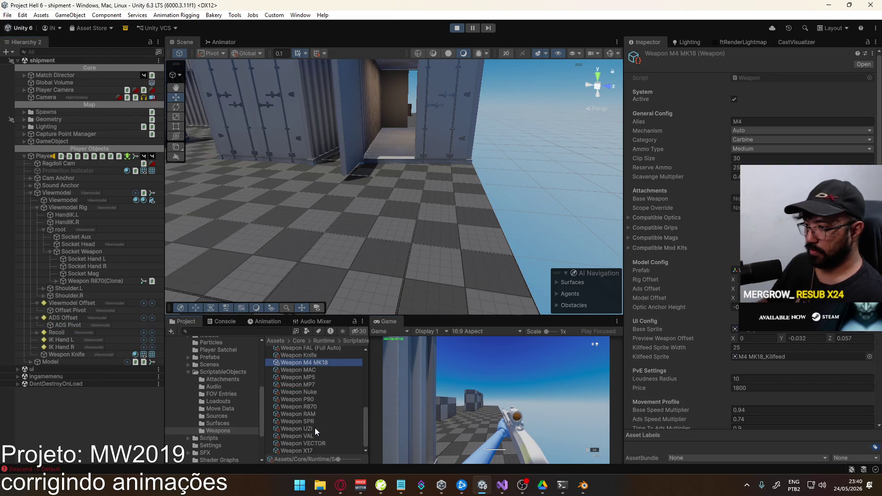
right_click(311, 407)
left_click(333, 400)
right_click(388, 321)
left_click(418, 350)
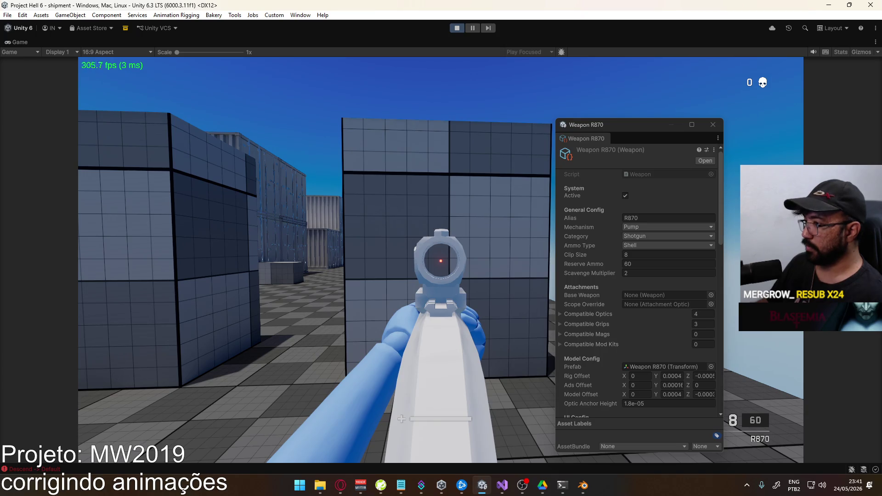
Edit the Optic Anchor Height and aim down sights in play to check the red dot, twice.
key("super")
left_click(638, 403)
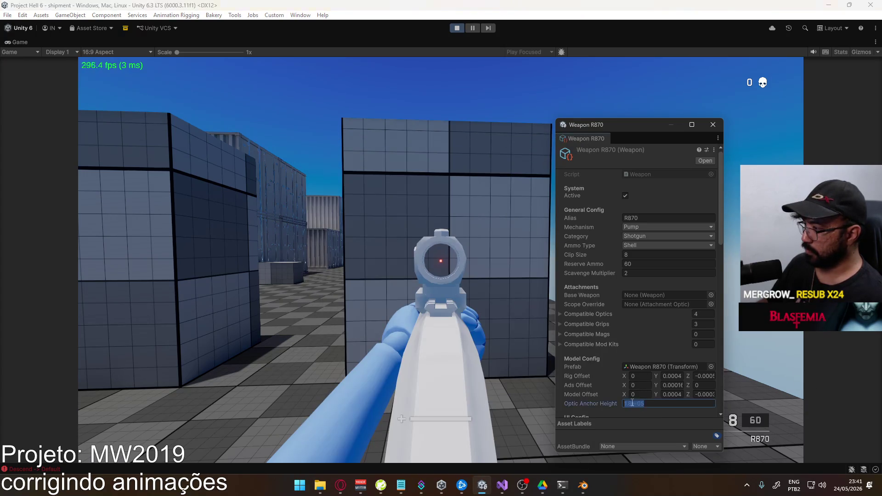
left_click(474, 373)
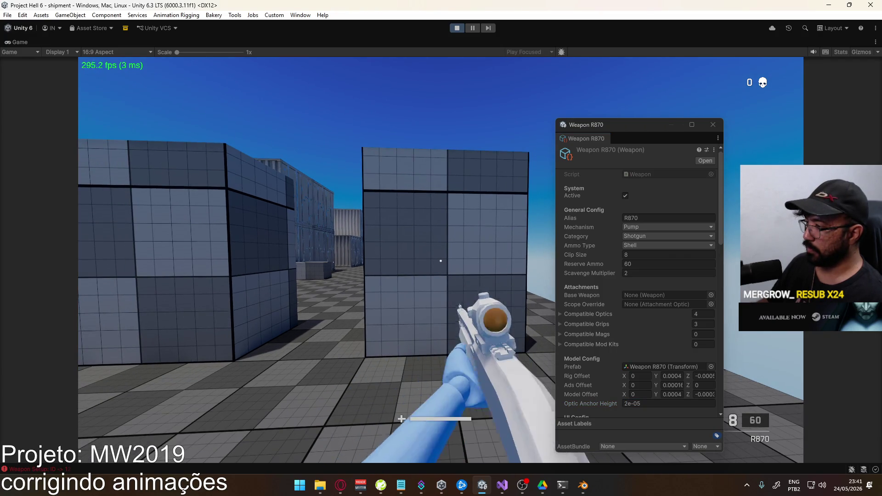
right_click(440, 260)
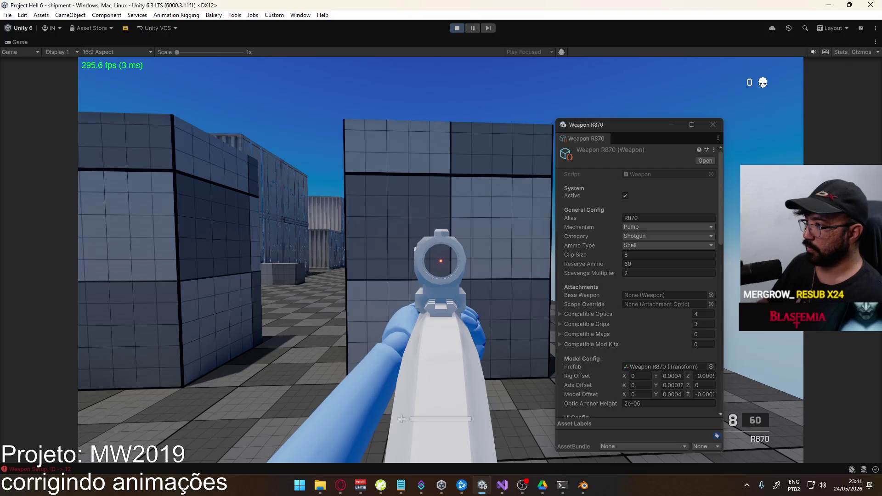
key("super")
key("Escape")
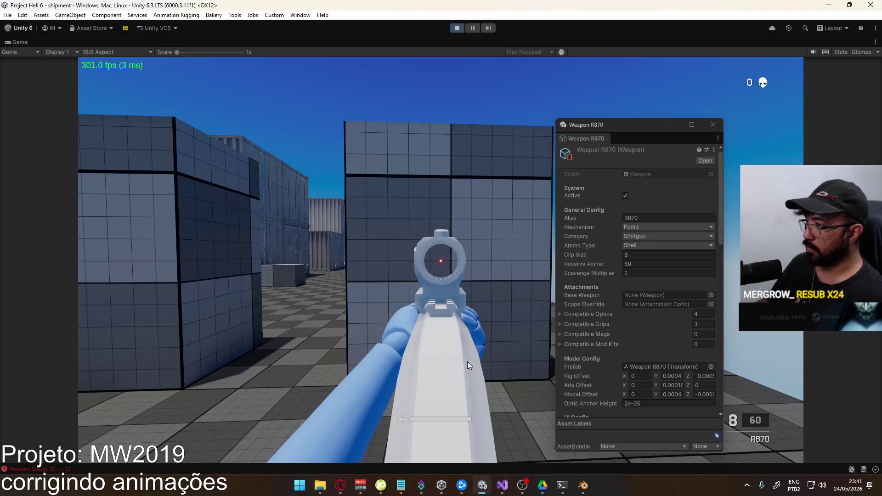
left_click(467, 361)
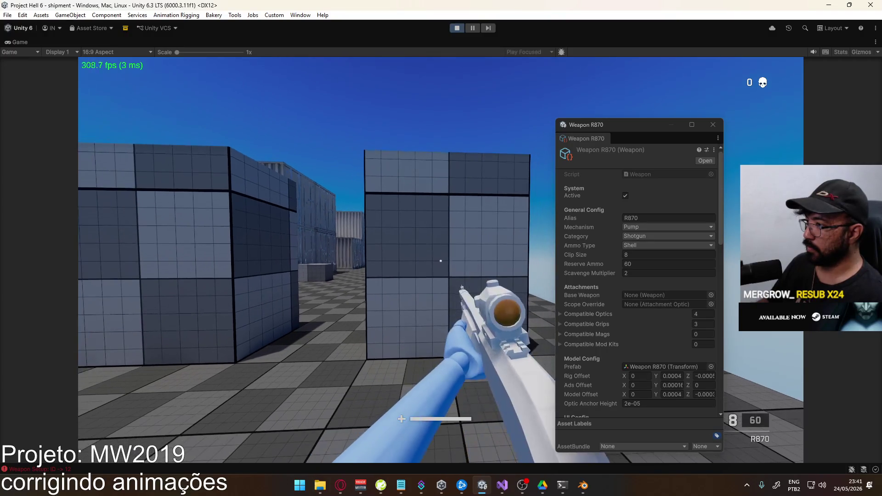
key("super")
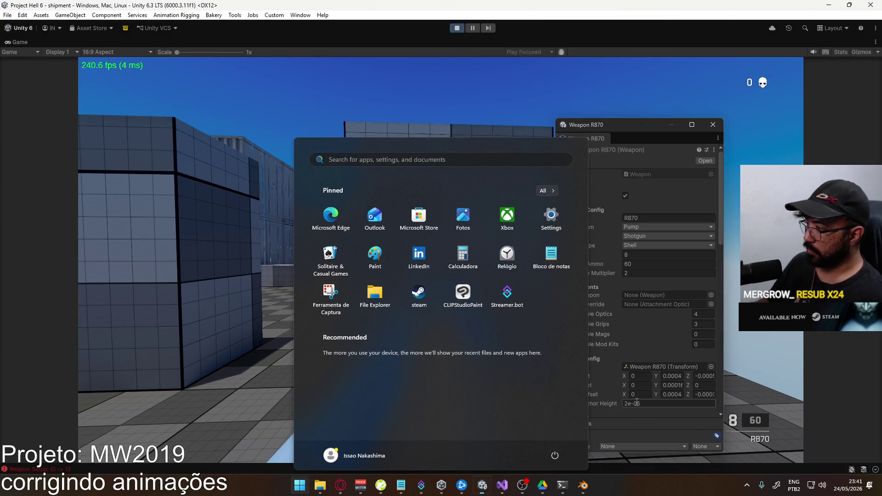
left_click(627, 403)
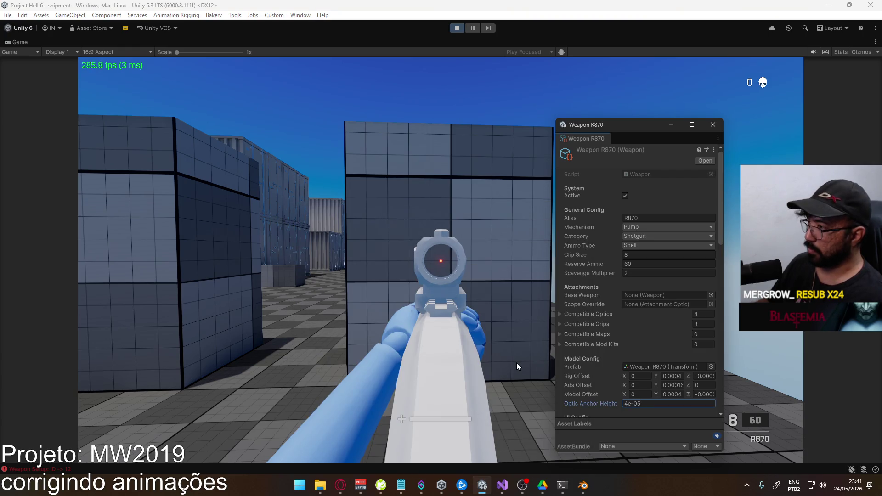
left_click(517, 363)
scroll(516, 362, "down", 1)
scroll(441, 261, "up", 1)
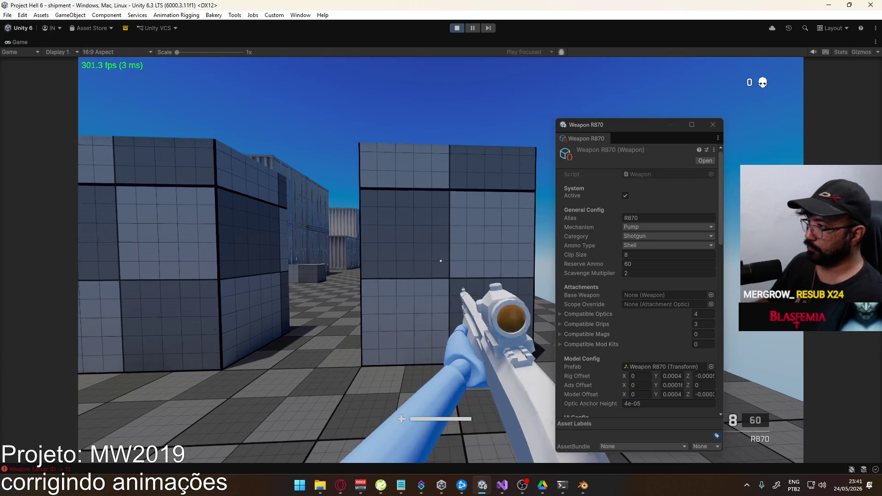
right_click(440, 261)
Adjust the height again, re-check alignment, then set Optic Anchor Height to 1e-05.
key("super")
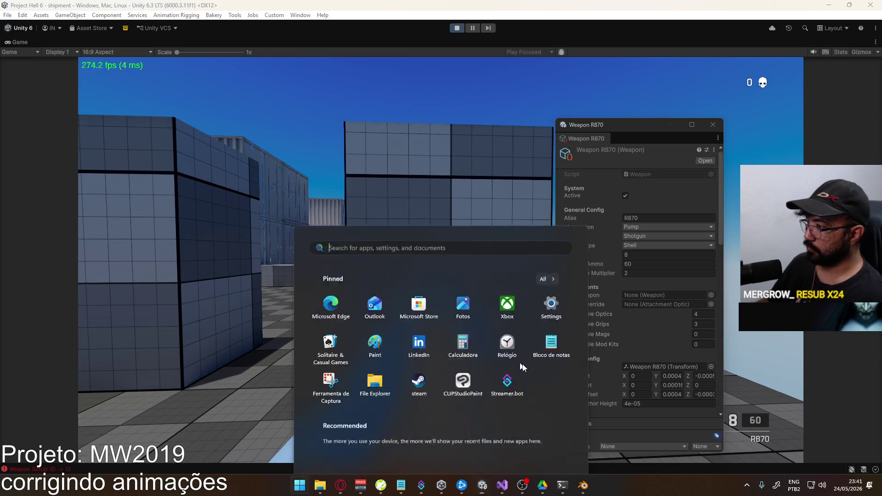
left_click(625, 403)
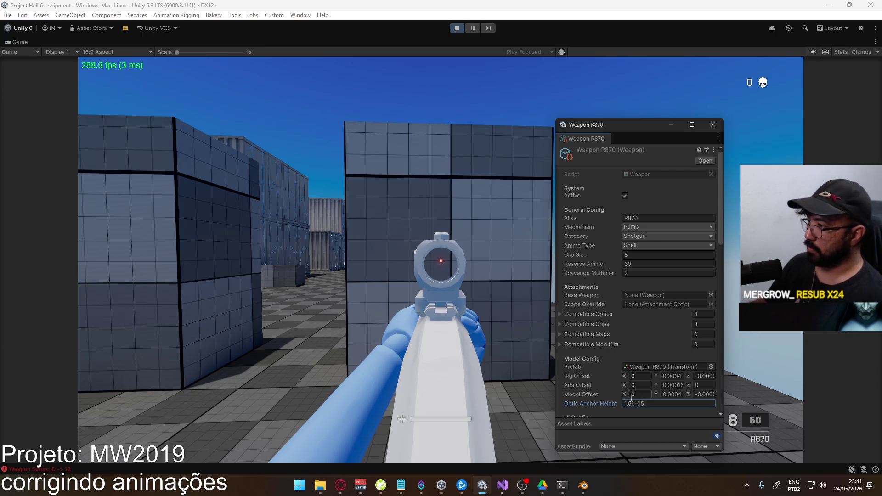
left_click(478, 346)
scroll(477, 346, "down", 1)
scroll(440, 261, "up", 1)
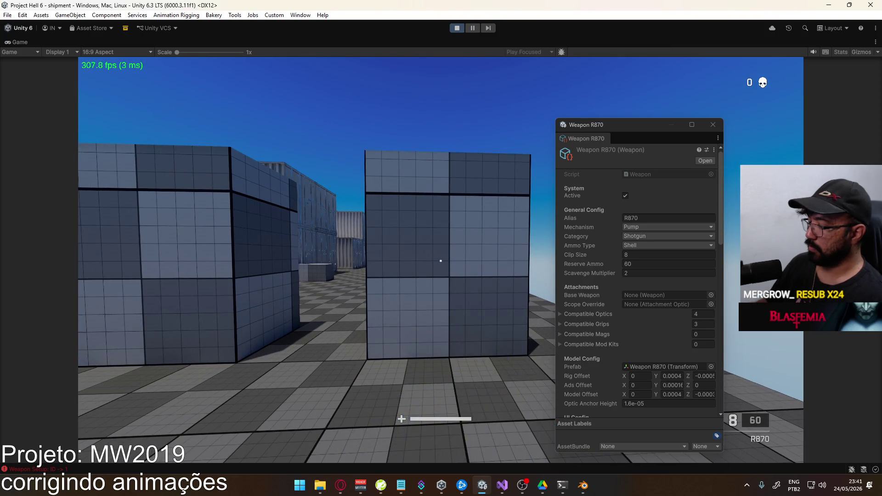
right_click(441, 260)
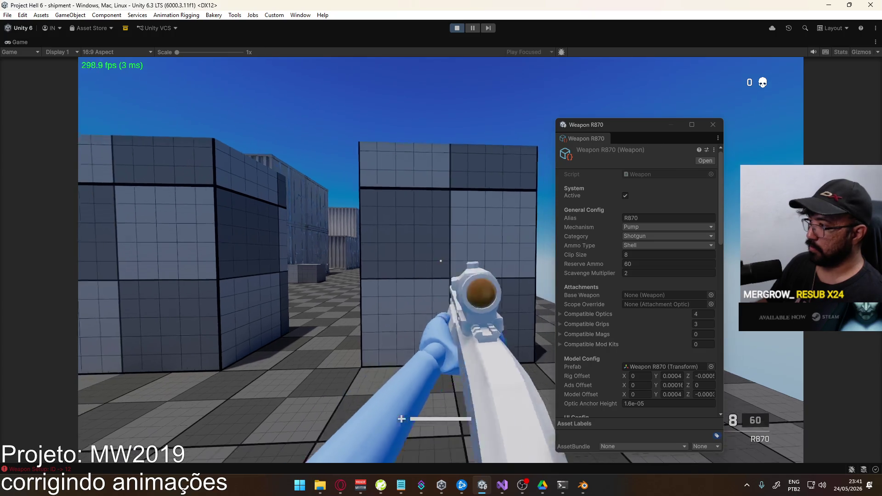
key("super")
key("super")
type("1e-05")
key("Return")
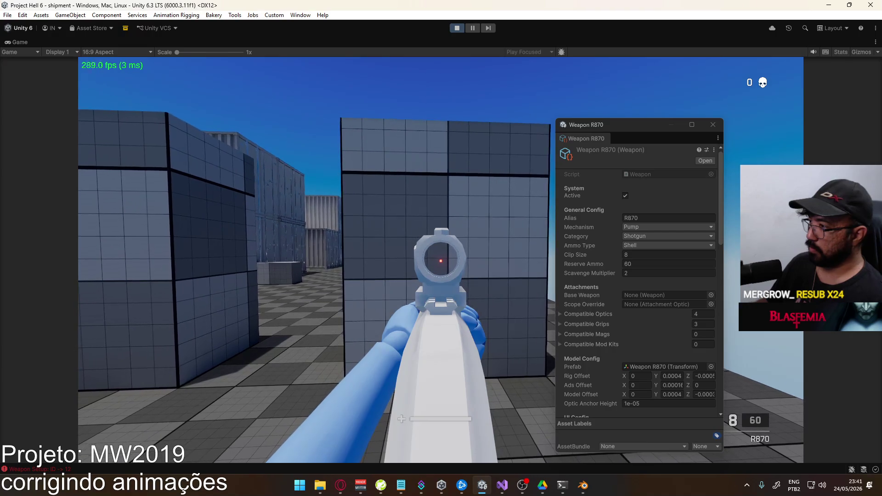
Try two more height values, swapping weapons and aiming down sights to check the dot.
key("super")
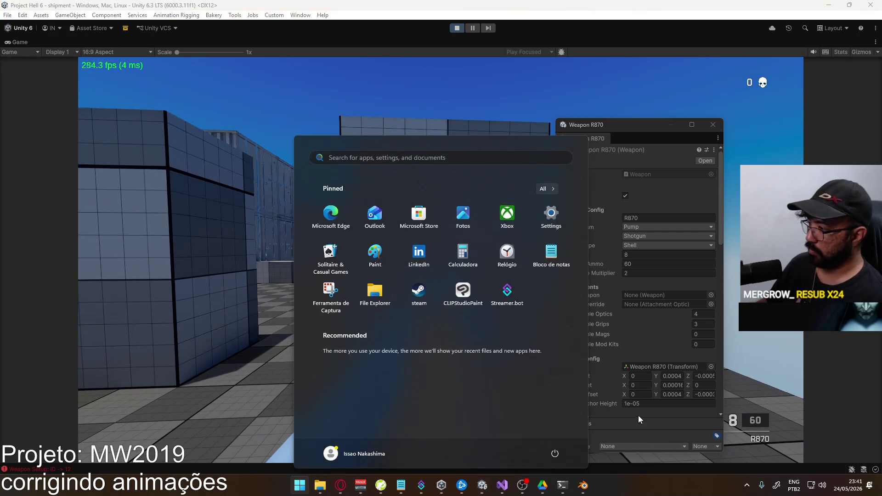
left_click(629, 403)
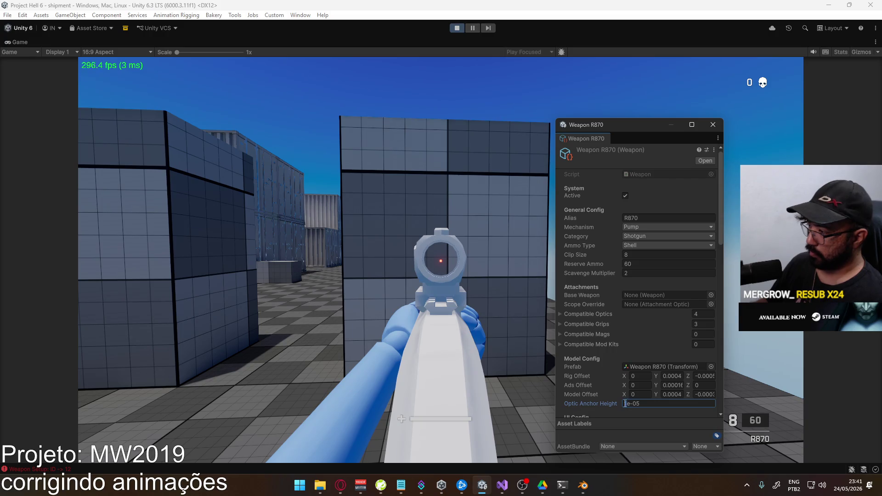
left_click(528, 367)
key("2")
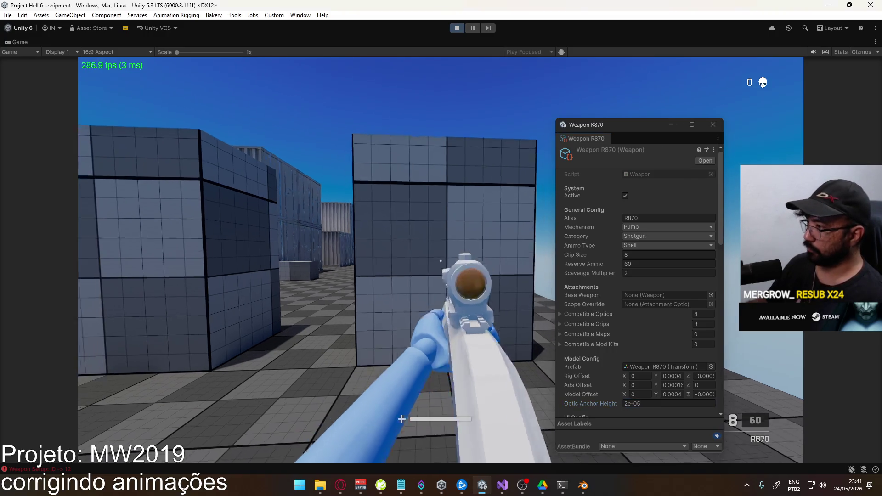
key("1")
right_click(440, 261)
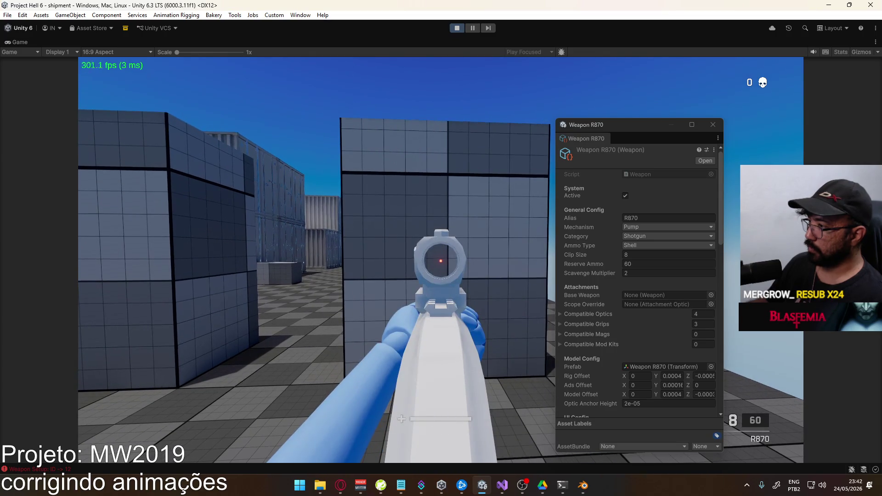
key("super")
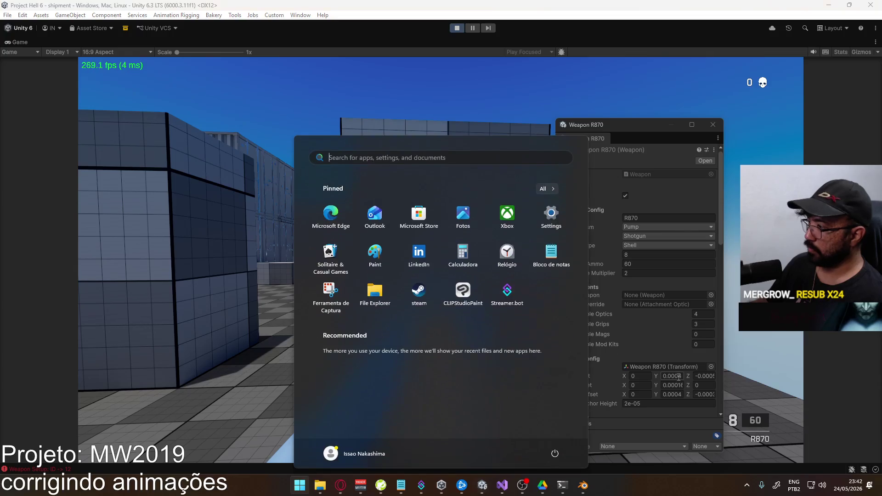
left_click(627, 403)
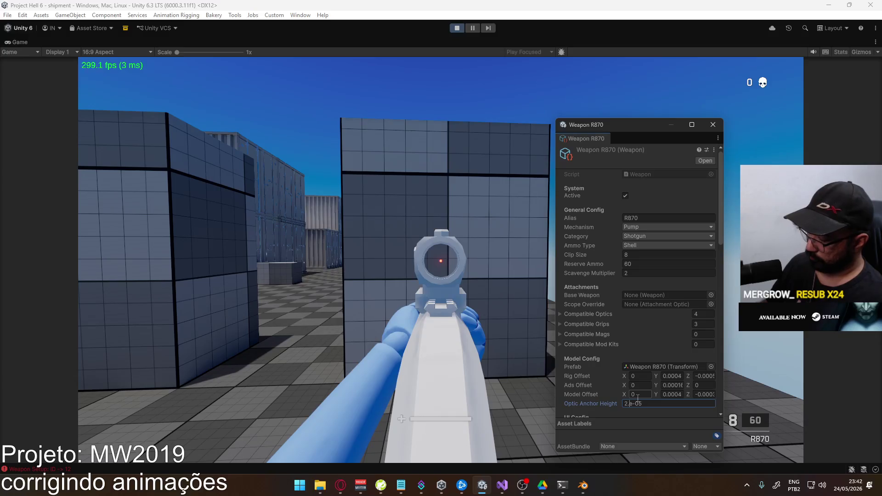
type(".5")
left_click(460, 313)
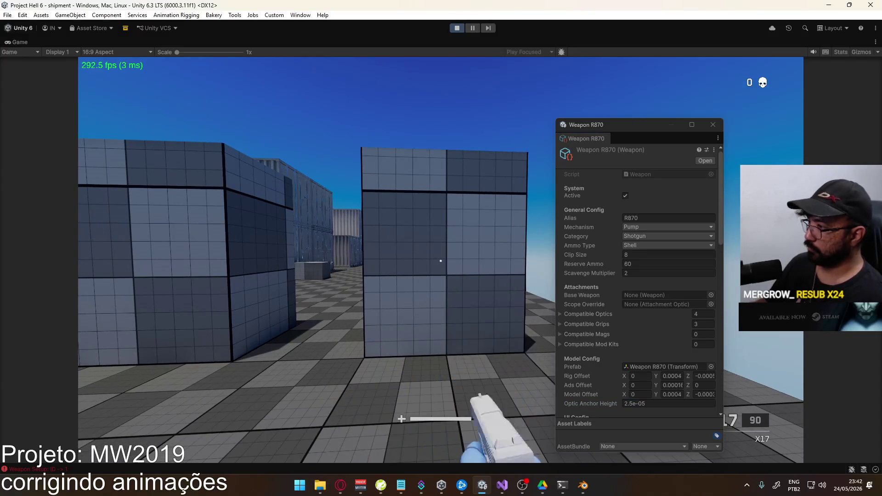
right_click(441, 261)
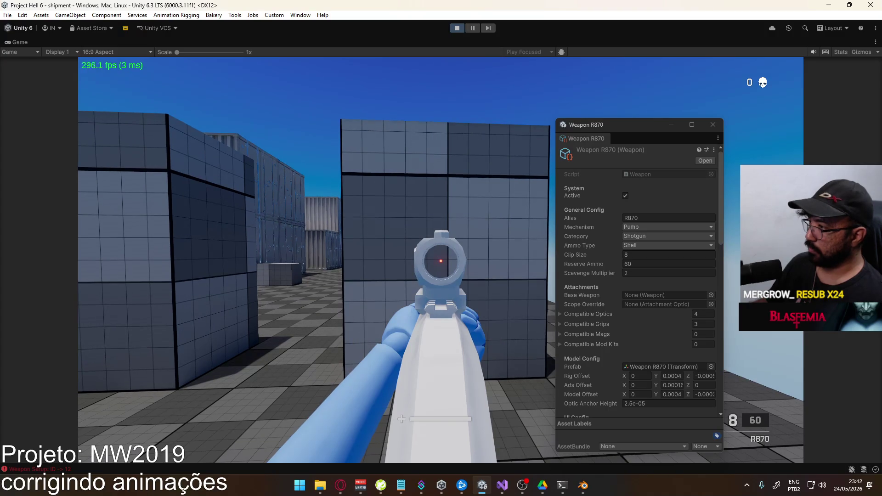
Settle Optic Anchor Height at 3e-05 via 2.9e-05, verifying with a weapon swap.
key("super")
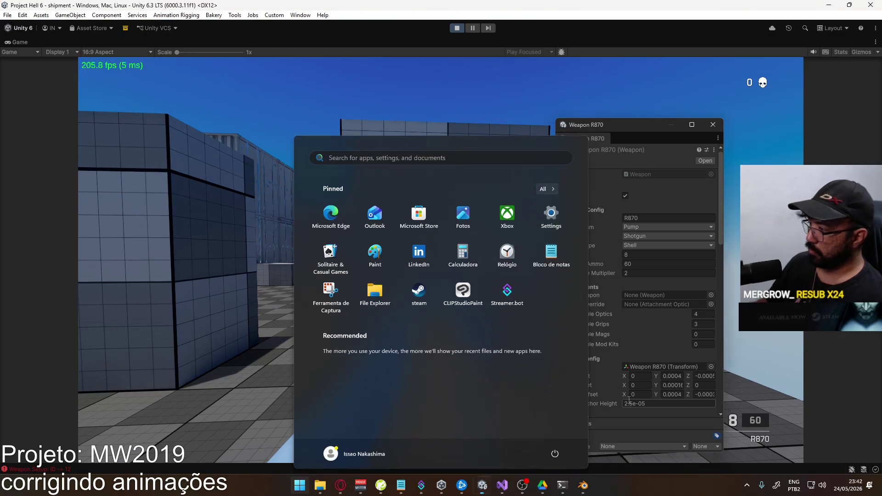
left_click(628, 403)
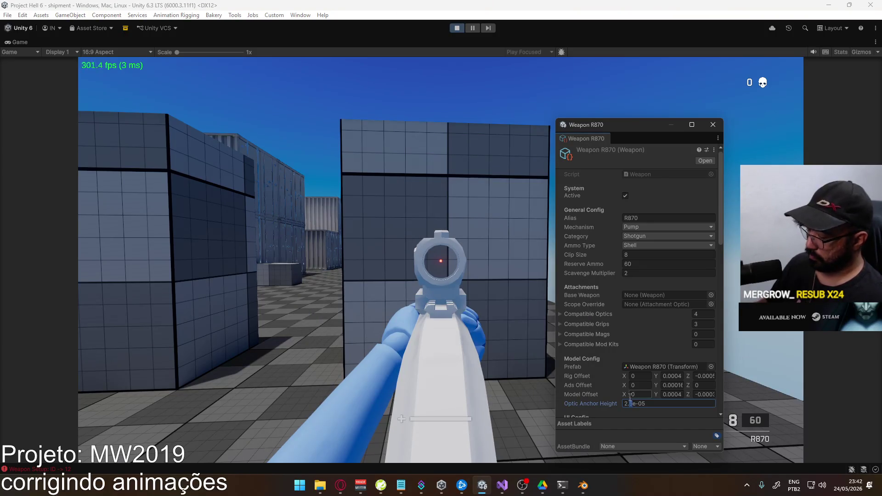
left_click(411, 288)
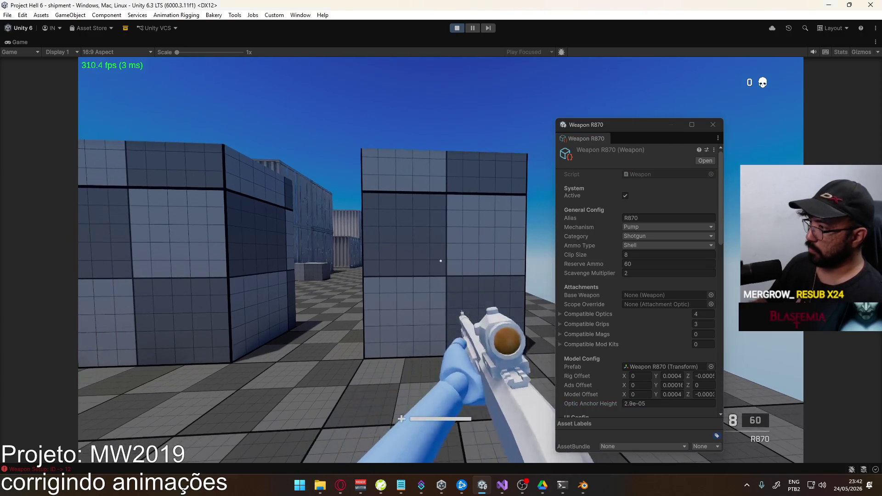
right_click(441, 261)
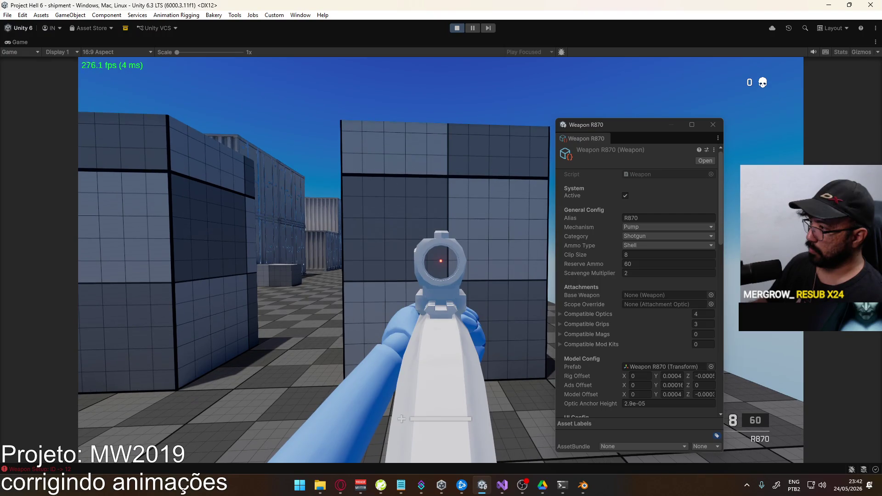
key("super")
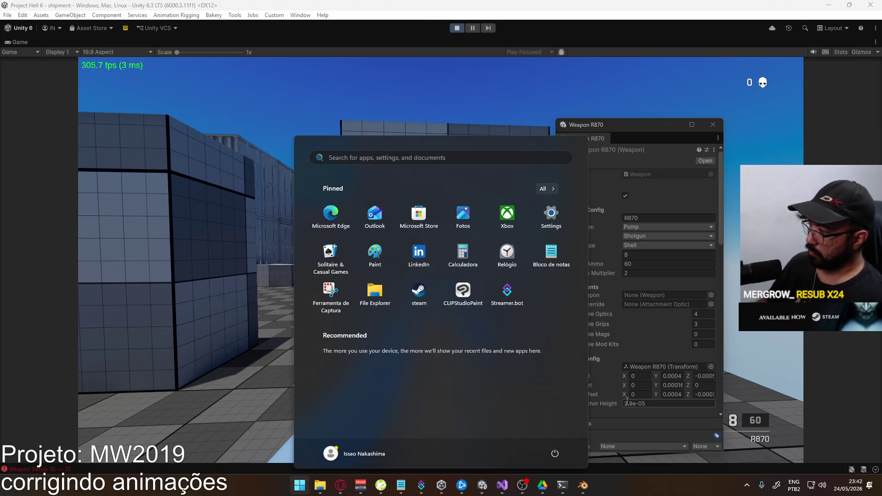
left_click(634, 405)
left_click(634, 404)
type("3")
left_click(418, 334)
key("2")
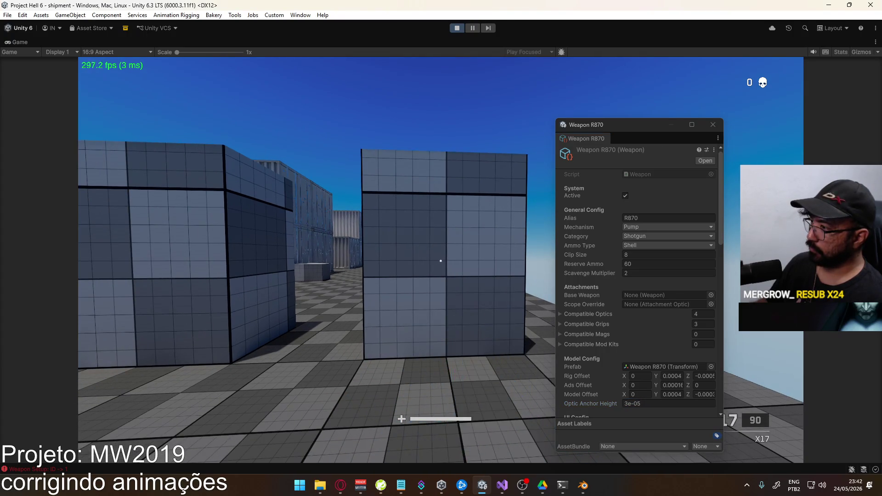
key("1")
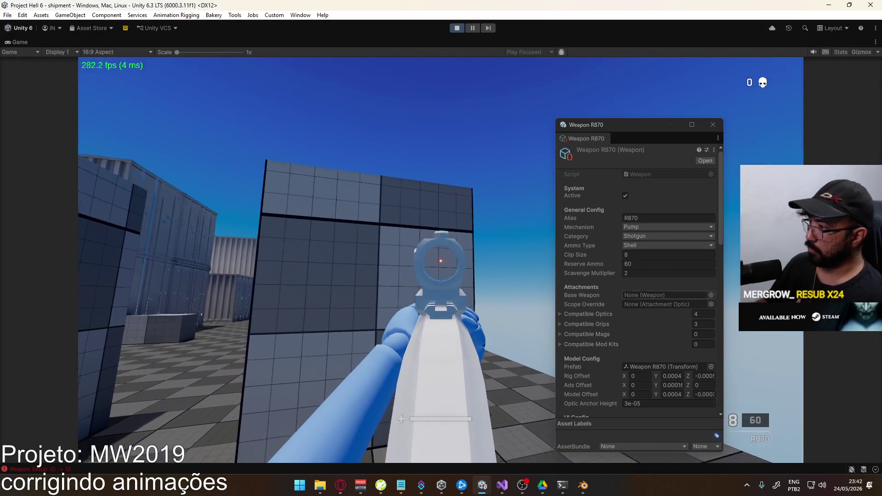
key("super")
key("super")
right_click(322, 43)
Restore the editor layout and select the red dot sight's Front Lens and Stencil Mask.
left_click(404, 74)
key("super")
key("super")
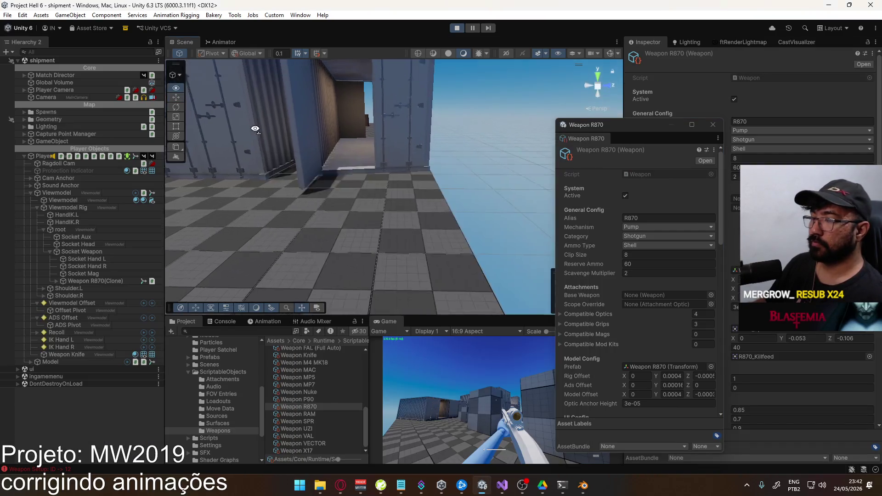
key("w")
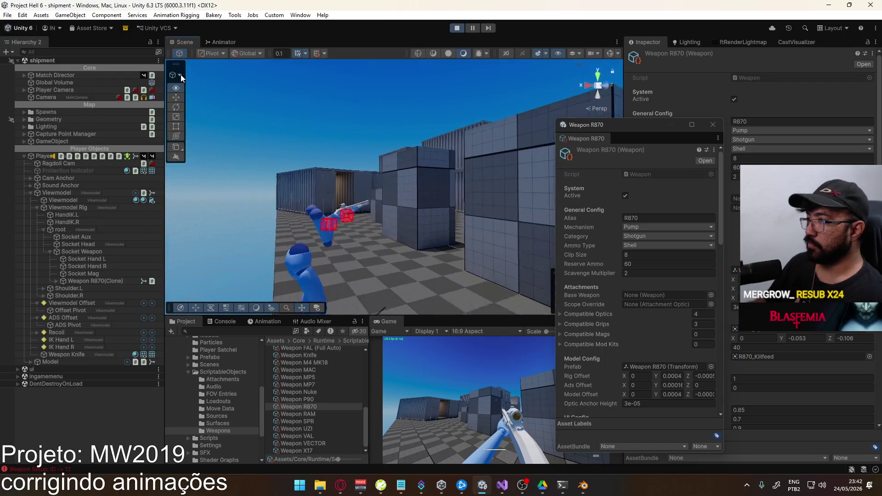
left_click(386, 140)
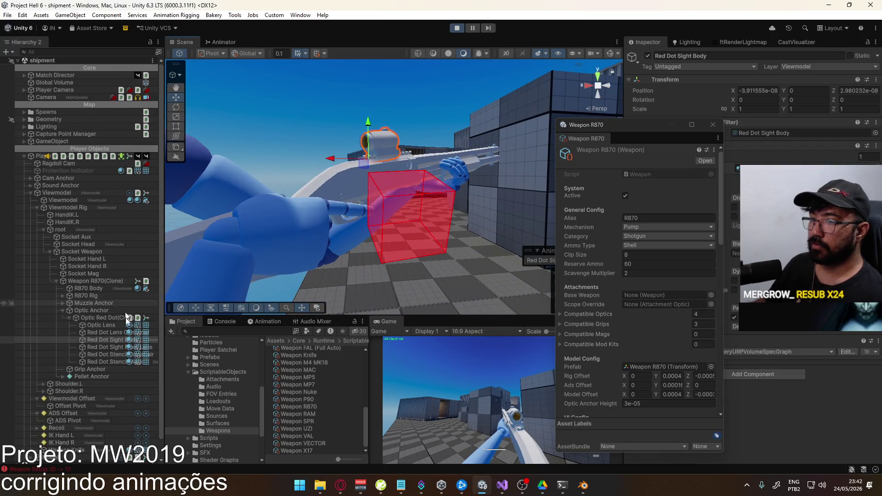
left_click(104, 346)
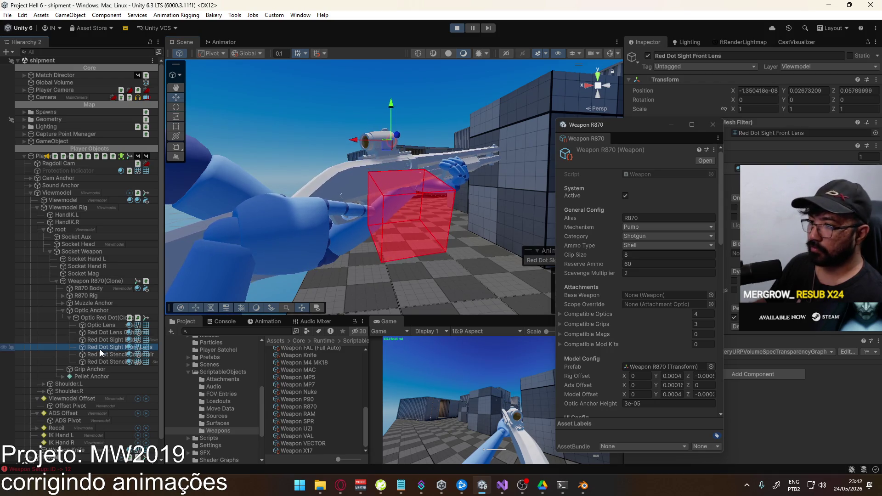
left_click(103, 362)
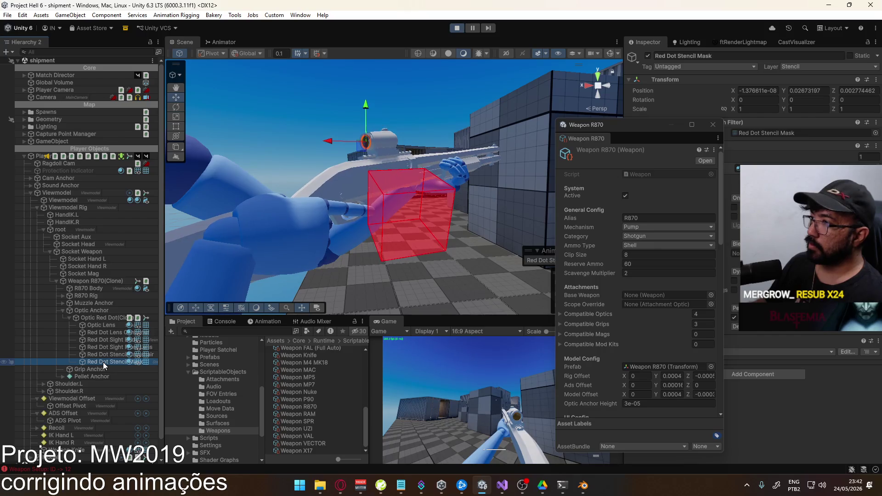
Orbit behind the sight, set handles to Local, and select Optic Red Dot(Clone) and Optic Lens.
mouse_move(212, 163)
left_mouse_down("alt")
mouse_move(469, 123)
mouse_move(450, 128)
left_mouse_up("alt")
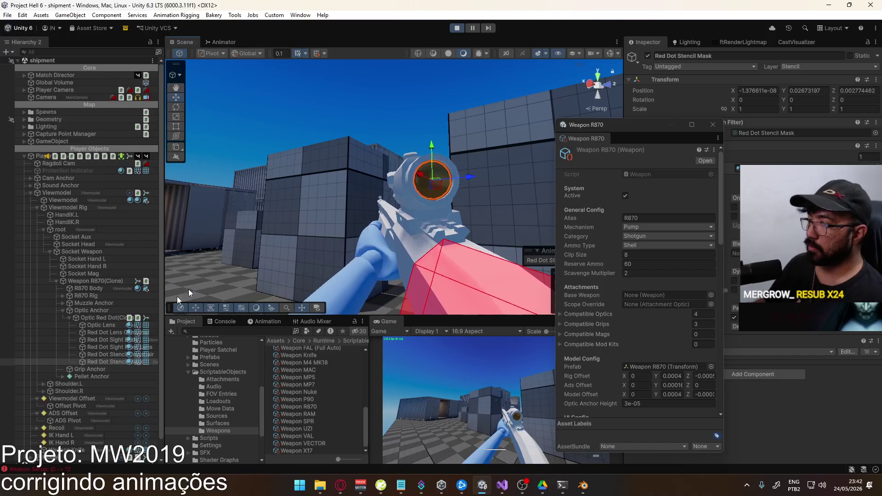
left_click(248, 54)
left_click(251, 75)
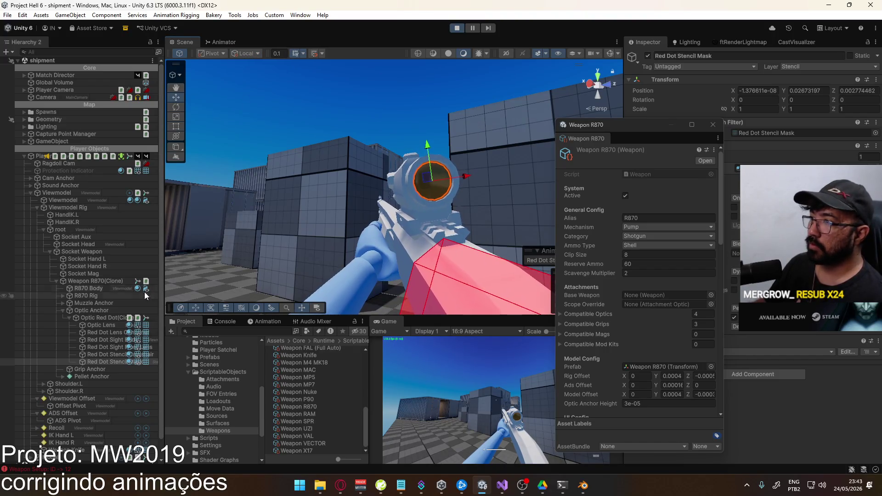
left_click(103, 315)
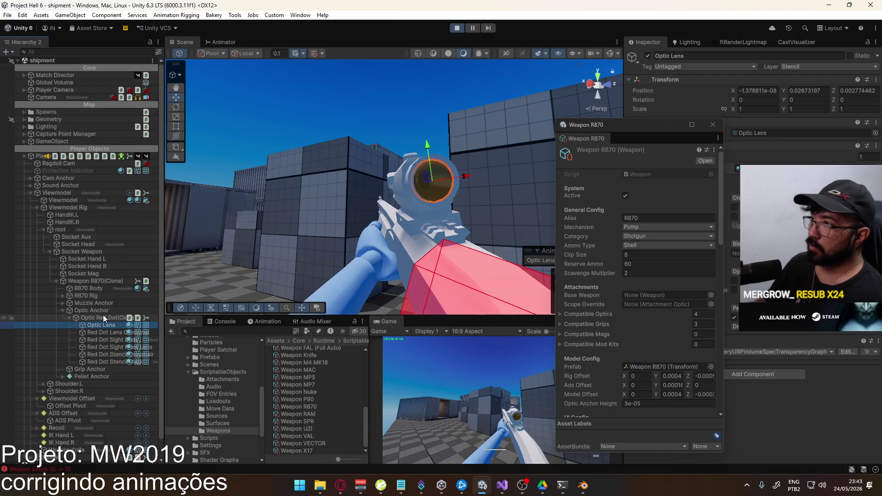
left_click(98, 324)
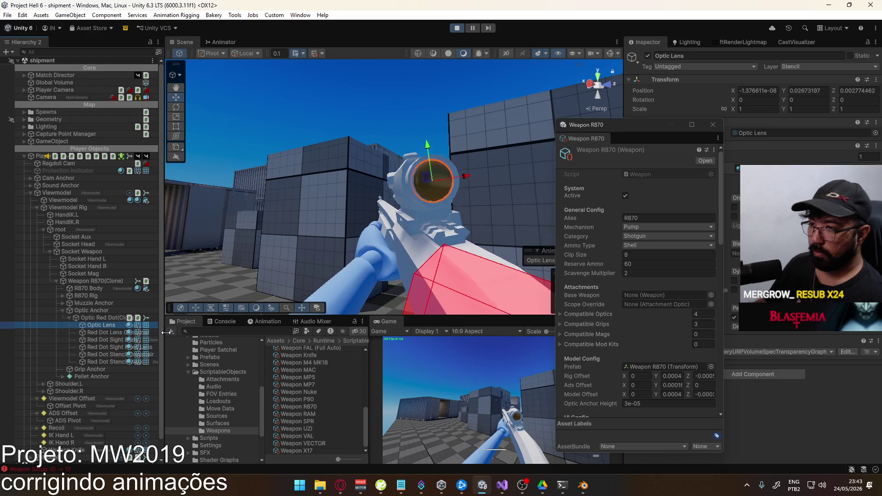
left_click_drag(165, 332, 189, 332)
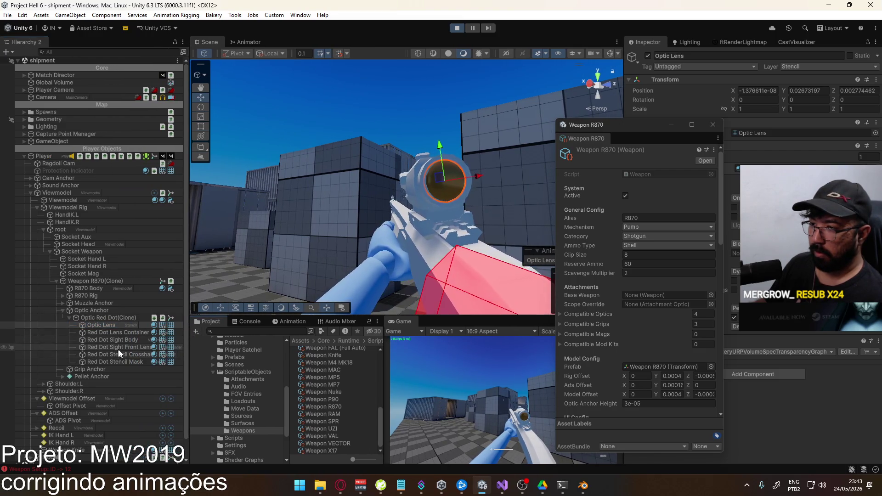
right_click(354, 372)
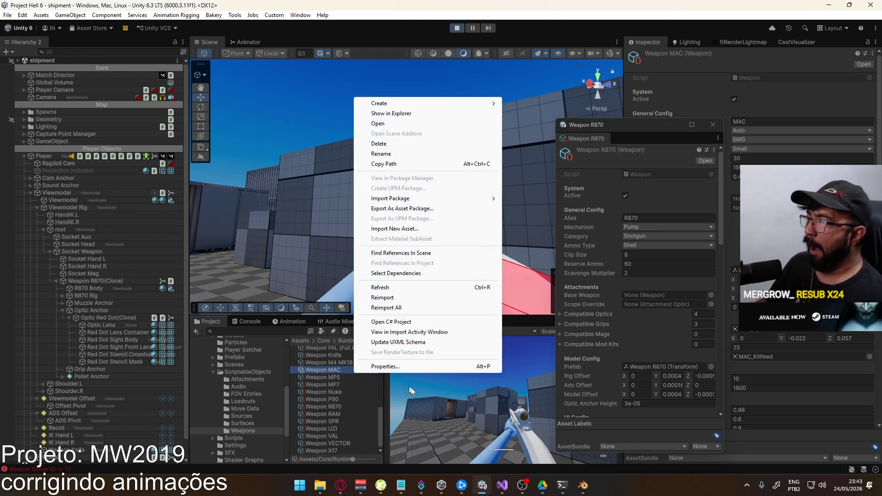
Fly the Scene camera to the shotgun and fire it in the game.
left_click(411, 387)
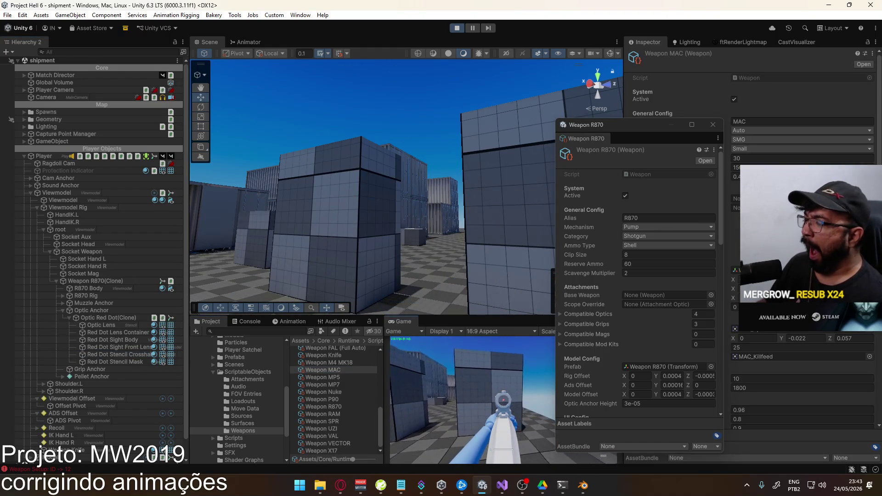
key("super")
right_click(397, 114)
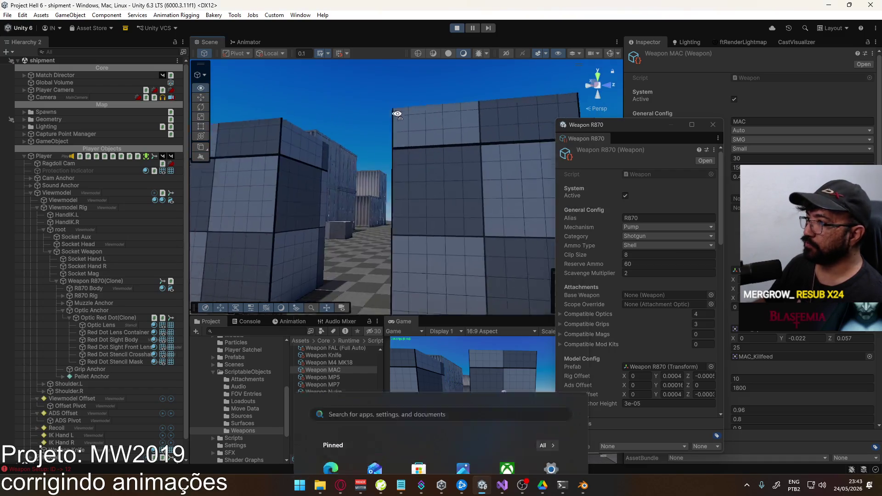
key("w")
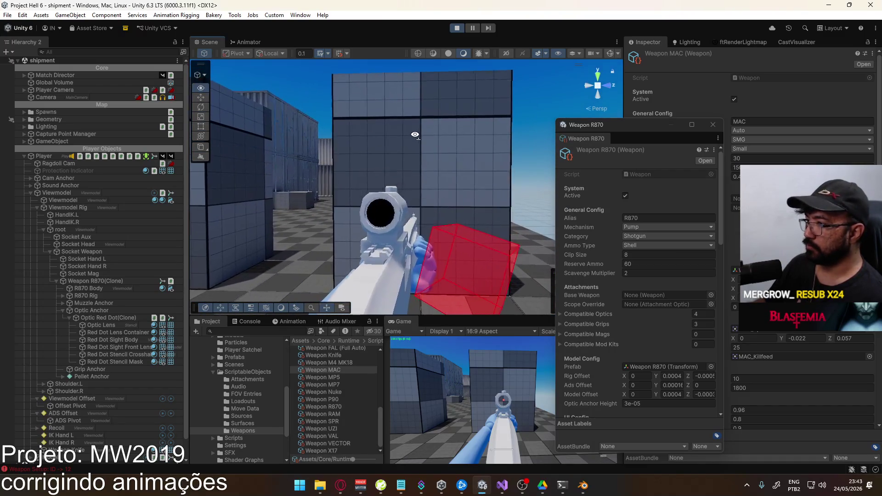
left_click(487, 408)
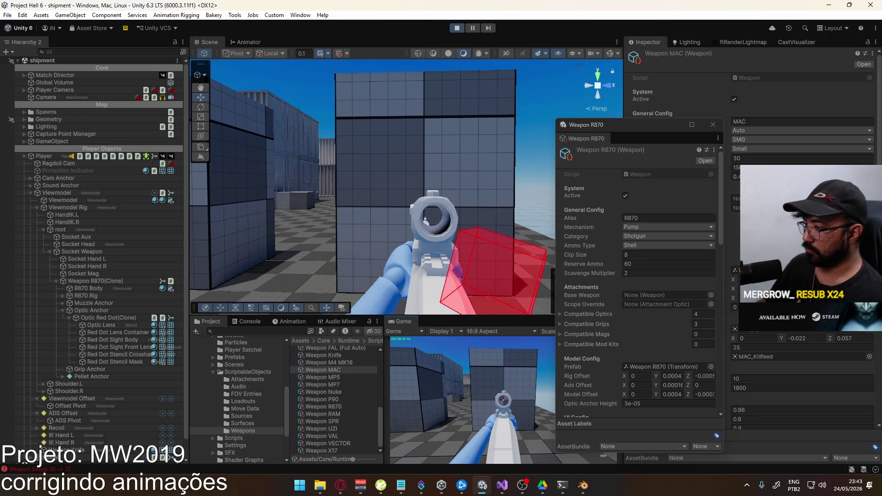
key("super")
key("super")
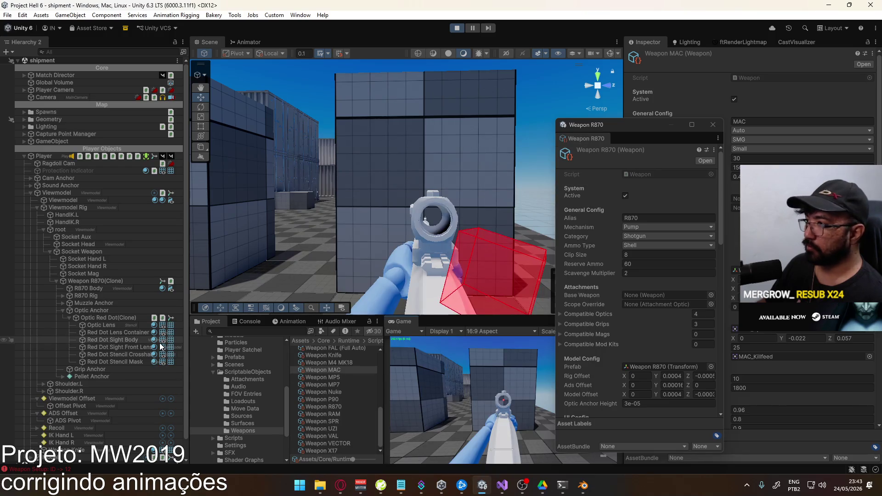
key("super")
key("super")
Select the Red Dot Lens Container, frame it, and switch draw mode to Shaded Wireframe.
mouse_move(322, 183)
left_mouse_down()
mouse_move(349, 165)
mouse_move(340, 150)
left_mouse_up()
left_click(367, 174)
key("f")
scroll(461, 169, "up", 3)
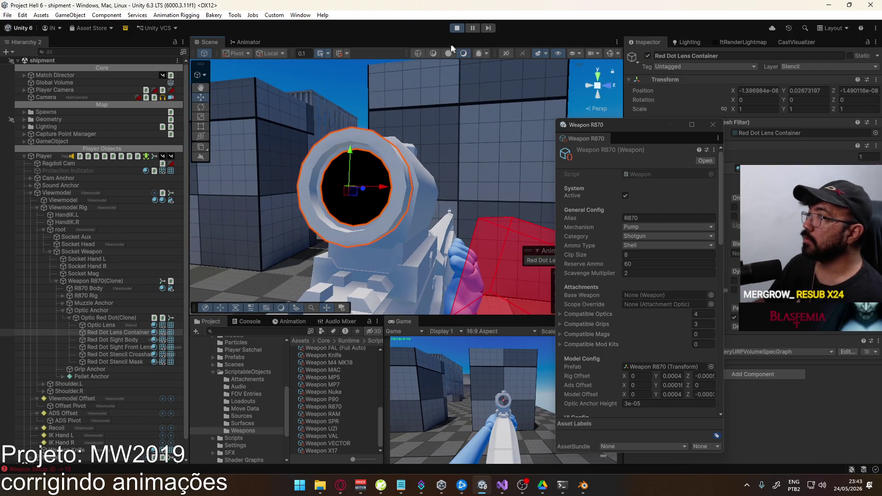
left_click(435, 51)
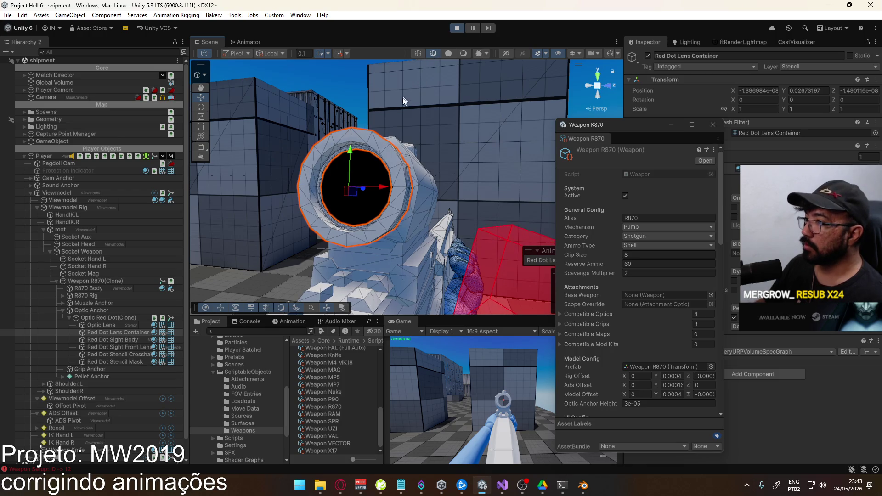
Maximize the Game view, crouch and stand to check the red dot, then restore the layout.
right_click(407, 327)
left_click(434, 349)
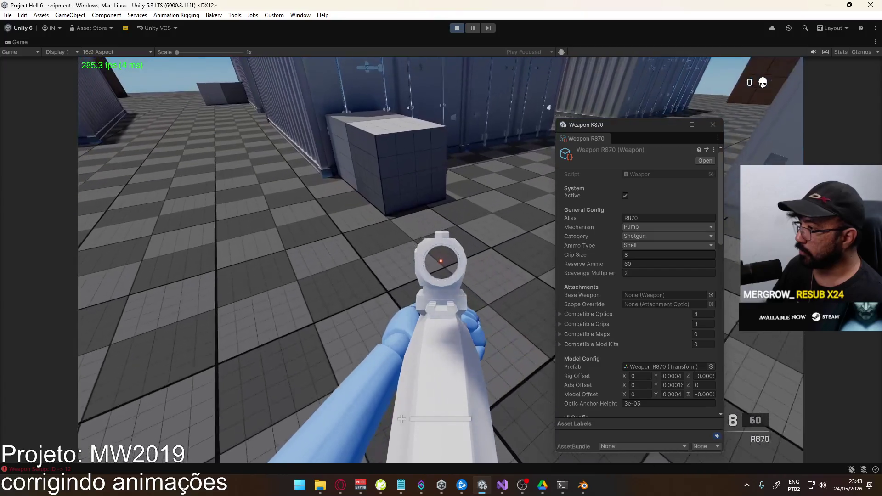
key("c")
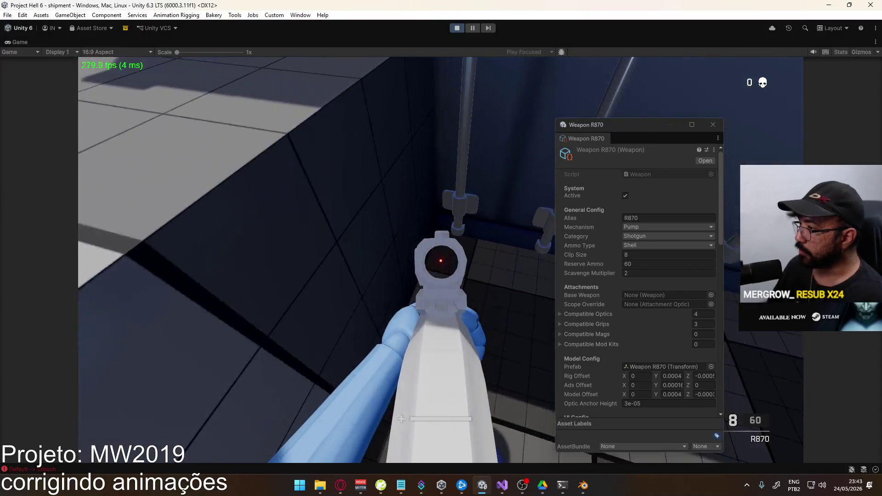
key("c")
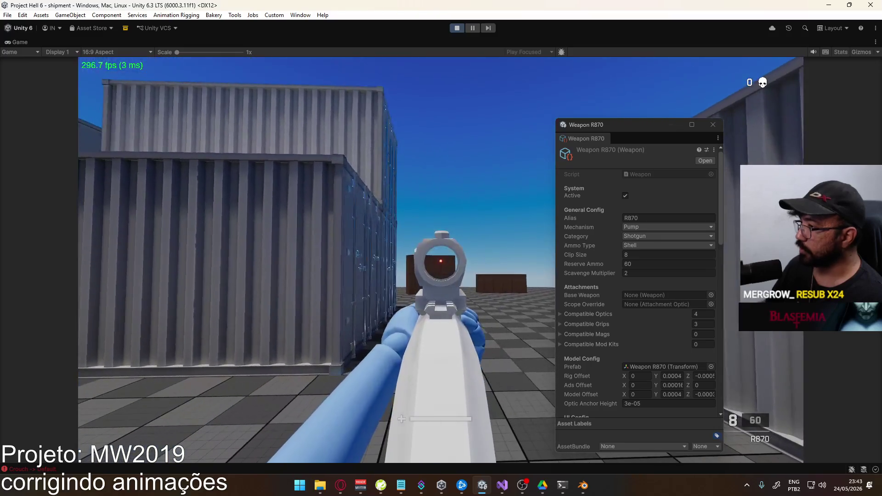
key("alt+Tab")
right_click(479, 40)
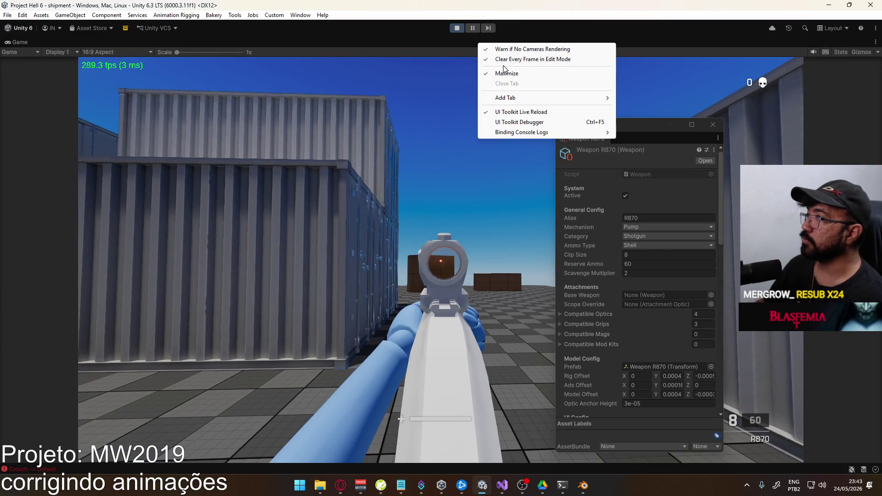
left_click(510, 73)
key("super")
key("super")
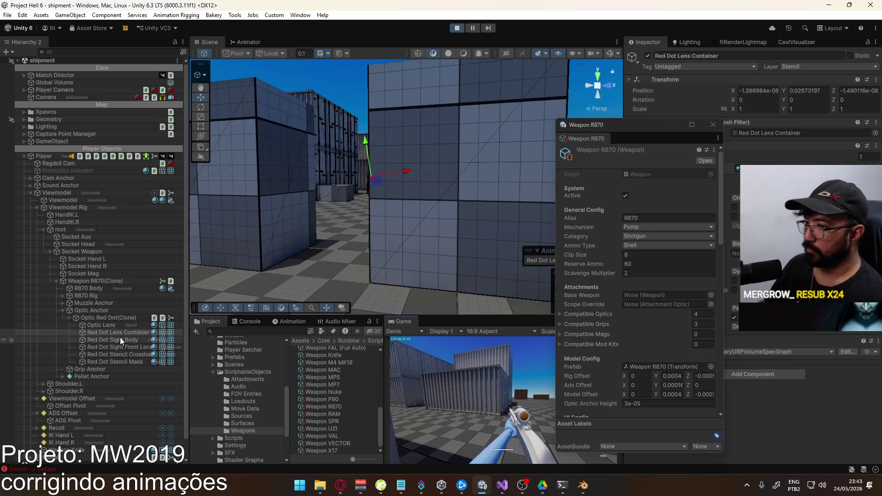
Deactivate Red Dot Sight Body and Red Dot Sight Front Lens, then maximize the Game view.
left_click(122, 341)
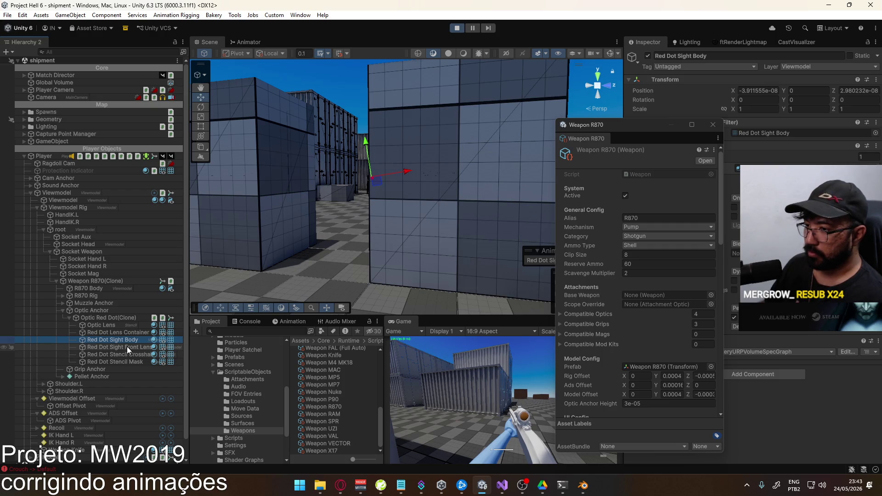
left_click(127, 347, "ctrl")
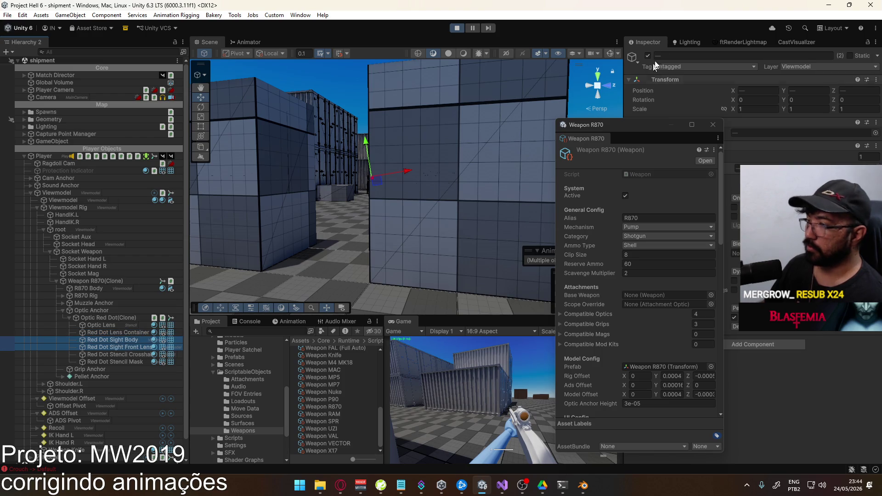
left_click(647, 49)
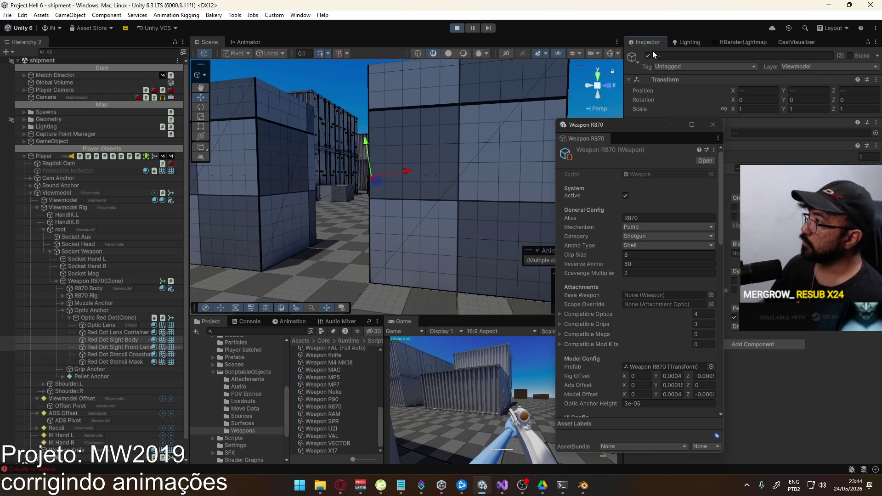
left_click(648, 56)
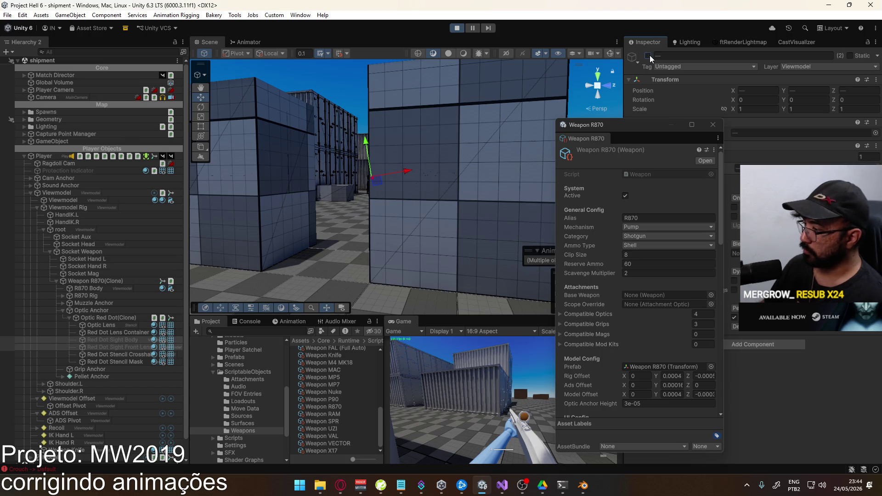
right_click(413, 318)
left_click(453, 349)
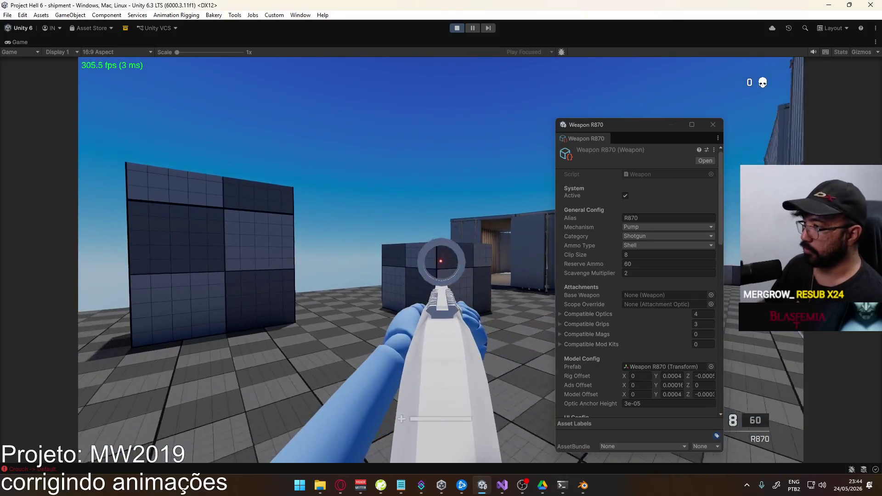
Sprint, strafe and aim down the shotgun's sights in play mode to check the dot.
key("shift")
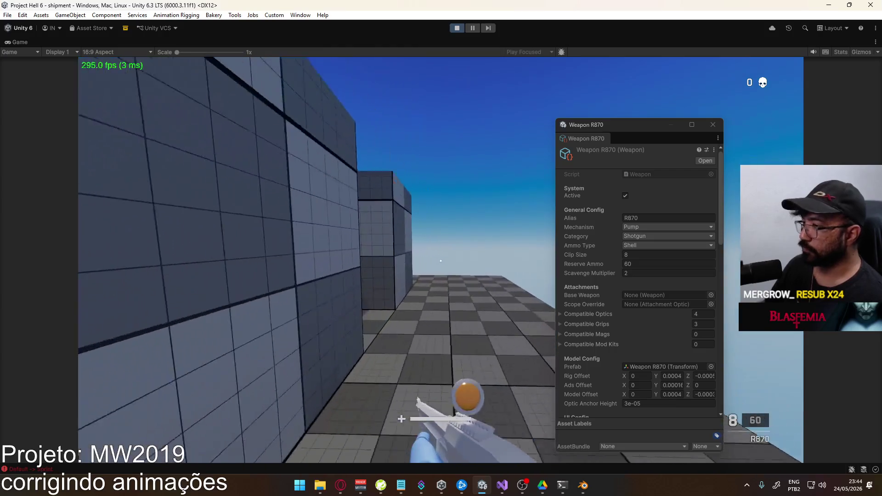
right_click(441, 261)
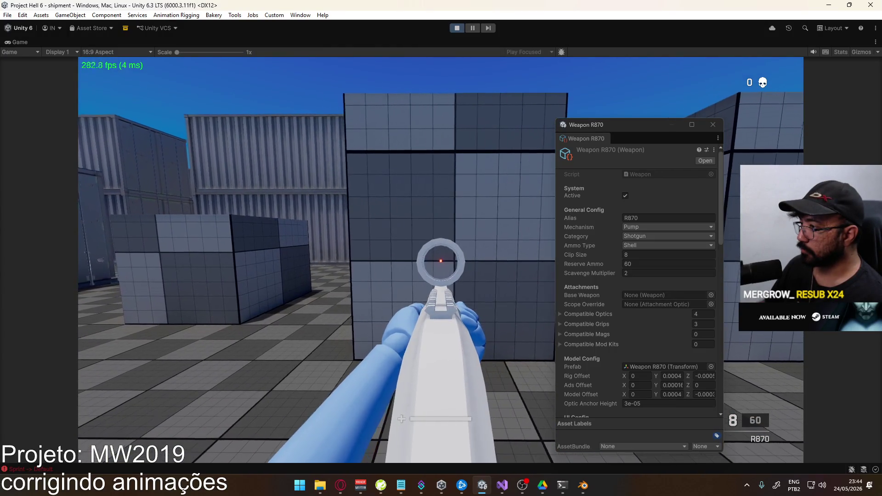
key("d")
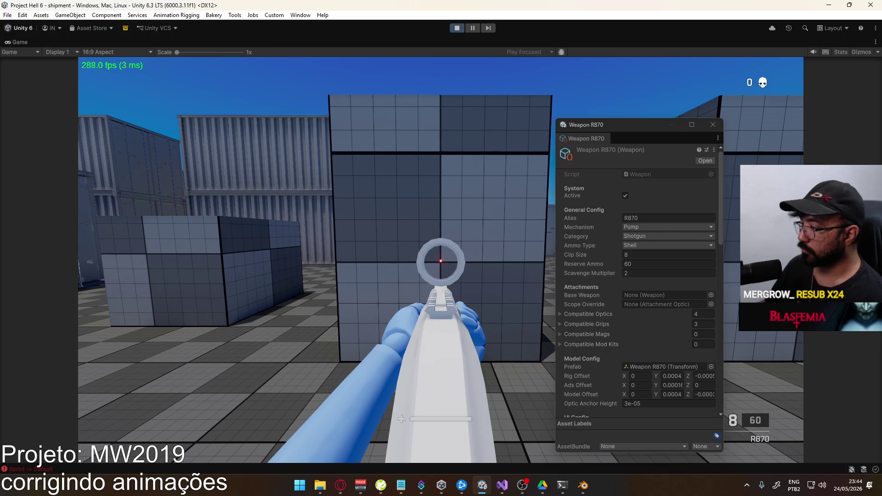
key("super")
Change the R870's Optic Anchor Height to 2.7e-05 and aim down sights again.
left_click(627, 403)
type("2.7")
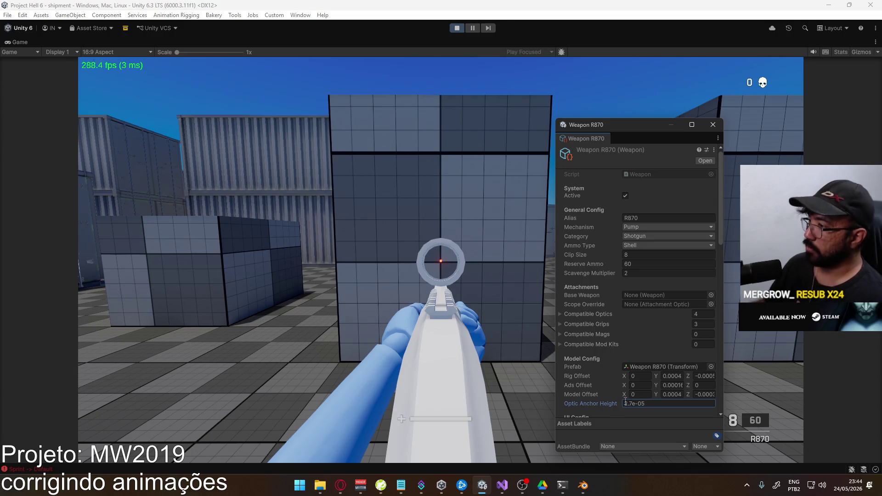
left_click(549, 337)
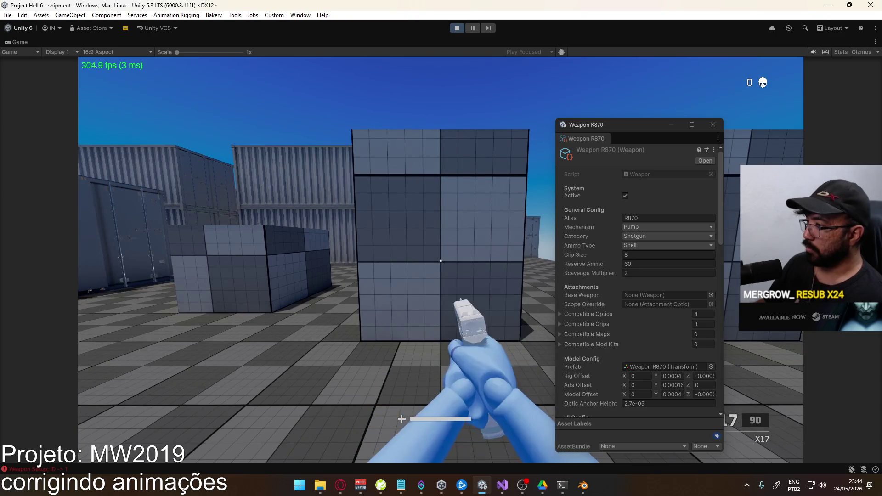
right_click(441, 261)
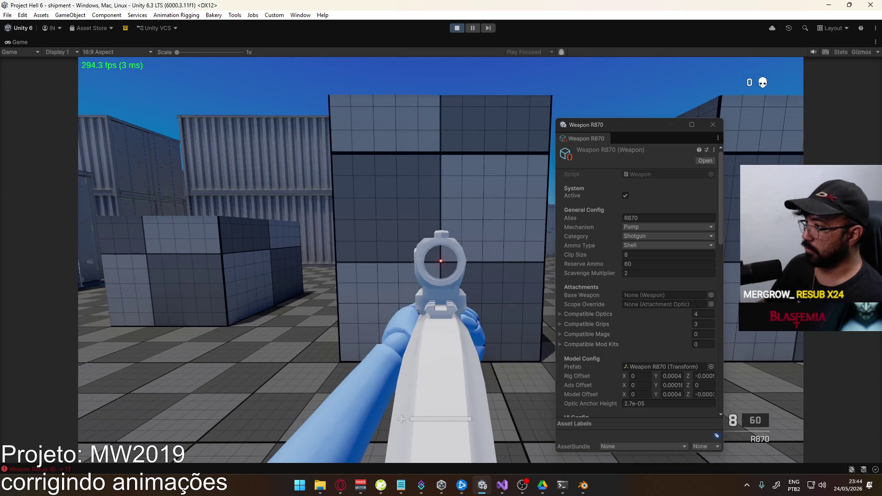
key("super")
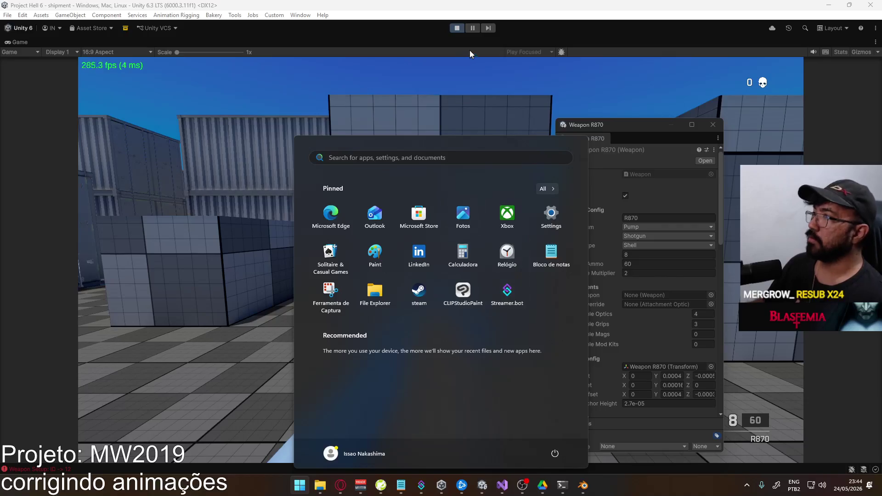
right_click(479, 40)
Restore the layout, deactivate the Red Dot Sight Body picked in Scene view, re-maximize Game view.
left_click(515, 69)
key("super")
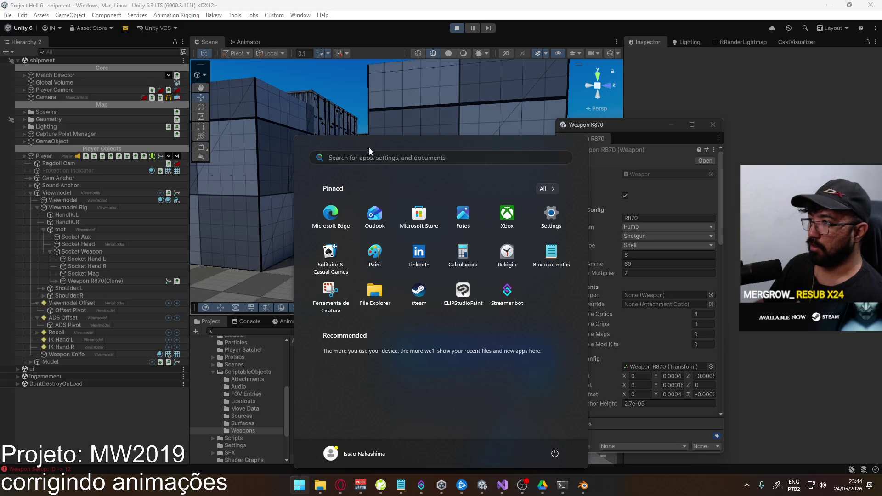
key("super")
mouse_move(420, 219)
left_mouse_down()
mouse_move(207, 205)
mouse_move(399, 206)
left_mouse_up()
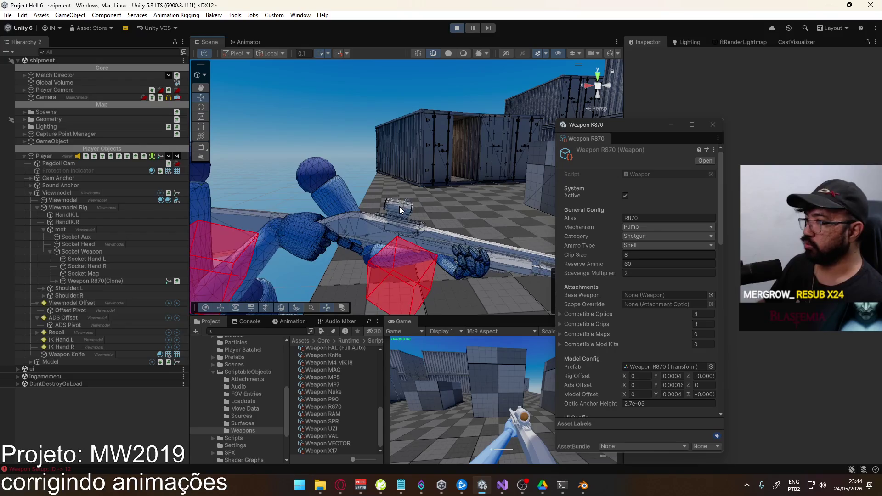
left_click(399, 206)
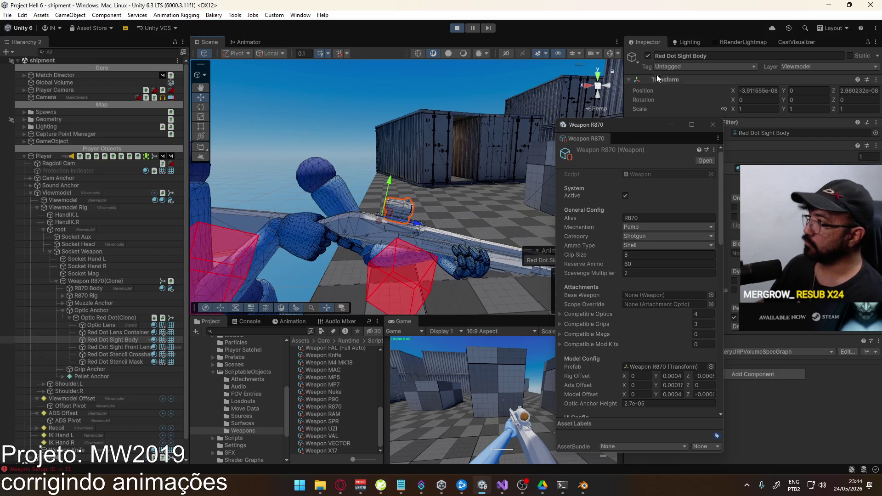
left_click(647, 56)
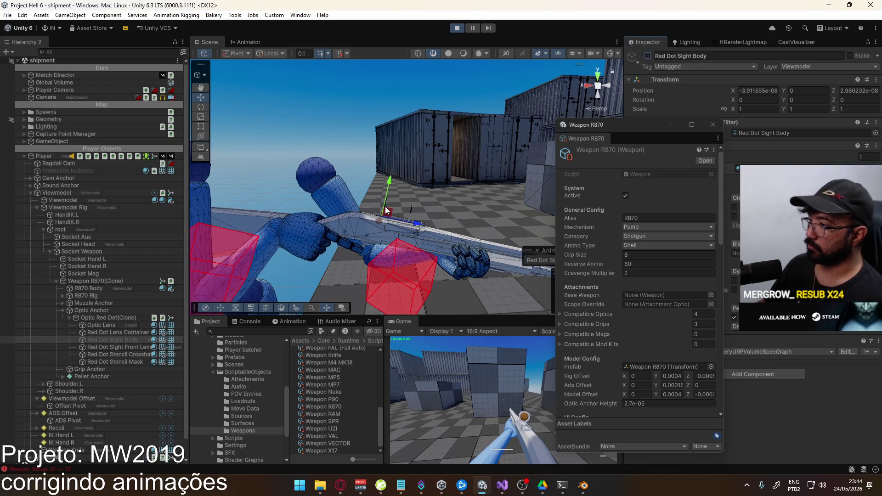
right_click(404, 324)
left_click(434, 347)
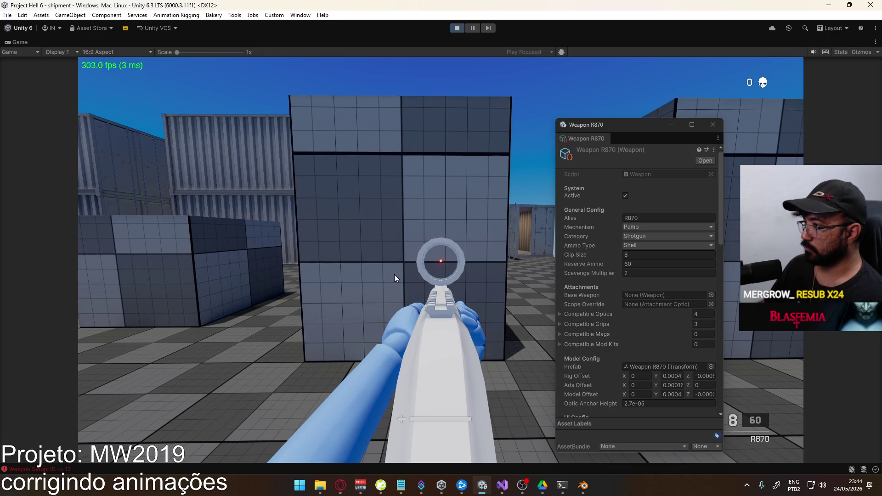
Enter 2.3e-05 as Optic Anchor Height, then switch to the R870 and aim down sights.
key("super")
left_click(635, 400)
double_click(631, 403)
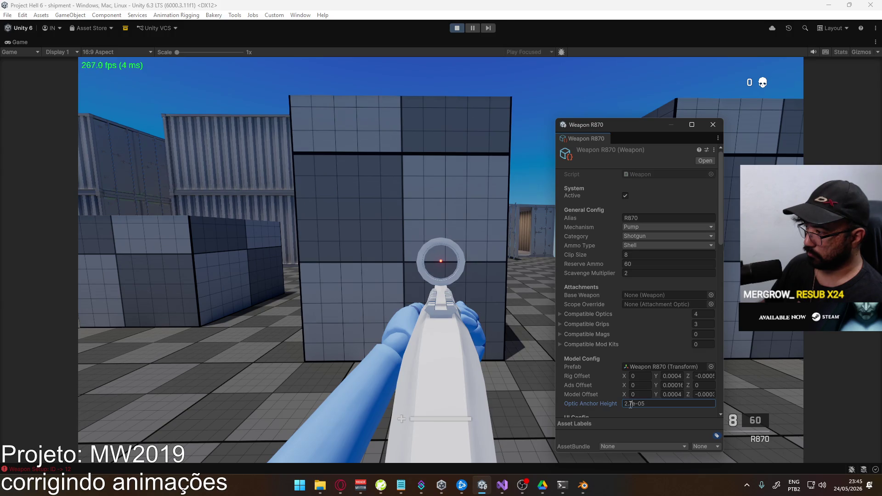
type("3")
left_click(450, 324)
key("2")
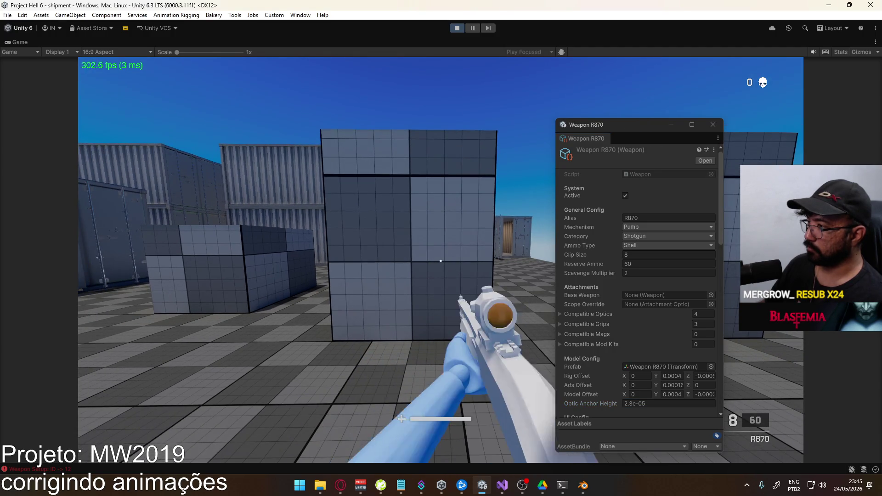
right_click(441, 261)
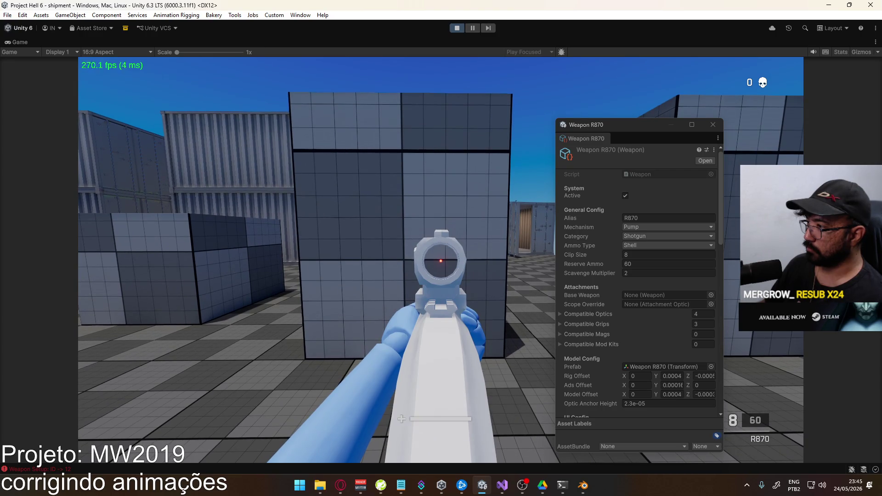
key("super")
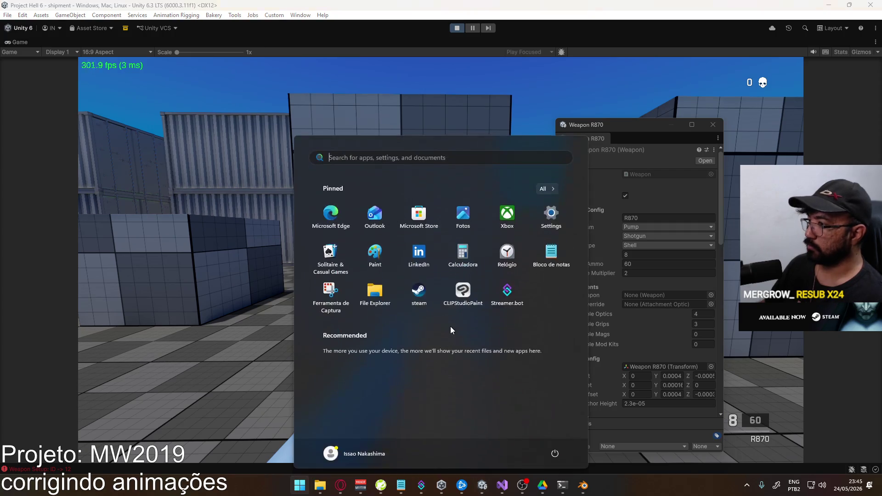
Un-maximize the Game view, turn off the Red Dot Sight Body selected in Scene, then re-maximize.
key("super")
key("super")
right_click(403, 44)
left_click(431, 73)
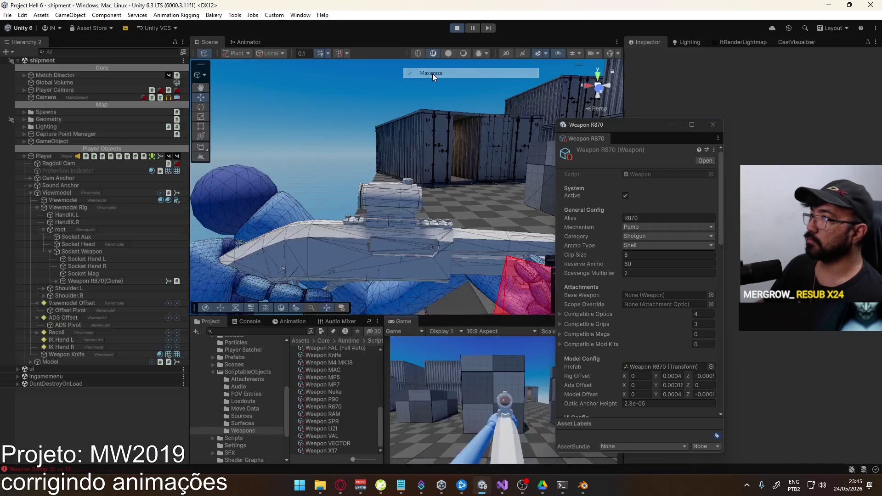
key("super")
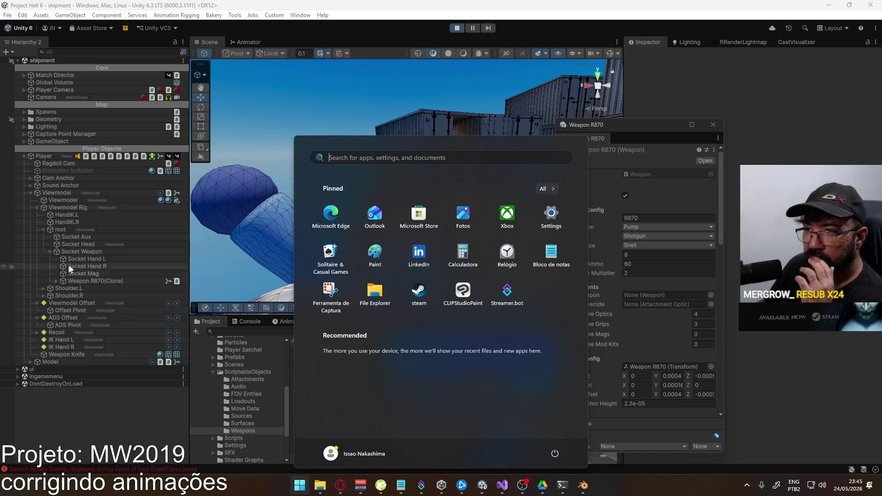
left_click(227, 166)
left_click(334, 233)
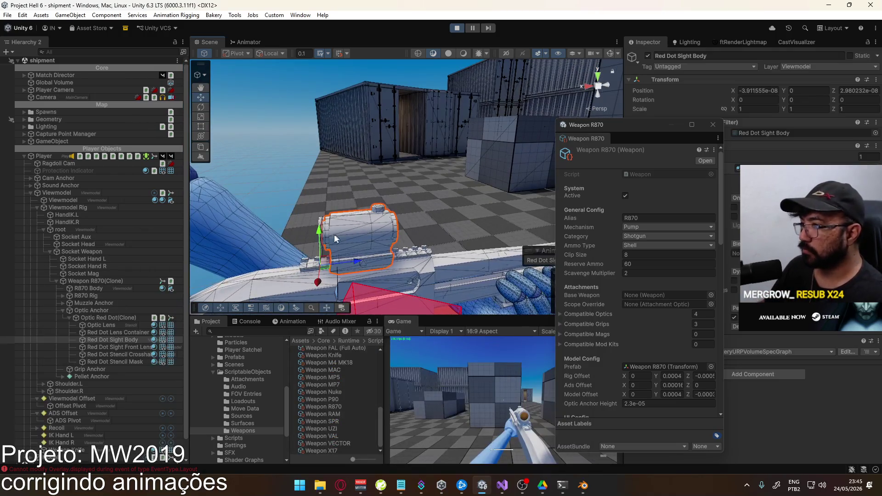
left_click(647, 55)
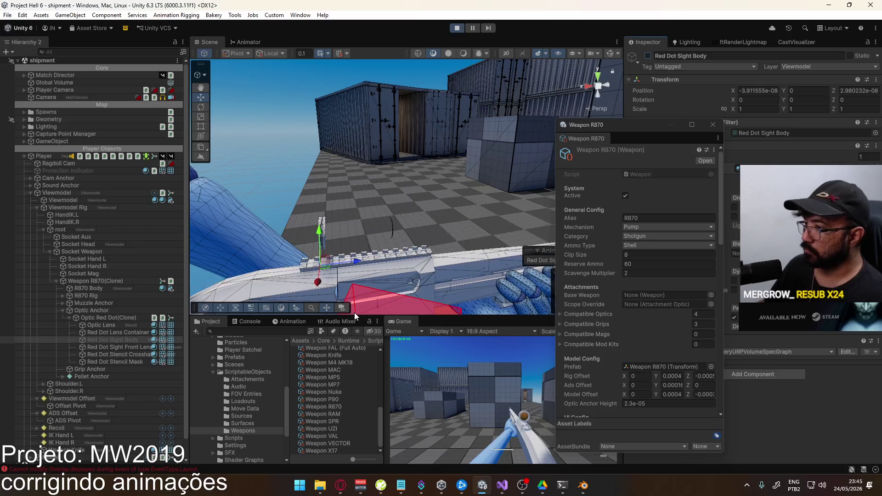
right_click(407, 322)
left_click(432, 349)
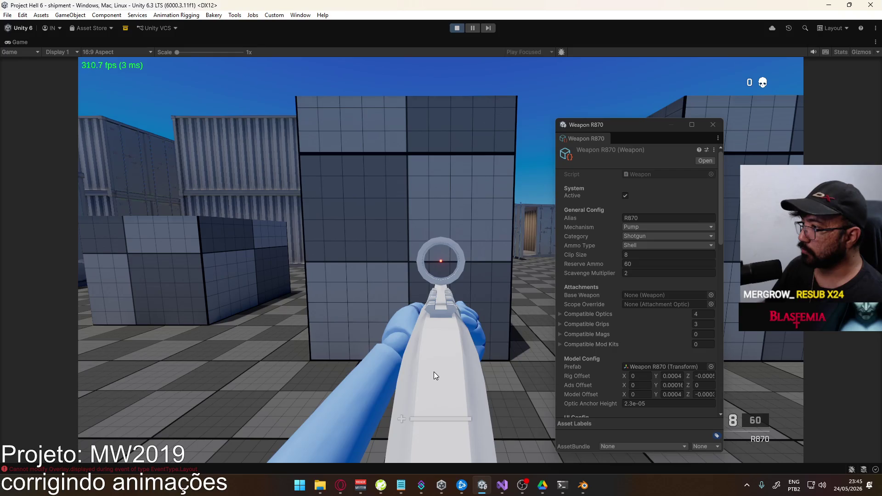
Set the R870's Optic Anchor Height to 2.1e-05 and aim down sights to test it.
key("super")
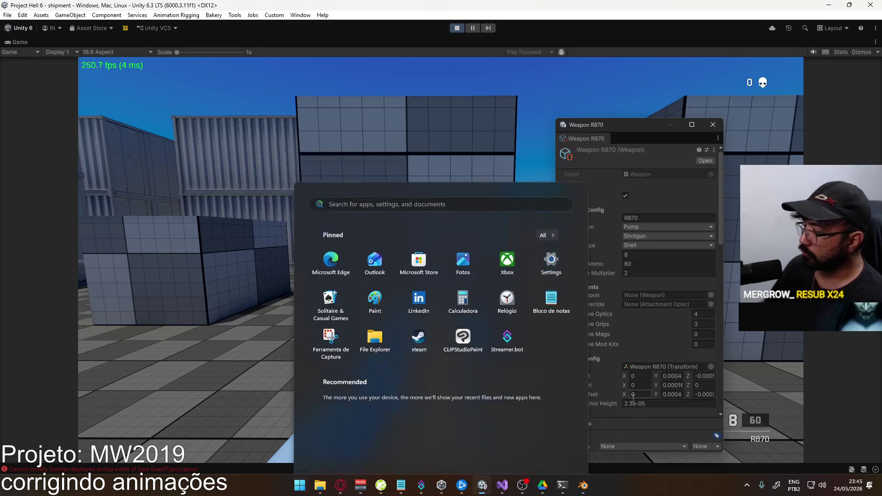
key("super")
left_click(630, 404)
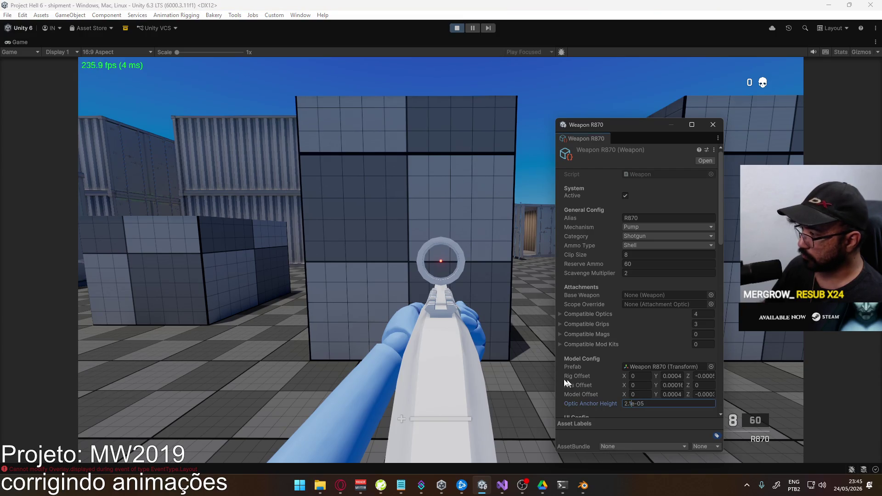
left_click(506, 383)
scroll(441, 248, "down", 3)
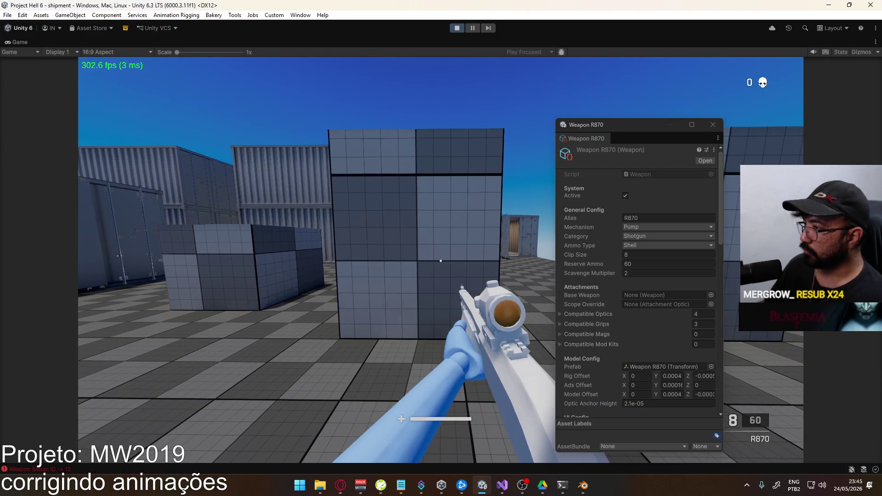
right_click(441, 261)
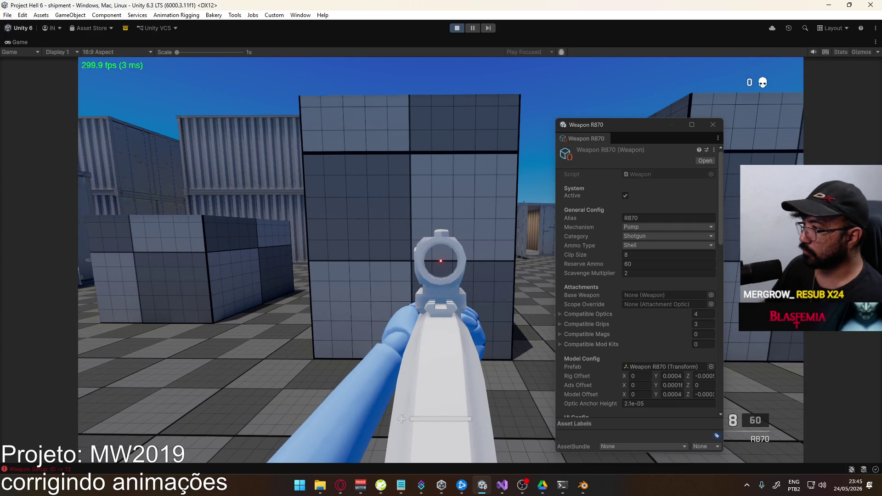
key("super")
Un-maximize the Game view, deactivate the Red Dot Sight Body, and maximize the Game view again.
right_click(351, 40)
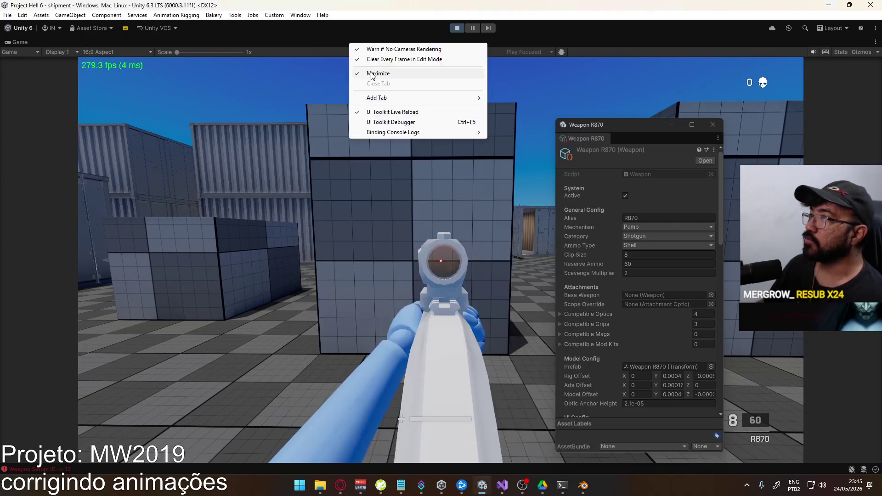
left_click(372, 74)
left_click(106, 283)
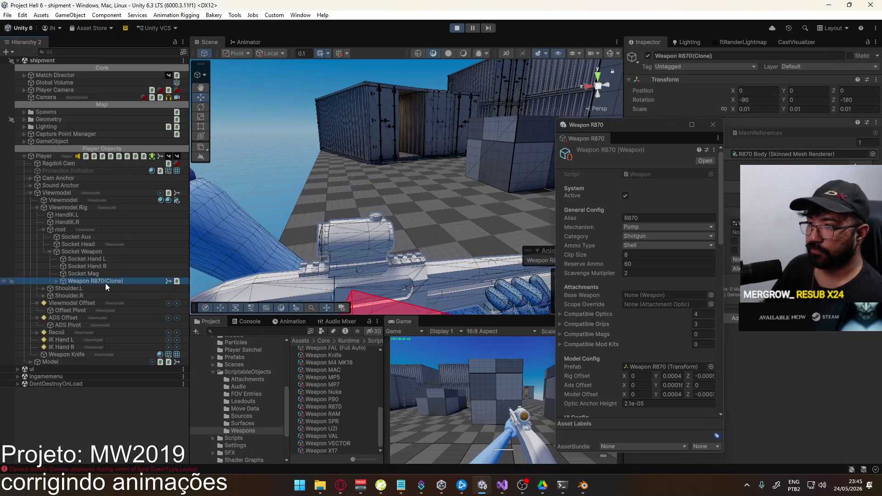
left_click(376, 236)
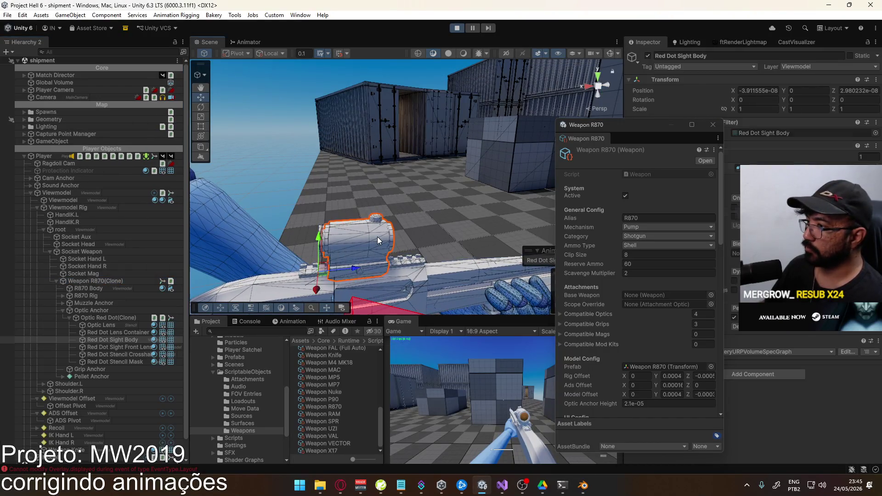
left_click(648, 56)
right_click(421, 319)
left_click(445, 348)
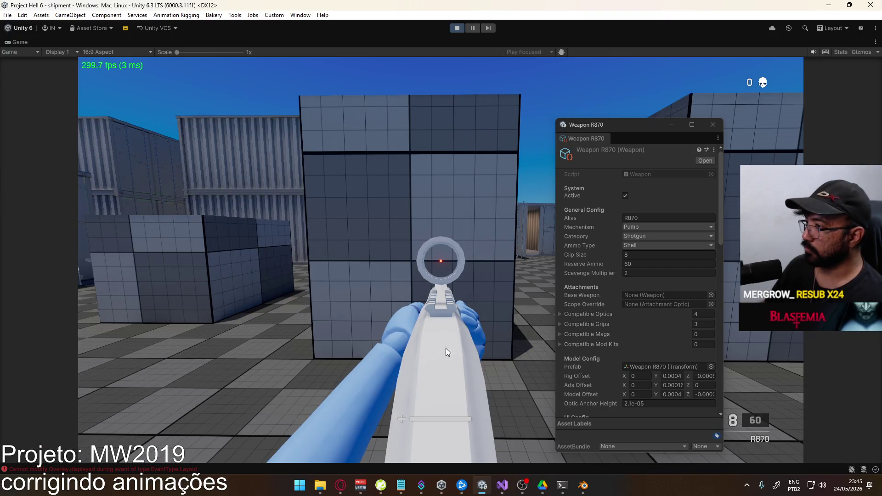
Re-equip the R870 shotgun, fire six shots at the crates and containers, then reload.
left_click(445, 348)
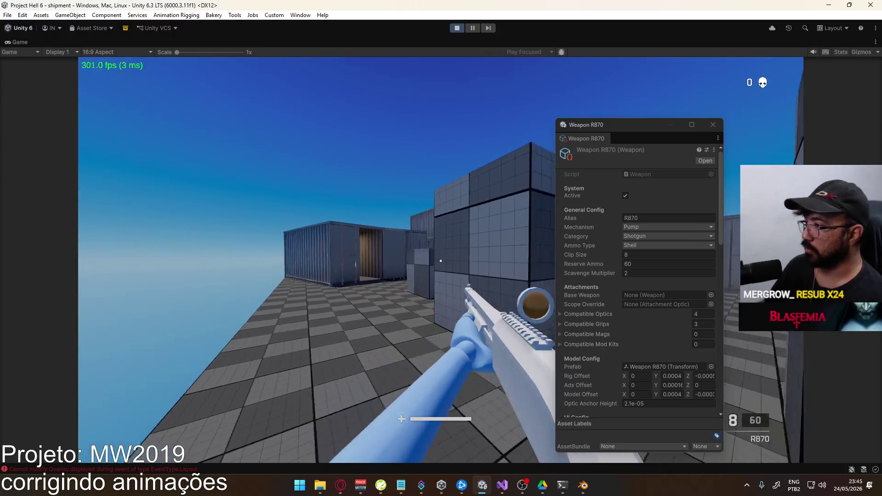
key("2")
key("1")
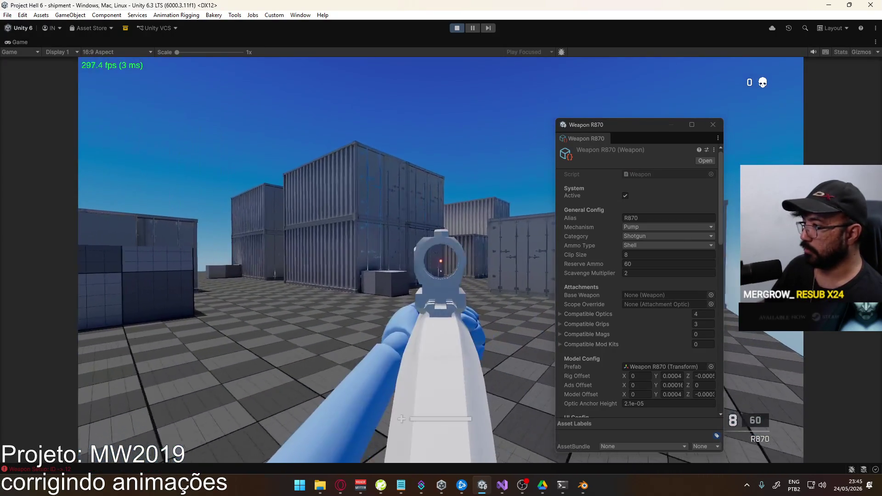
left_click(441, 261)
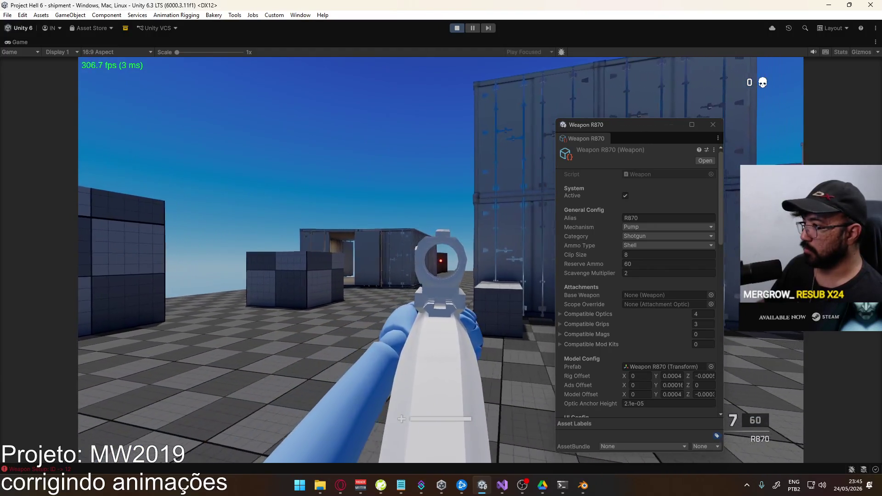
left_click(440, 261)
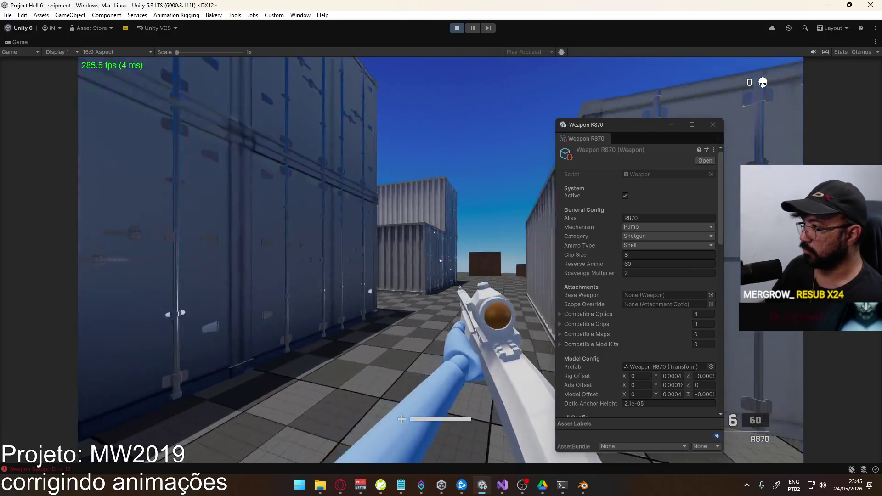
left_click(440, 261)
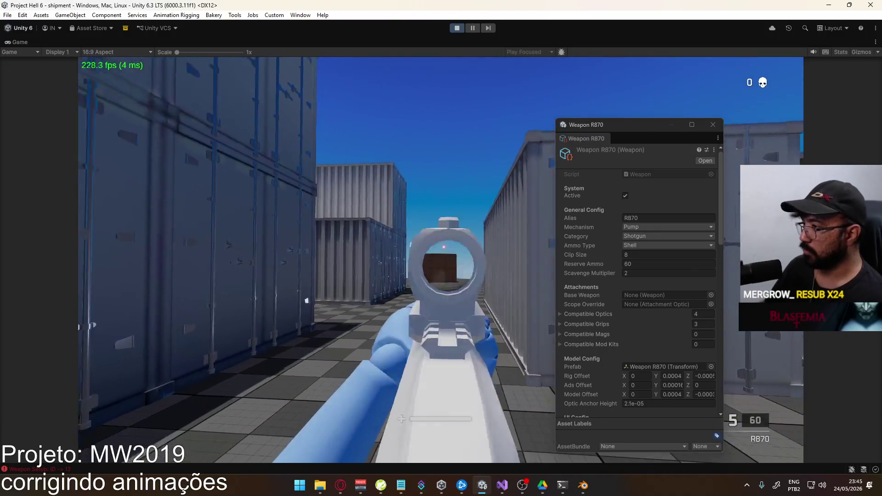
left_click(441, 260)
left_click(440, 260)
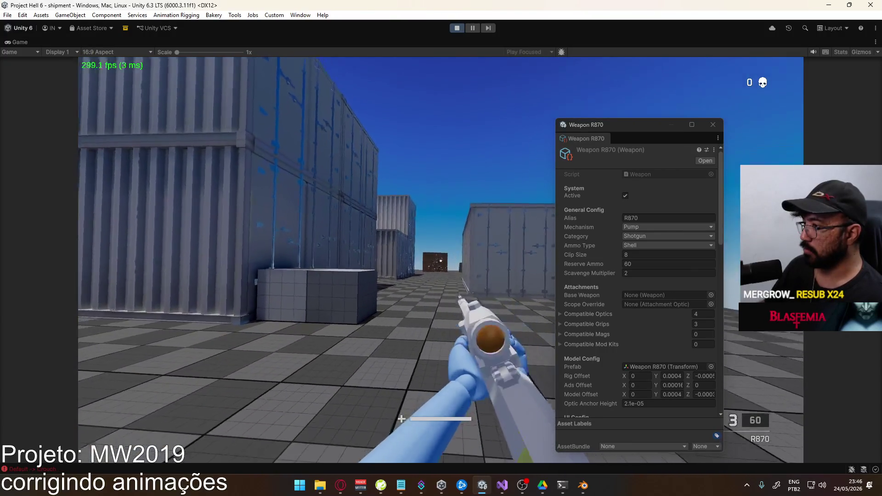
left_click(441, 261)
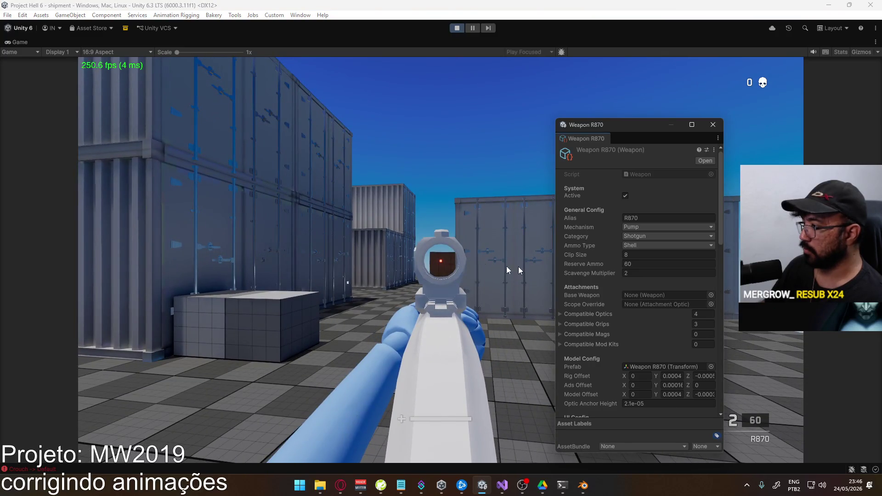
key("r")
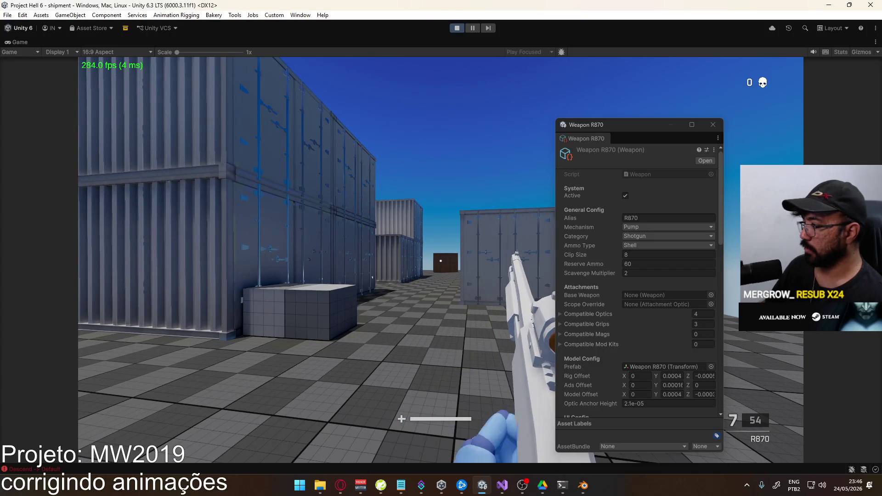
Aim through the red dot and fire eight shells, step left, then reload.
right_click(440, 261)
left_click(440, 261)
left_click(440, 260)
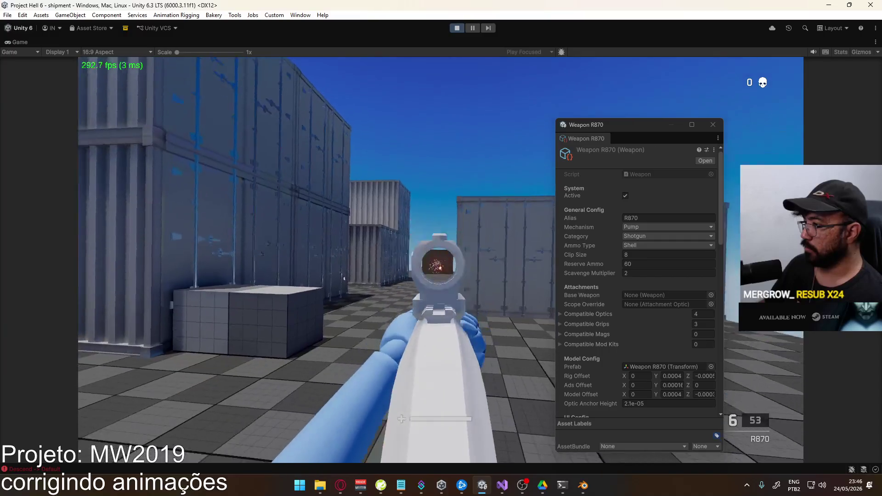
left_click(440, 260)
left_click(440, 261)
left_click(440, 261)
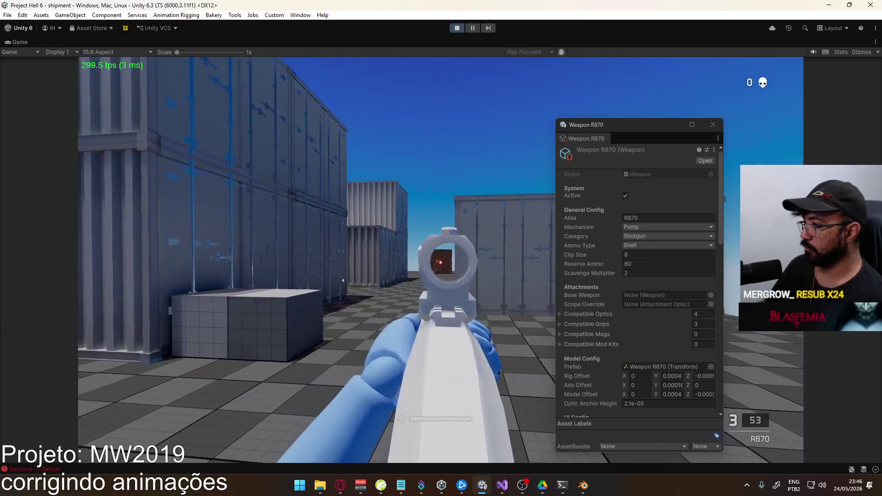
left_click(440, 260)
left_click(440, 260)
left_click(440, 260)
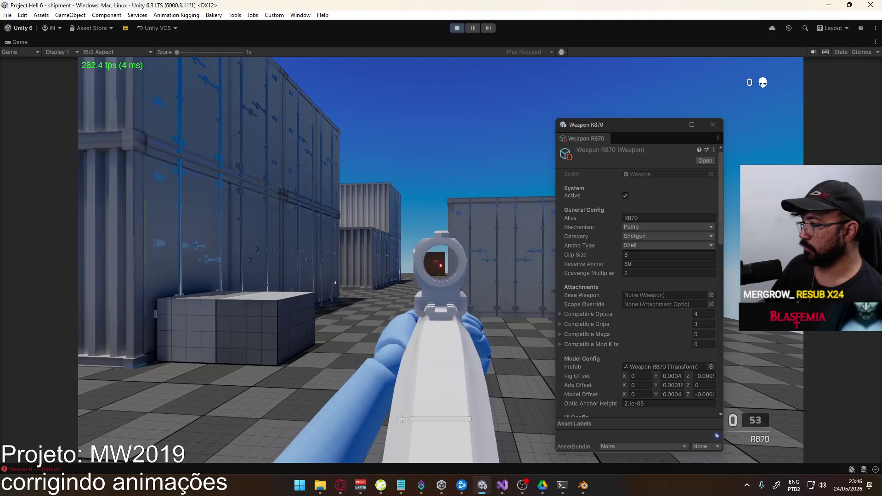
key("a")
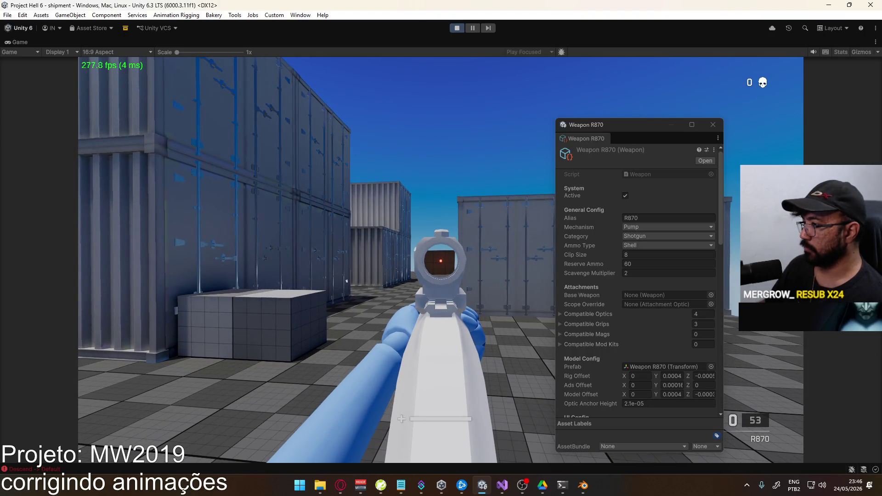
key("r")
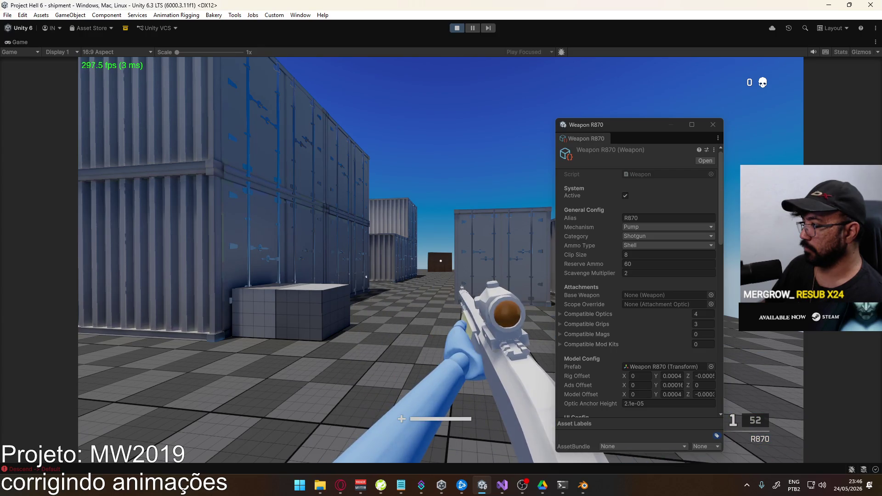
Fire four single shots at targets, then un-maximize the Game view.
left_click(441, 261)
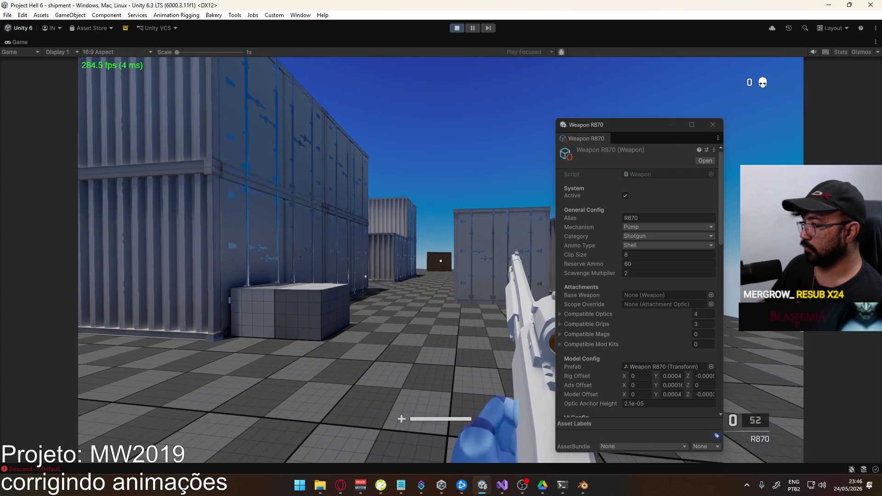
left_click(440, 261)
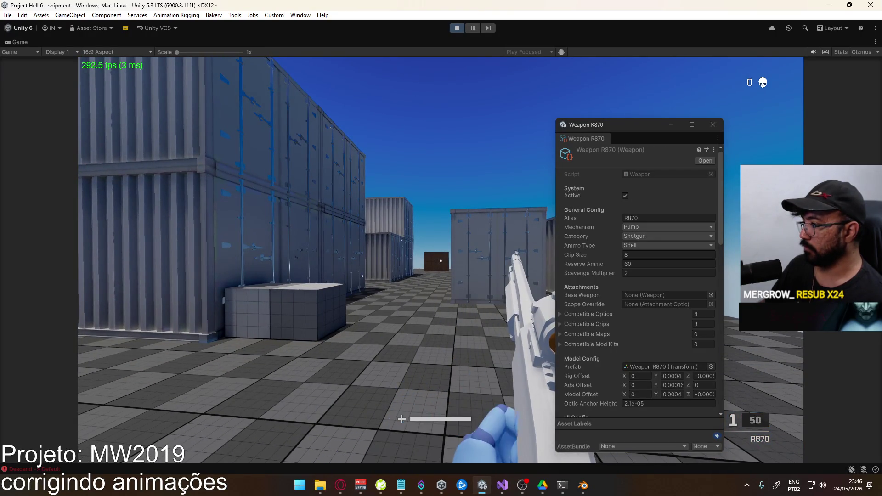
left_click(441, 260)
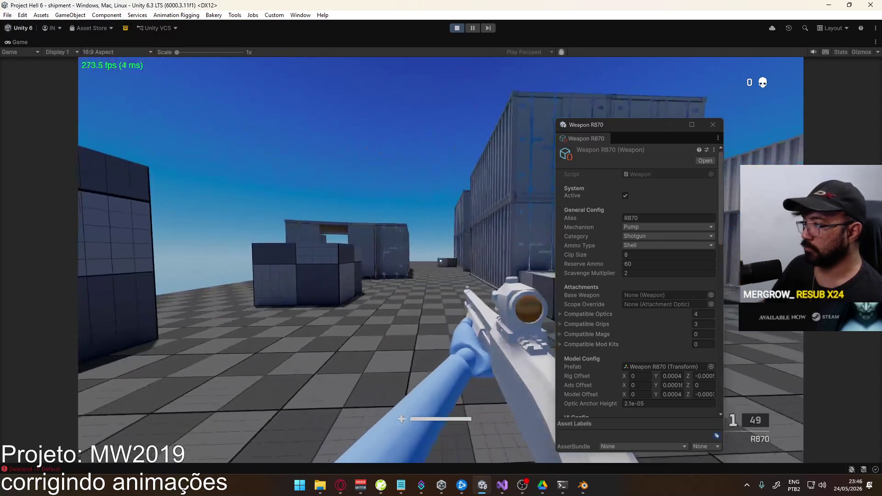
left_click(440, 261)
key("super")
key("super")
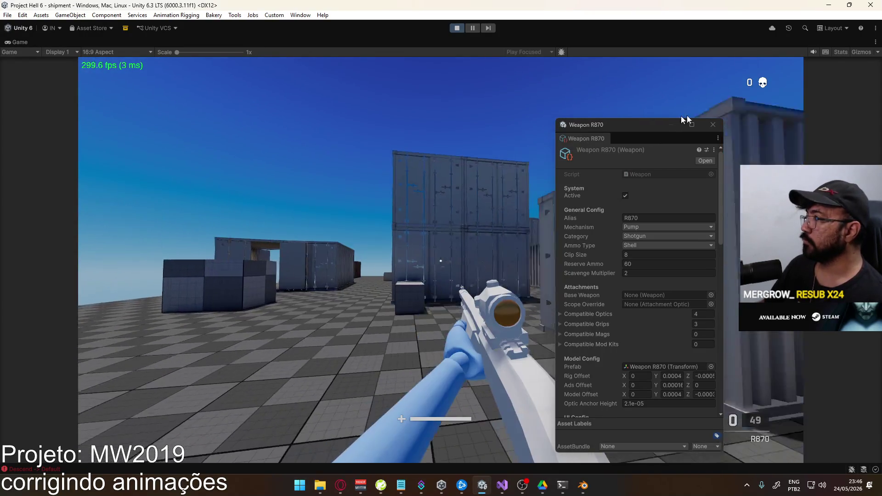
right_click(489, 42)
left_click(516, 75)
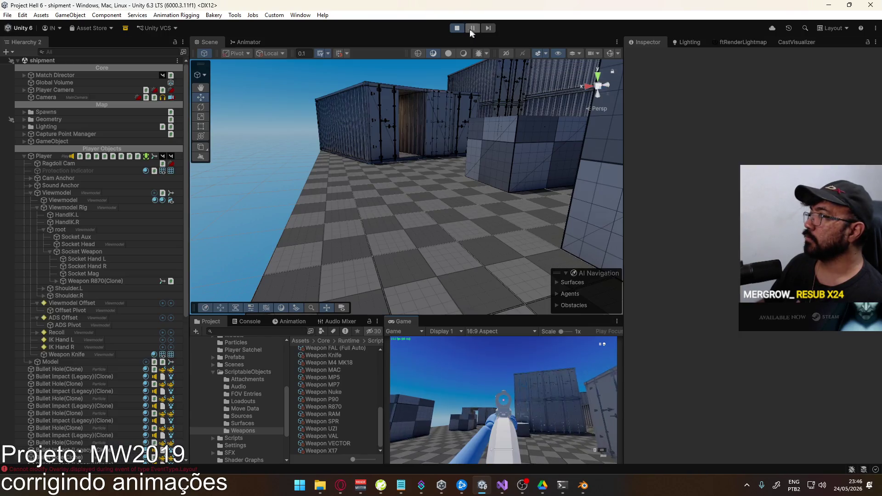
Maximize the Game view and walk toward the containers and cubes with the shotgun.
key("super")
key("super")
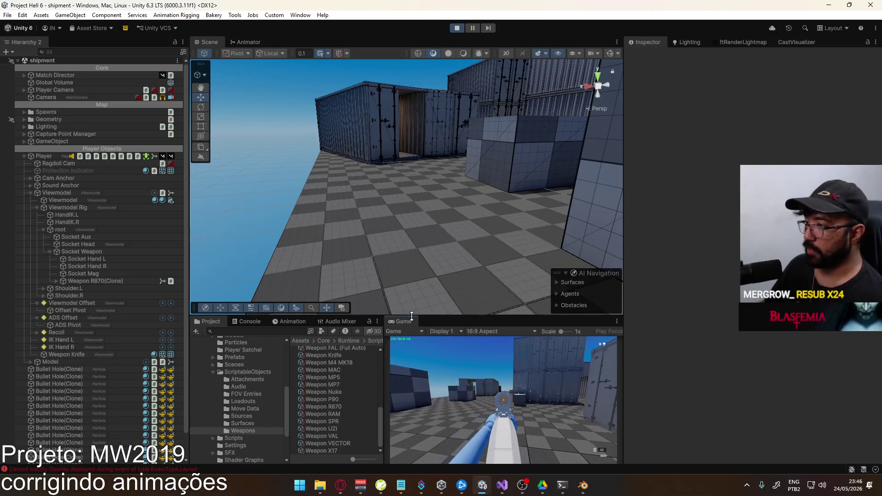
right_click(406, 321)
left_click(434, 348)
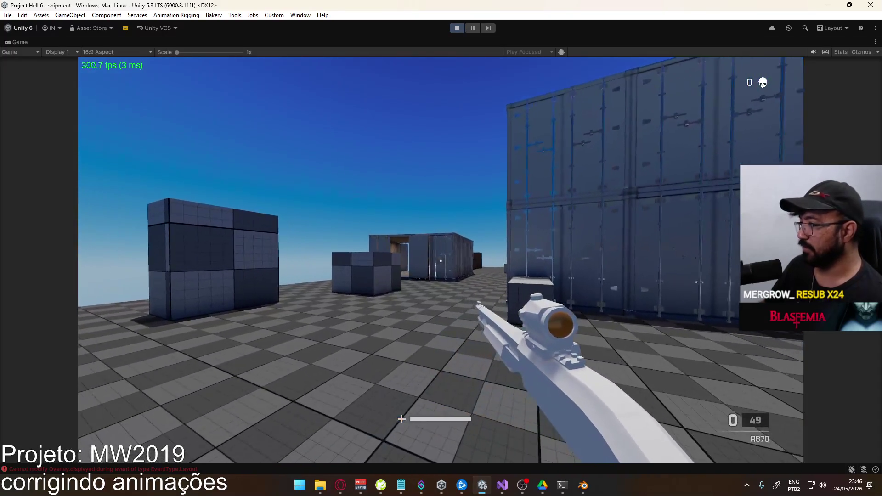
key("w")
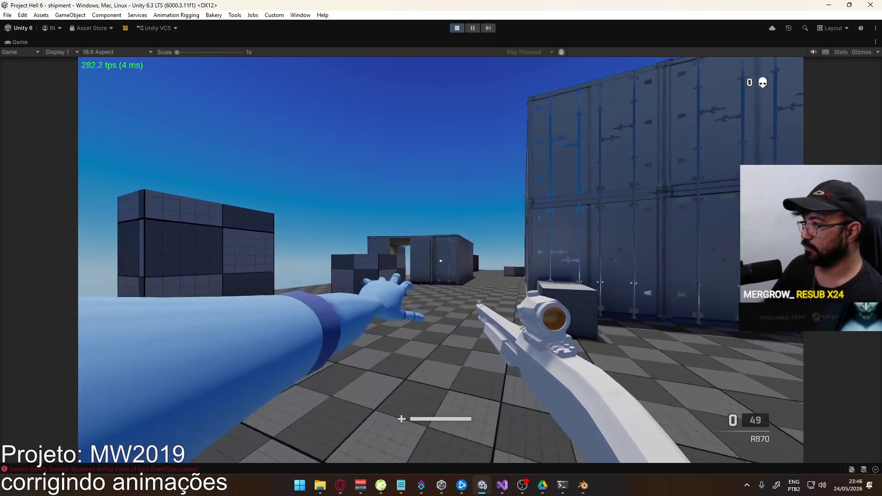
key("w")
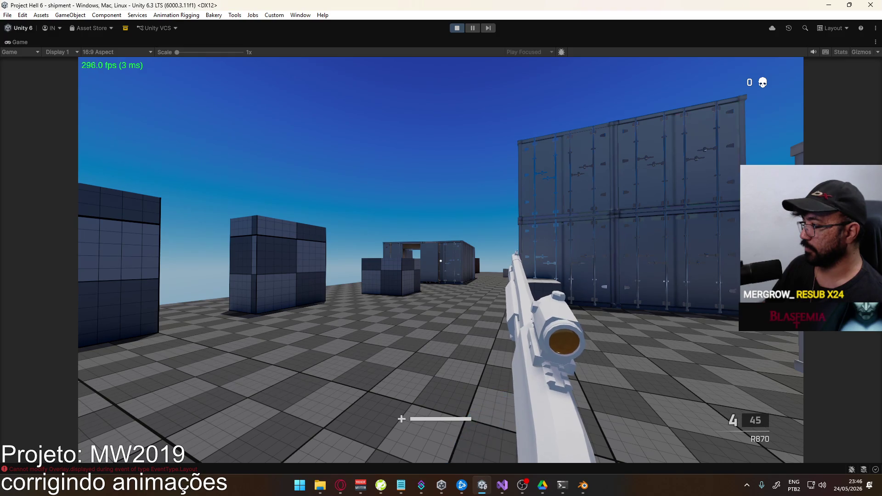
key("w")
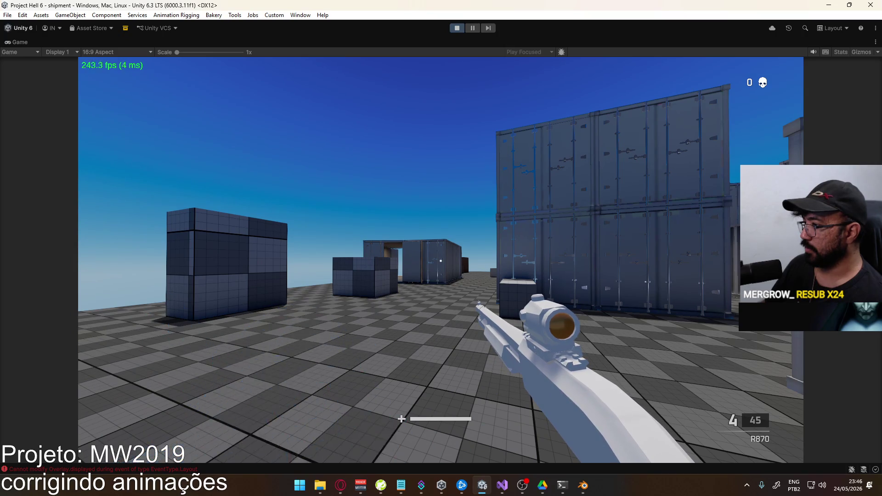
Stop play mode in the editor and switch over to Blender.
key("super")
left_click(387, 9)
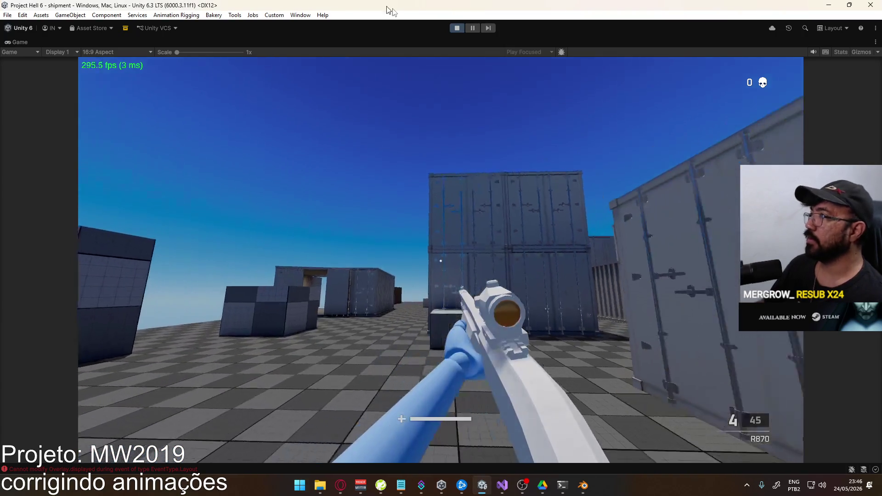
left_click(456, 28)
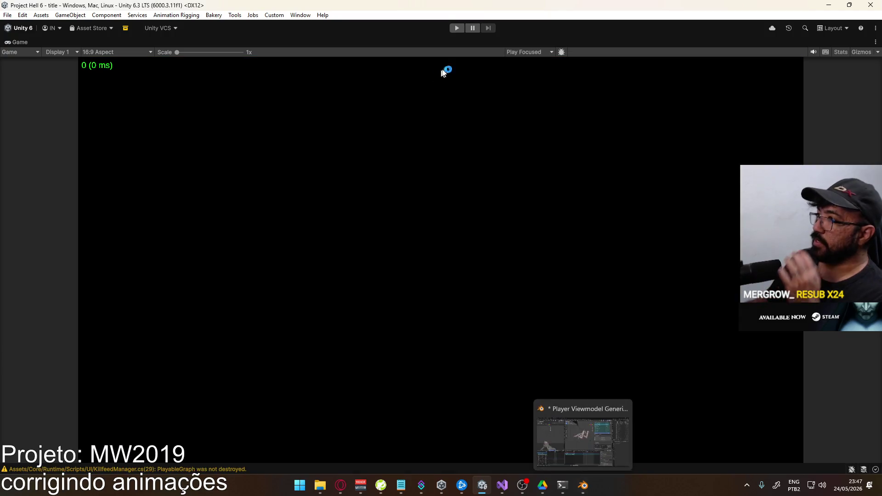
left_click(584, 486)
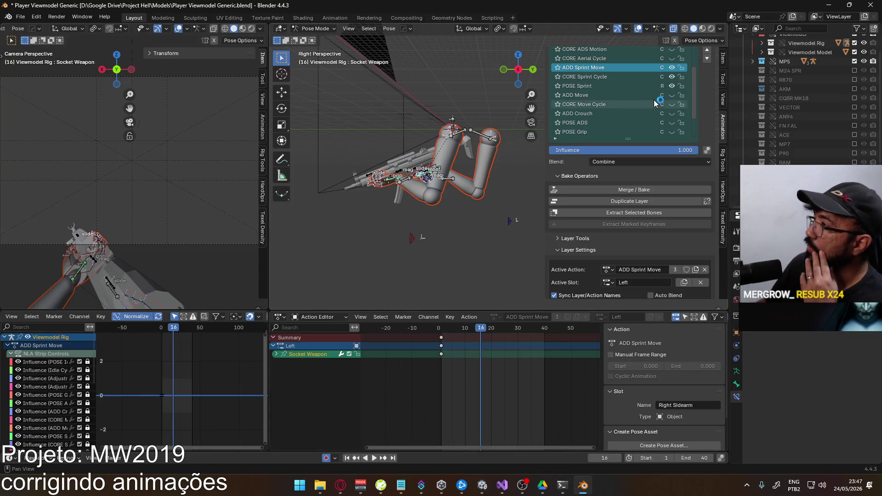
Hide the ADD Sprint Move, CORE Sprint Cycle and POSE Sprint layers via their eye icons.
left_click(671, 67)
left_click(672, 76)
left_click(672, 86)
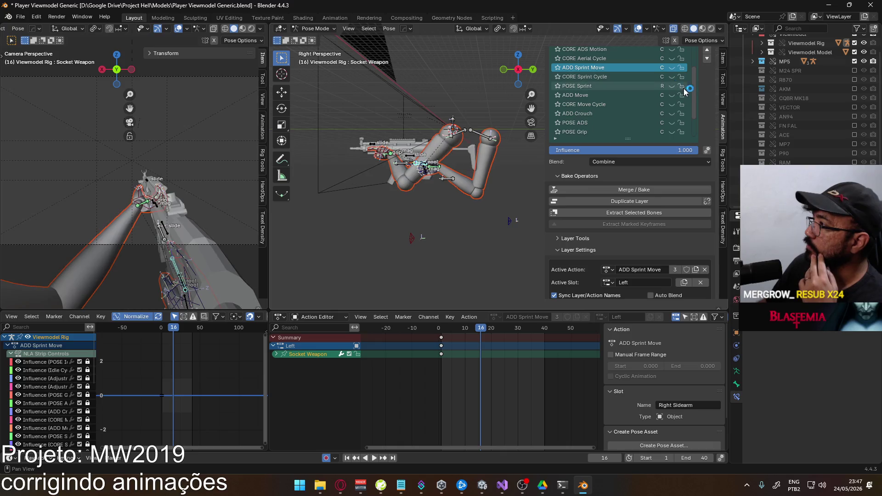
left_click_drag(694, 92, 693, 54)
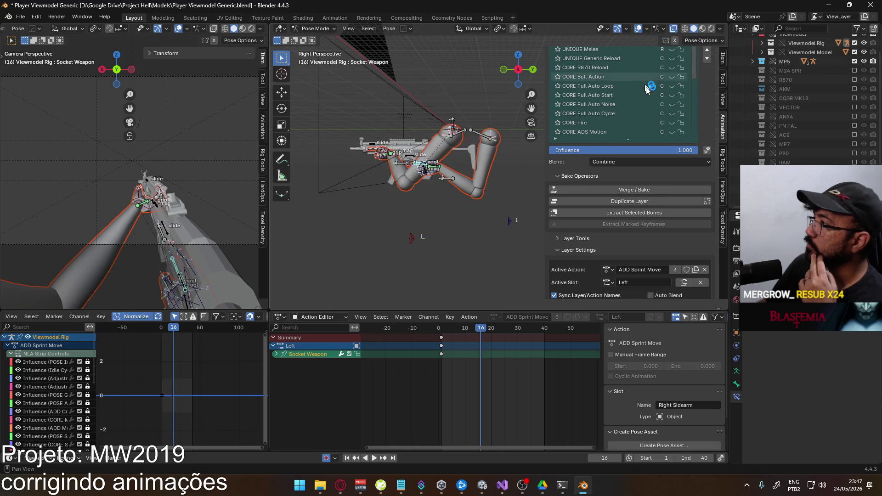
scroll(701, 302, "up", 2)
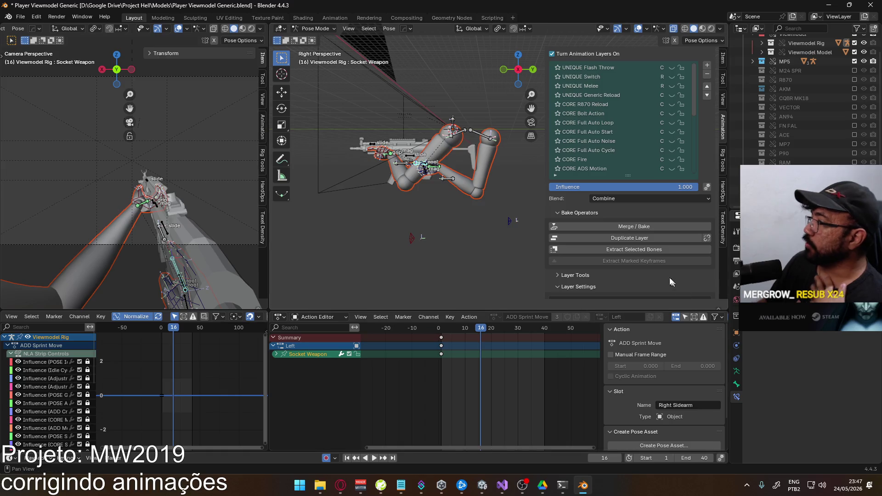